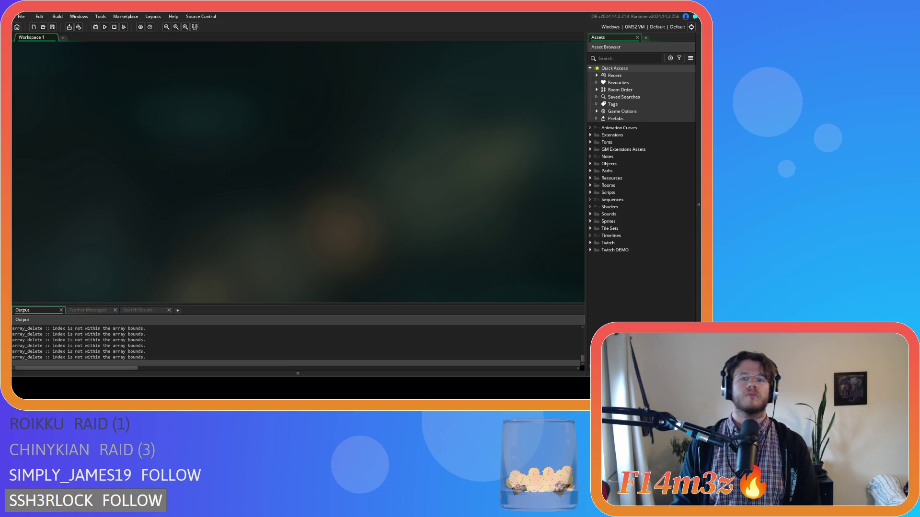
Run Entheogen, zoom and pan around the snowy winter forest toward the tents, then request quitting
key(alt+Tab)
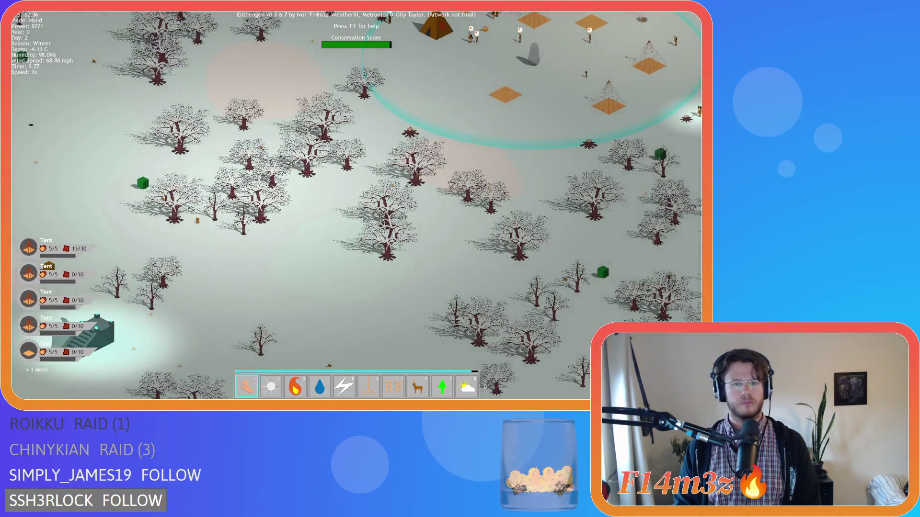
scroll(332, 180, up, 3)
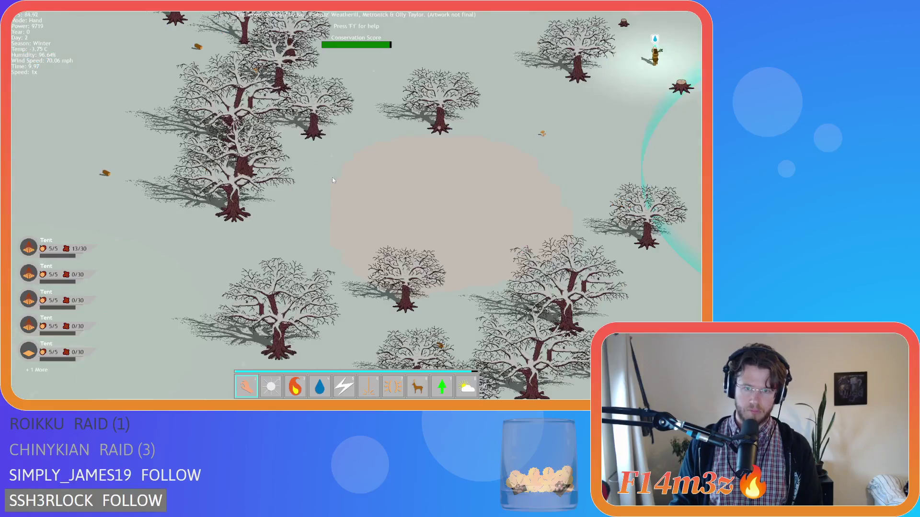
scroll(355, 195, up, 2)
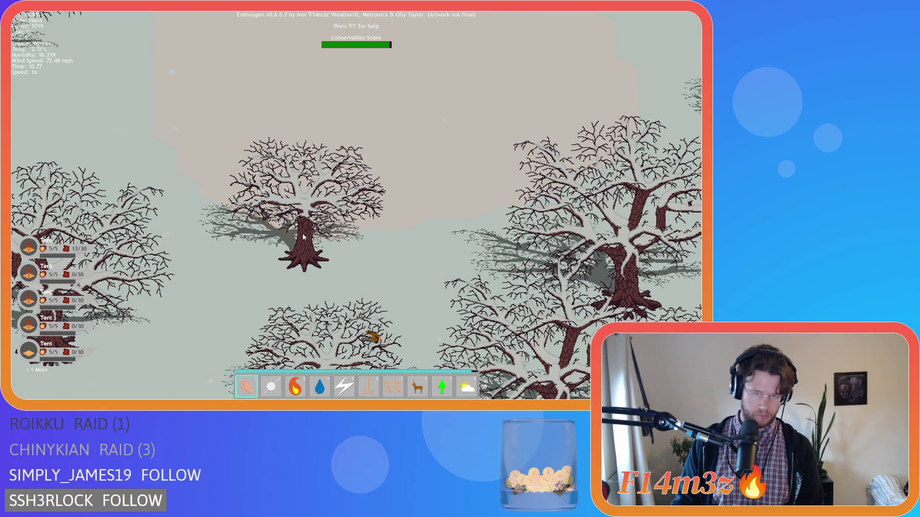
key(Up)
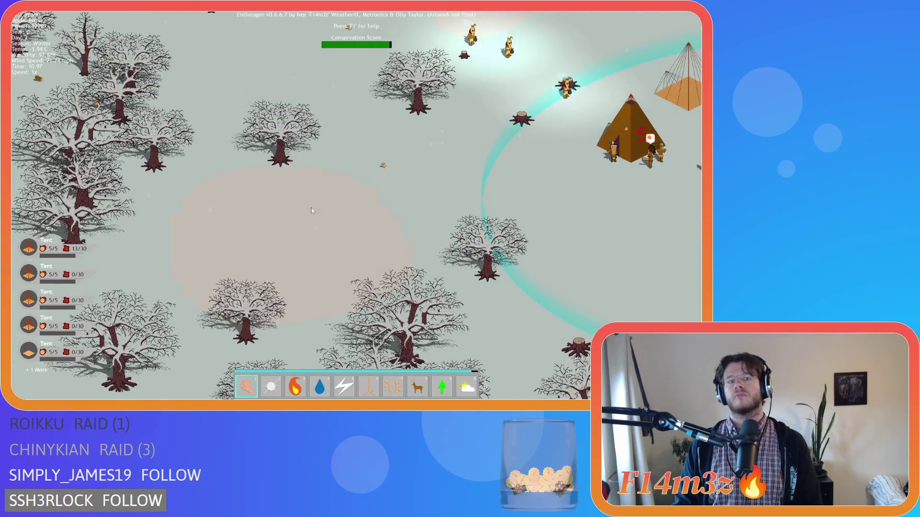
key(Escape)
Confirm quitting to the title screen and accept the Beginner Island prompt to generate a world
key(y)
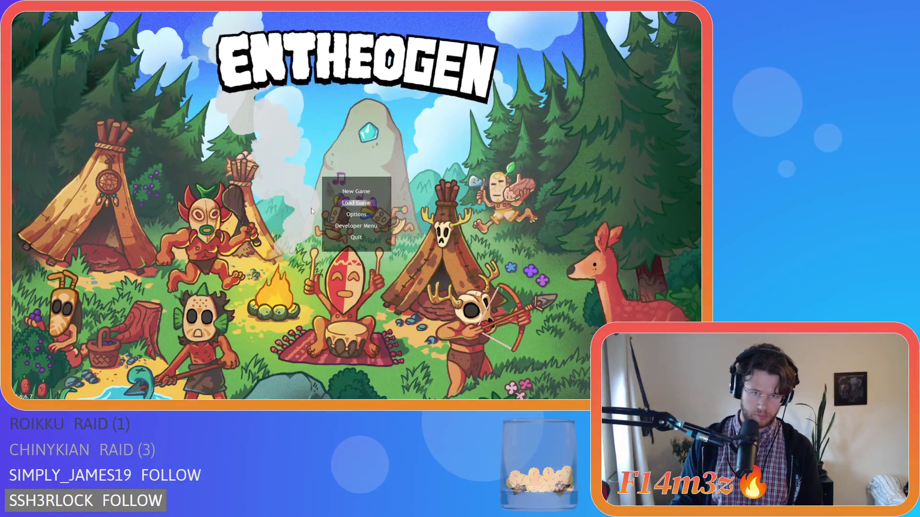
key(Return)
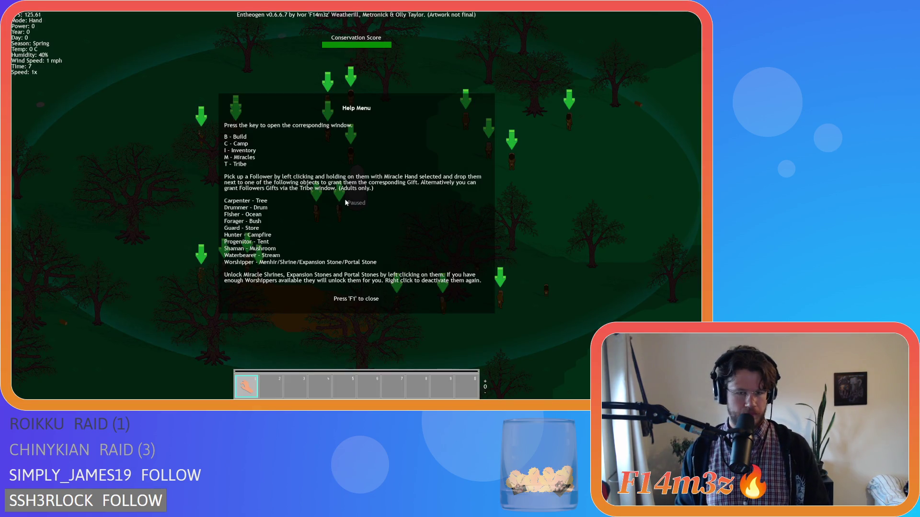
Close the Help Menu and pan the camera over the settlers' clearing
key(F1)
scroll(344, 203, down, 3)
key(Left)
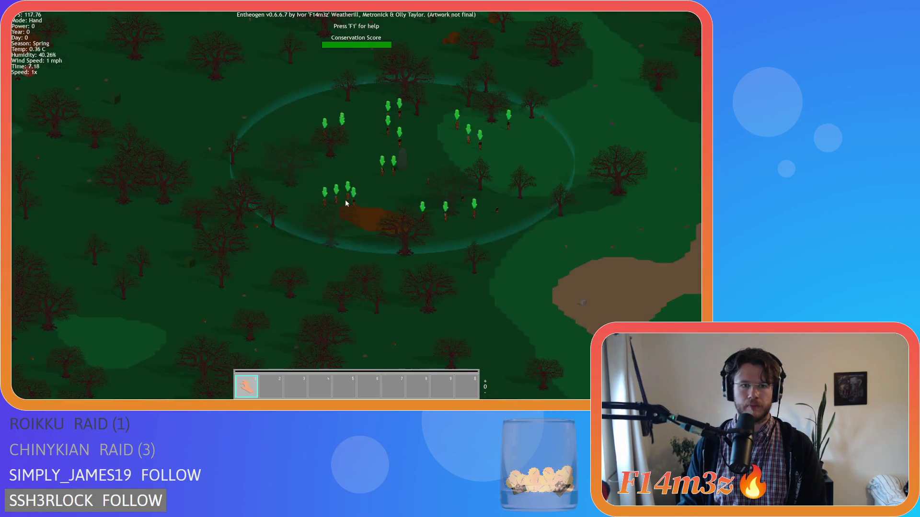
scroll(361, 199, up, 5)
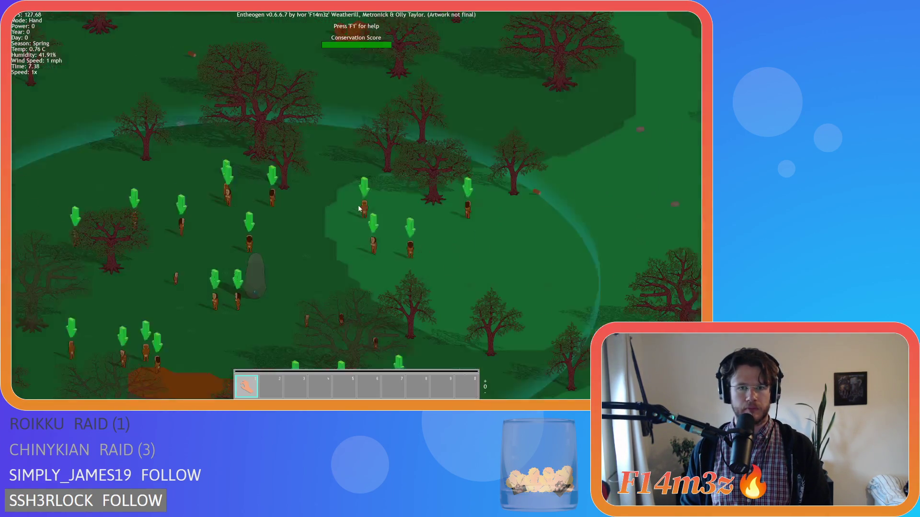
key(Right)
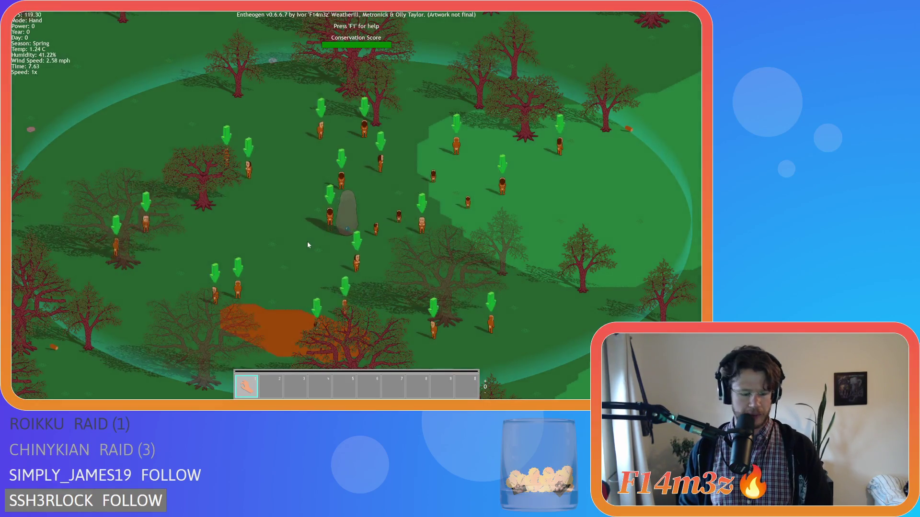
Pick Tent from the Build list and place its blueprint on the grass
key(b)
click(240, 109)
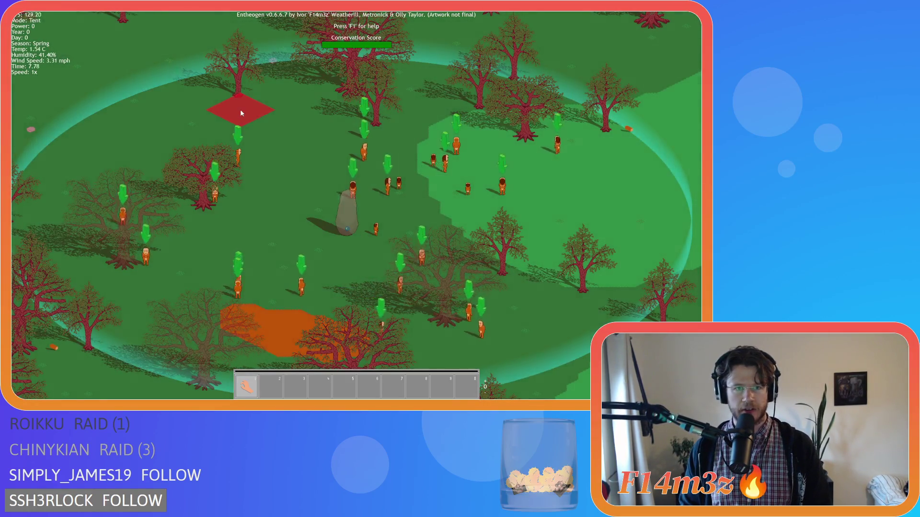
scroll(340, 186, down, 5)
scroll(424, 203, up, 5)
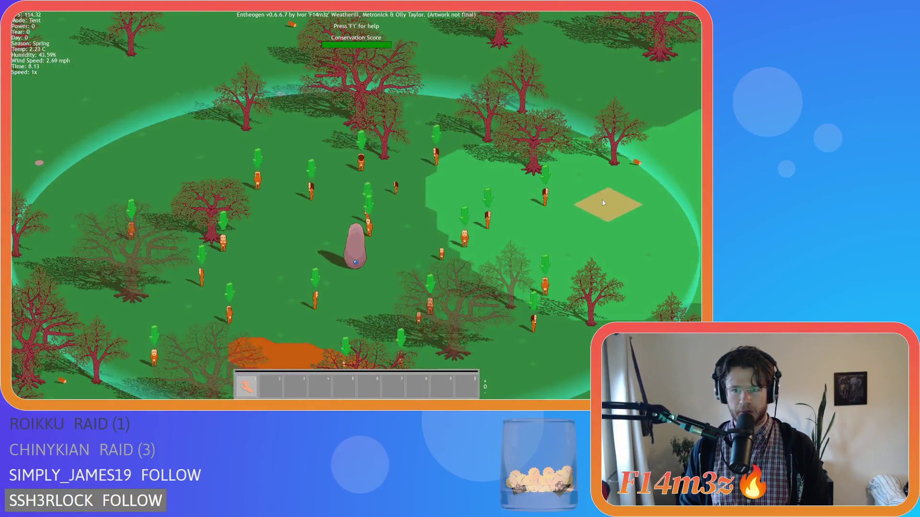
click(602, 200)
Place a Store blueprint on the grass from the Build list
key(b)
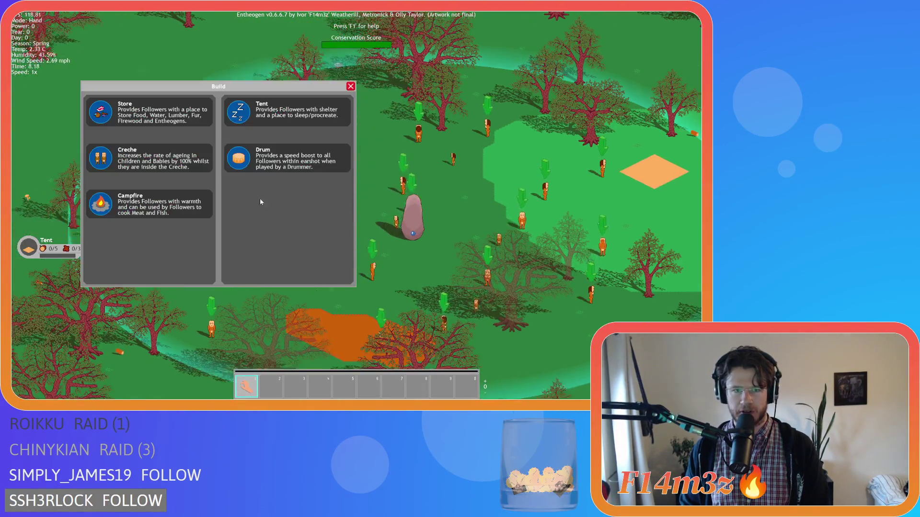
key(a)
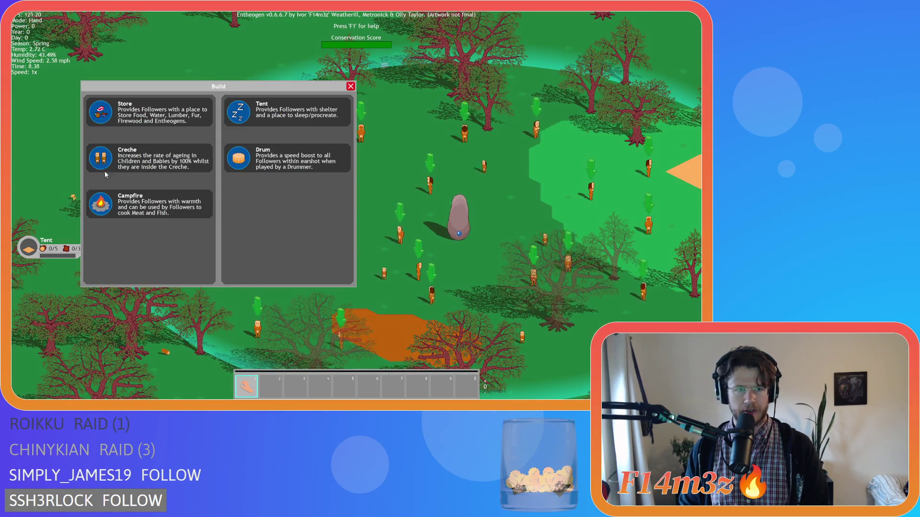
click(123, 115)
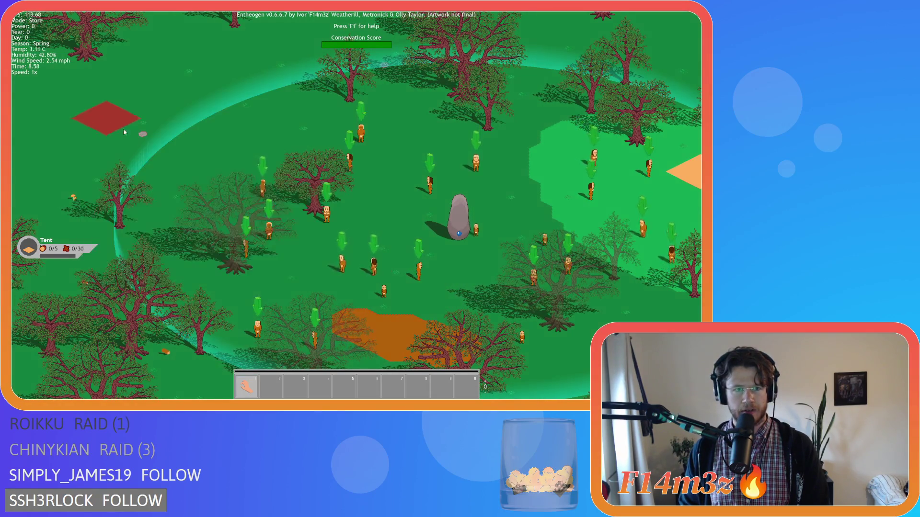
key(a)
click(225, 136)
Place several more Tent blueprints around the camp, then close the Build list
click(241, 108)
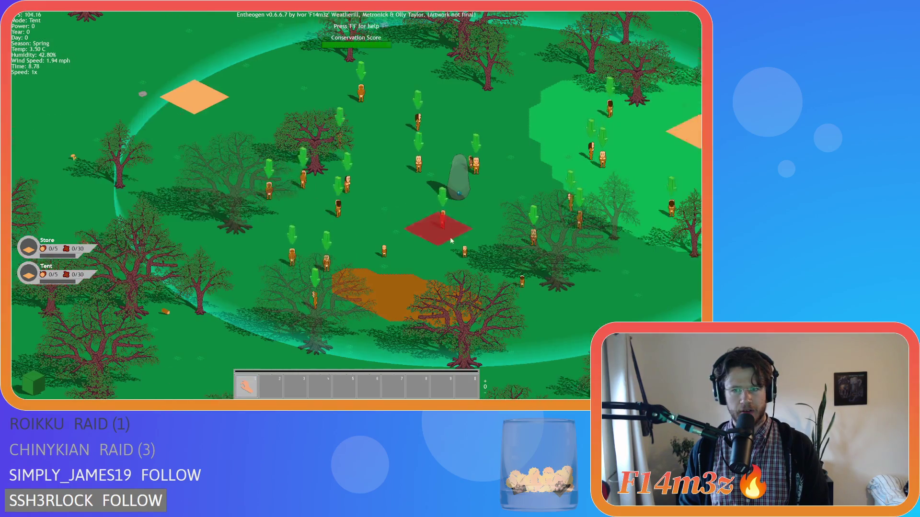
click(484, 329)
click(270, 115)
key(d)
key(w)
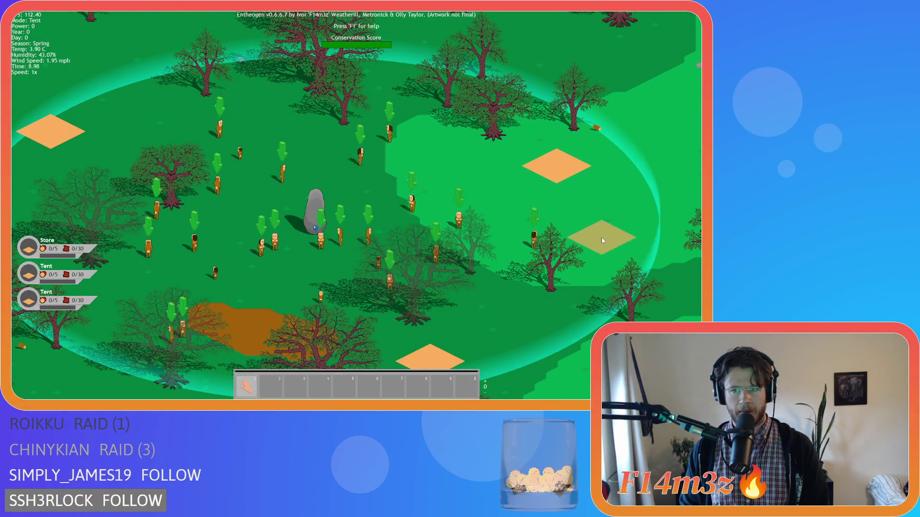
click(602, 236)
click(270, 115)
key(a)
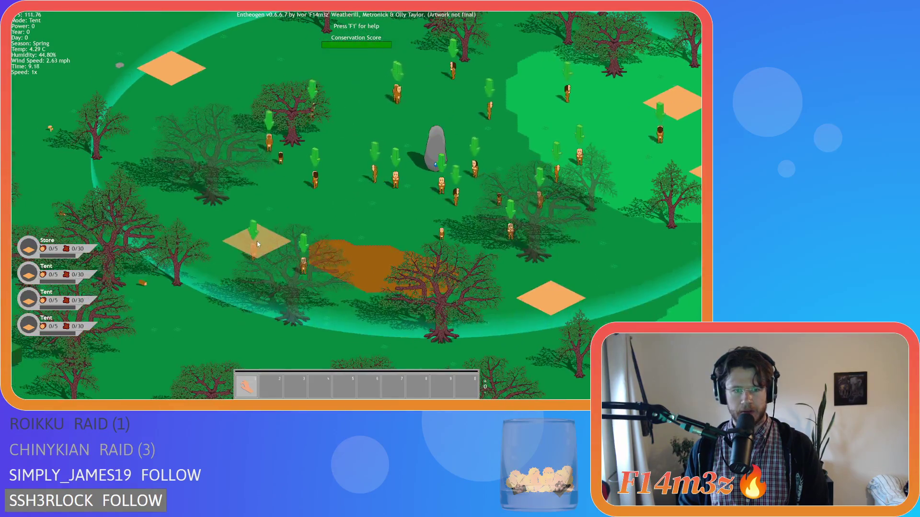
click(257, 241)
click(253, 115)
click(401, 148)
scroll(440, 237, up, 3)
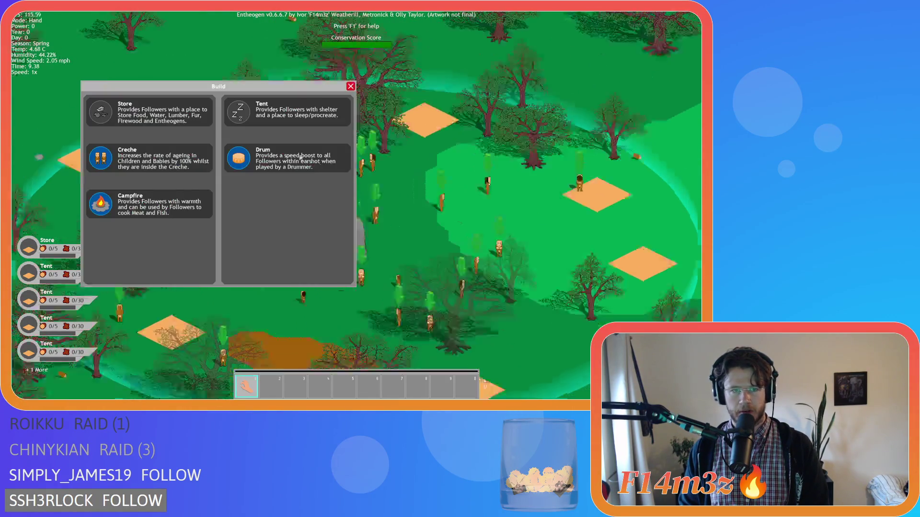
click(351, 85)
Carry the axe-carrying villager over to the large tree, then pan back toward the standing stone
key(s)
key(a)
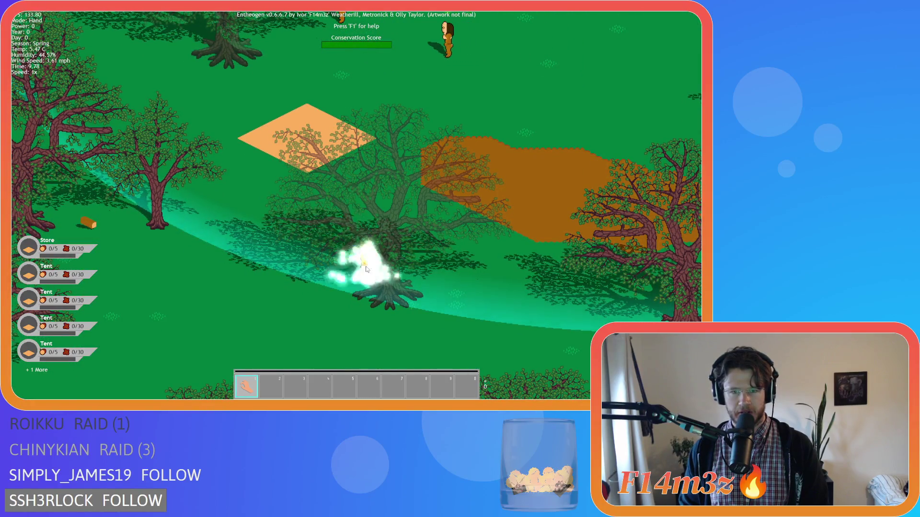
key(w)
key(d)
key(s)
key(d)
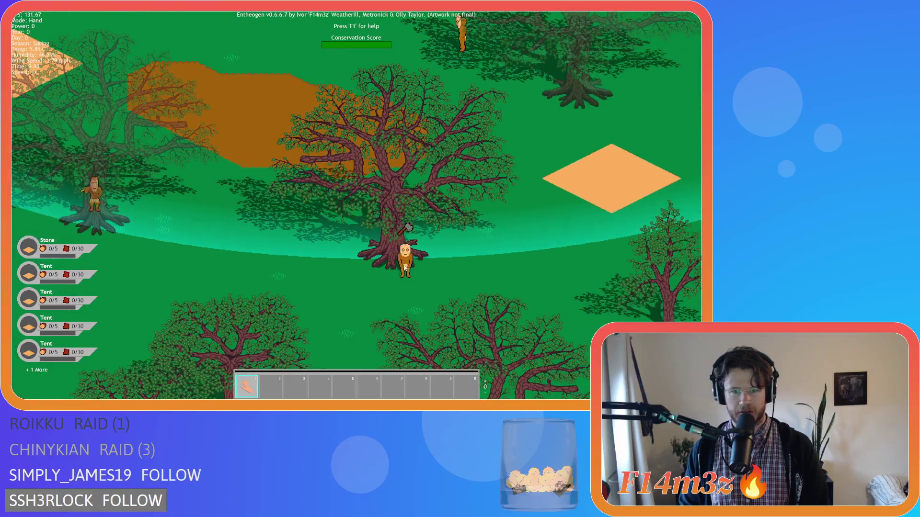
key(w)
key(a)
drag(364, 233, 573, 180)
scroll(548, 182, down, 5)
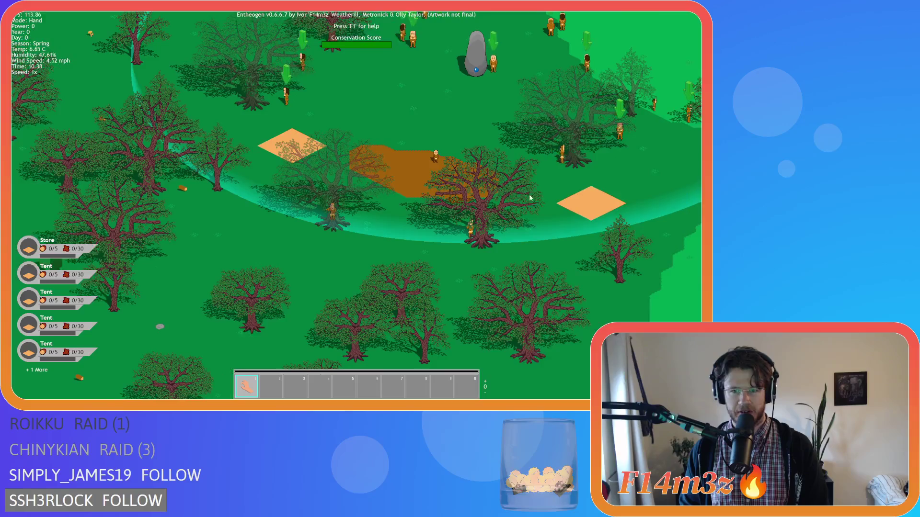
scroll(498, 208, up, 2)
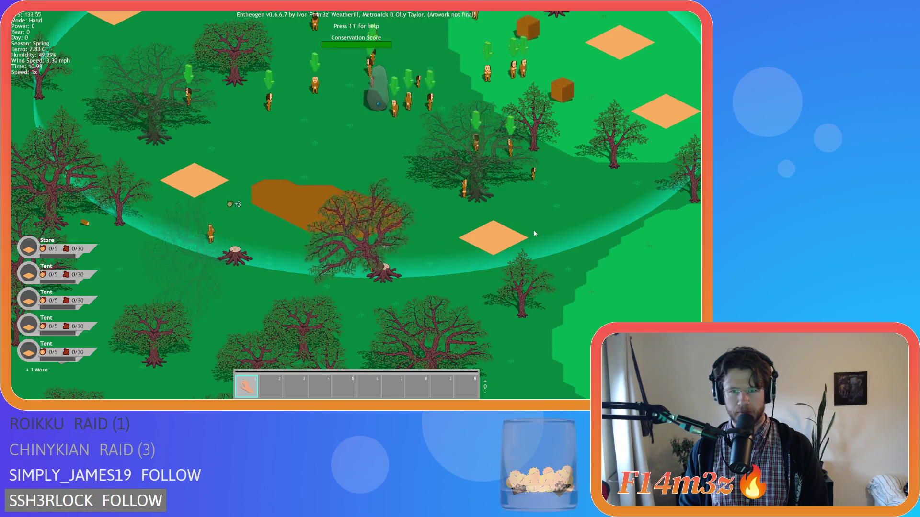
drag(530, 235, 489, 264)
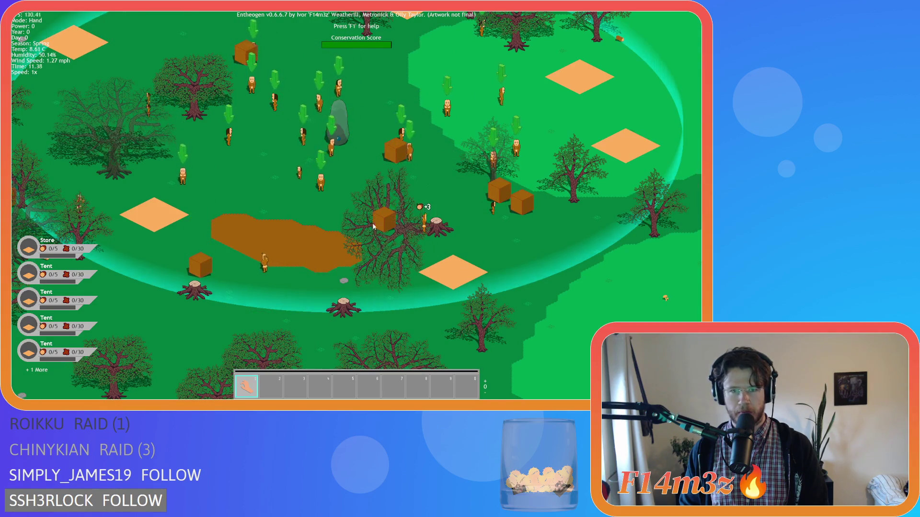
drag(238, 115, 347, 207)
Toggle the Build list and pan the map over to the central tree
key(b)
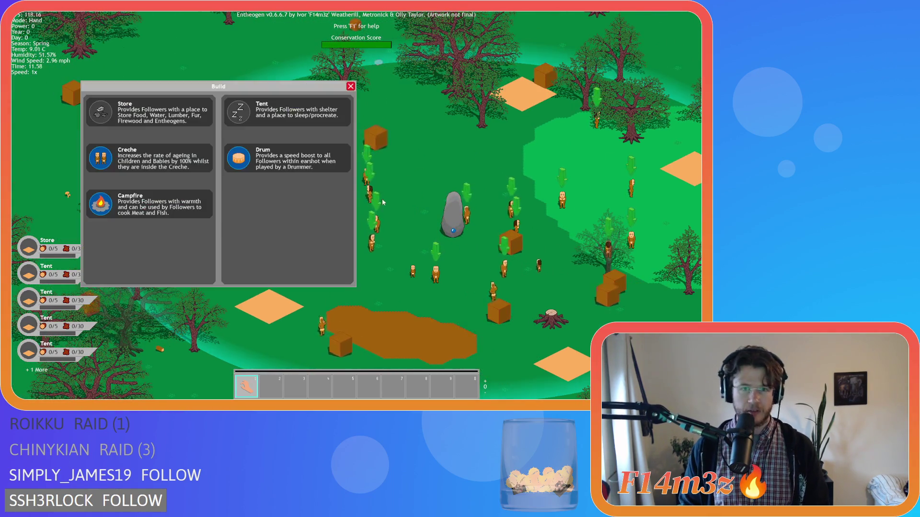
key(b)
drag(139, 166, 276, 199)
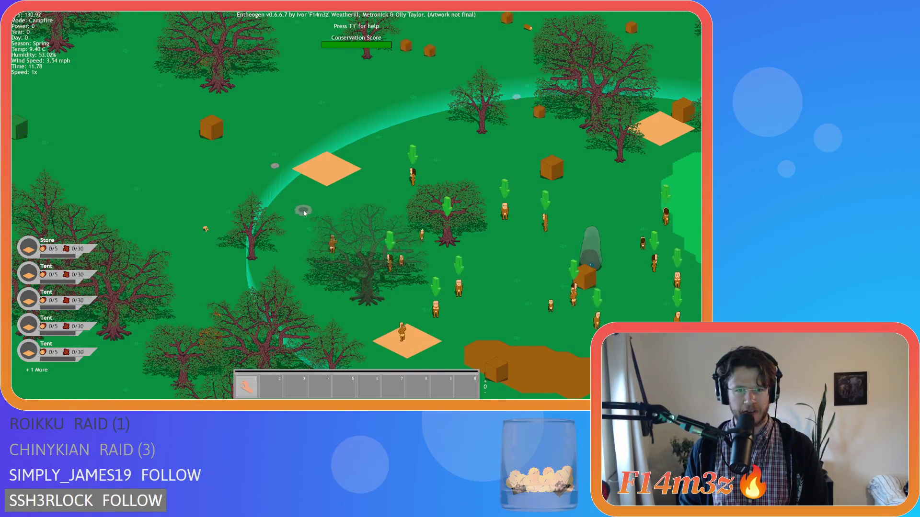
key(b)
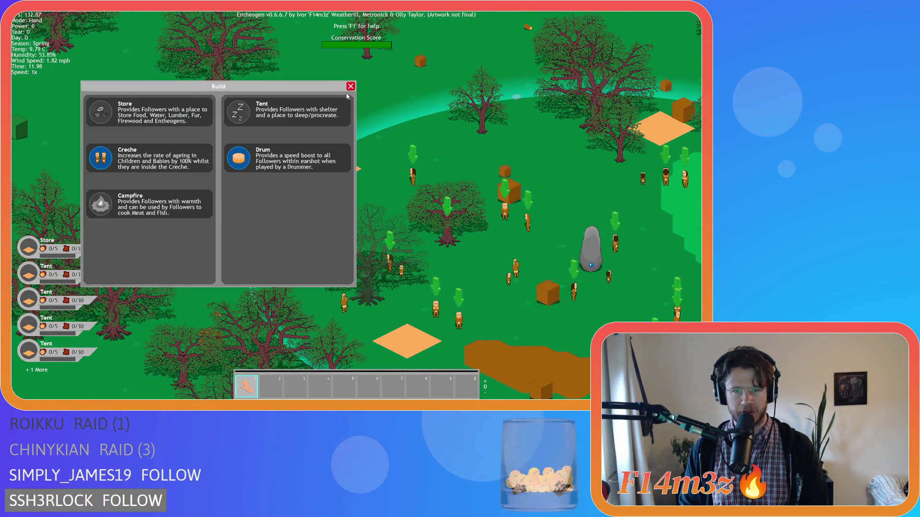
key(b)
drag(442, 193, 395, 143)
Zoom and pan the map close onto the camp ring with its standing stone and sleeping villagers
scroll(396, 143, up, 3)
mouse_move(201, 166)
mouse_down()
mouse_move(301, 244)
mouse_move(362, 238)
mouse_move(376, 273)
mouse_move(408, 232)
mouse_up()
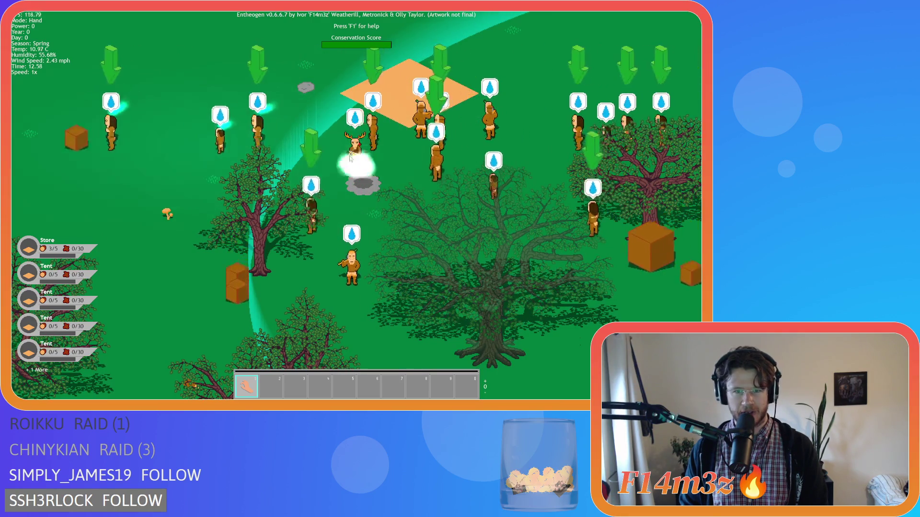
drag(456, 166, 398, 167)
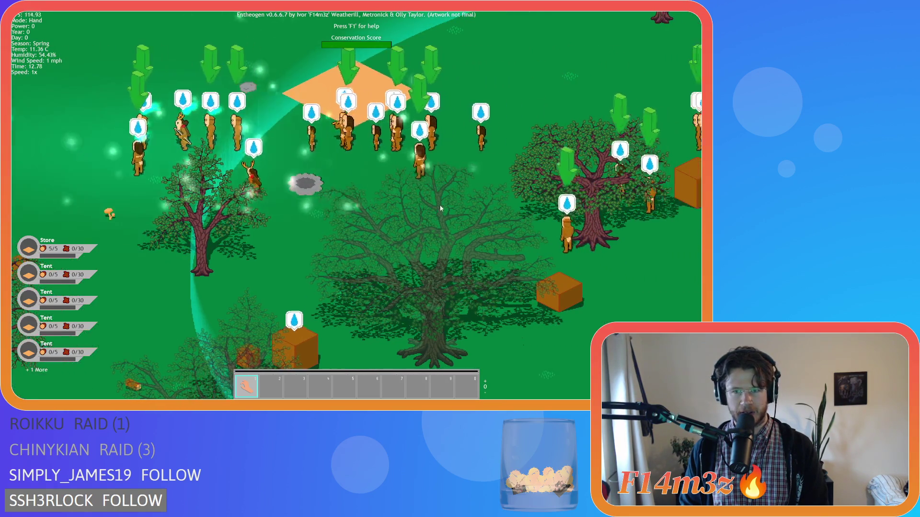
scroll(399, 214, down, 3)
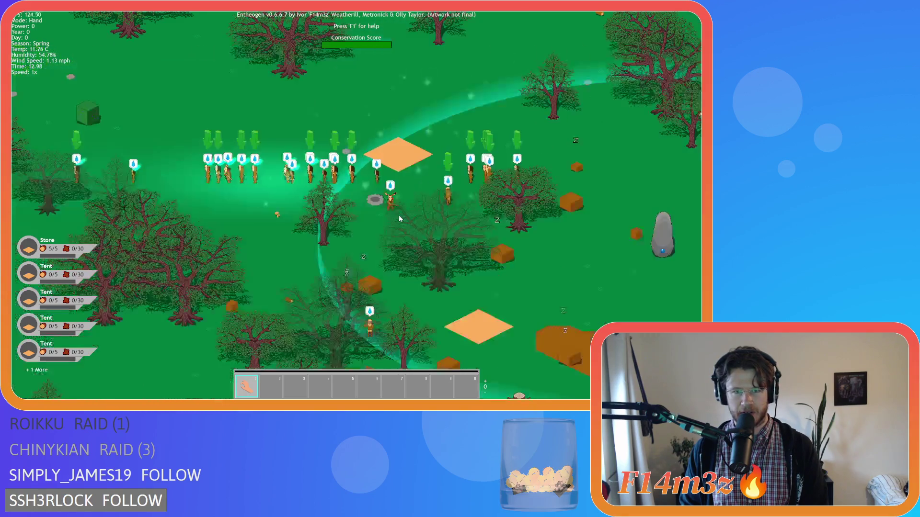
scroll(399, 214, down, 3)
scroll(252, 195, down, 1)
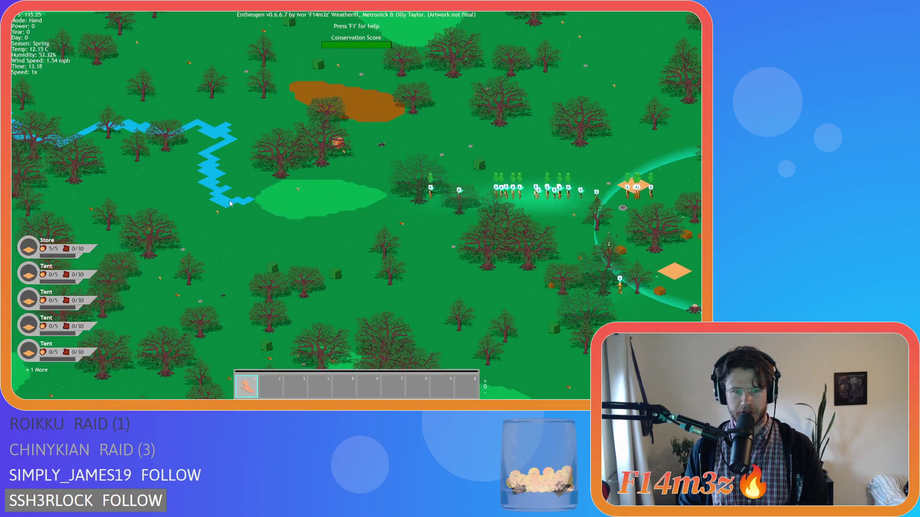
scroll(251, 196, up, 5)
scroll(288, 198, down, 5)
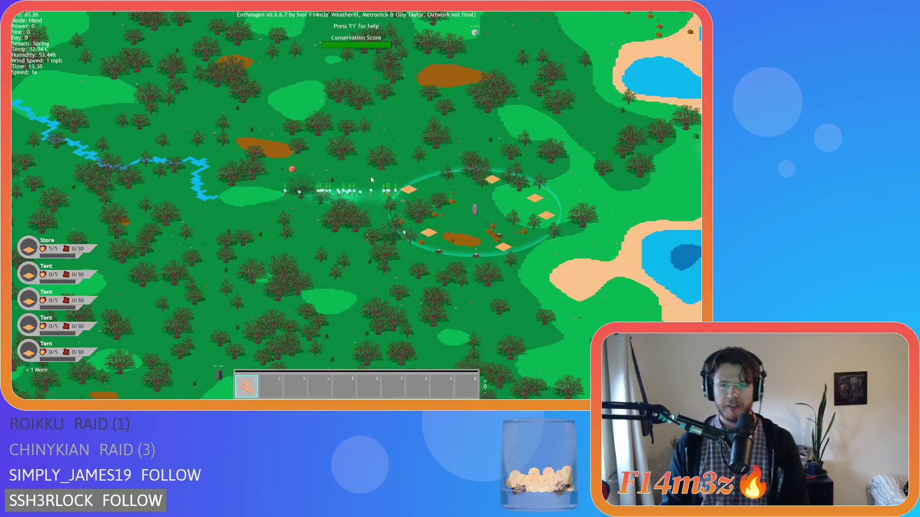
scroll(380, 201, up, 5)
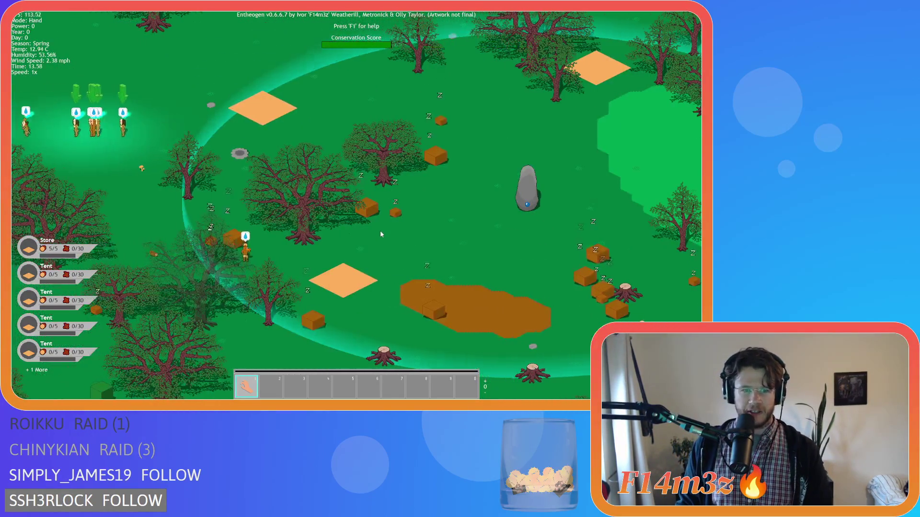
key(F1)
key(F1)
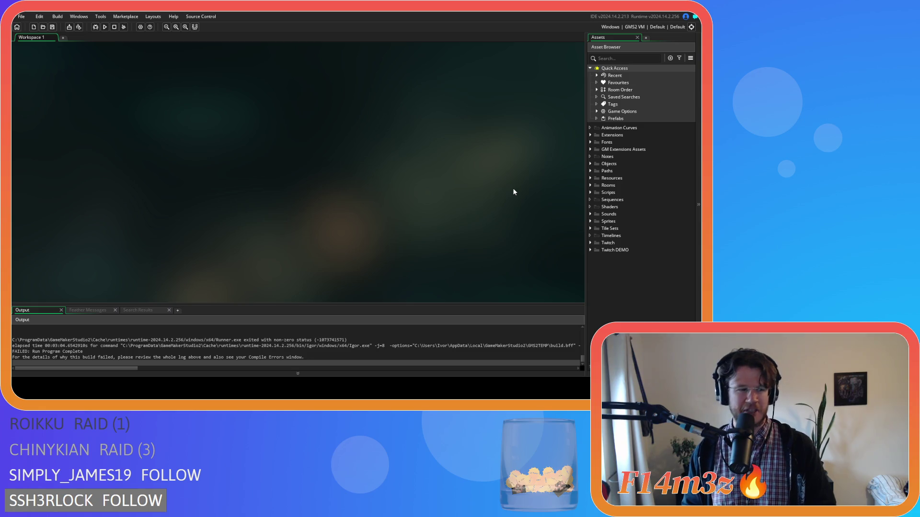
Expand the Scripts folder in the Asset Browser and scroll through its subfolders
click(589, 193)
click(589, 193)
click(589, 193)
click(589, 193)
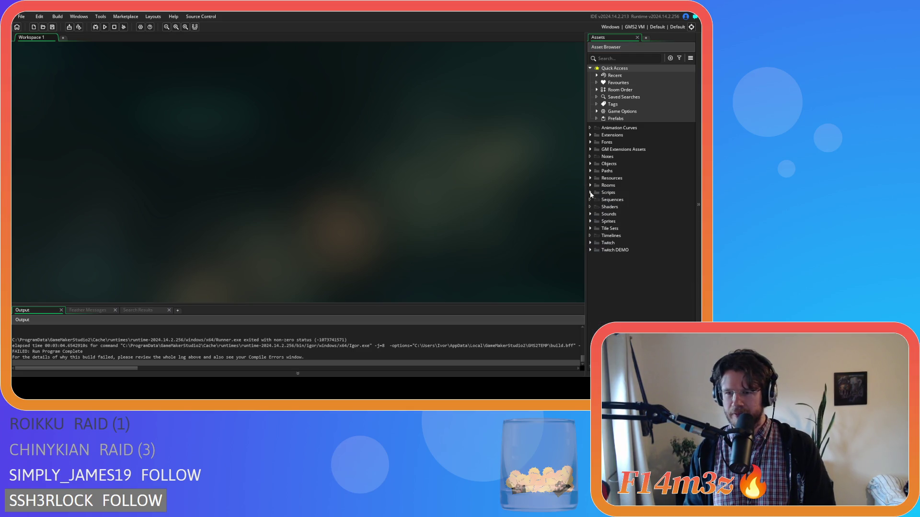
click(590, 193)
scroll(609, 234, down, 3)
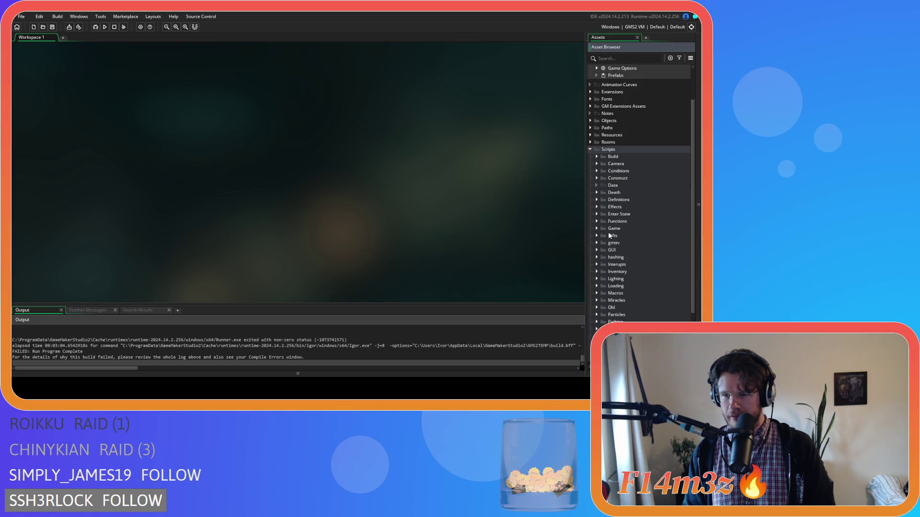
scroll(608, 234, down, 1)
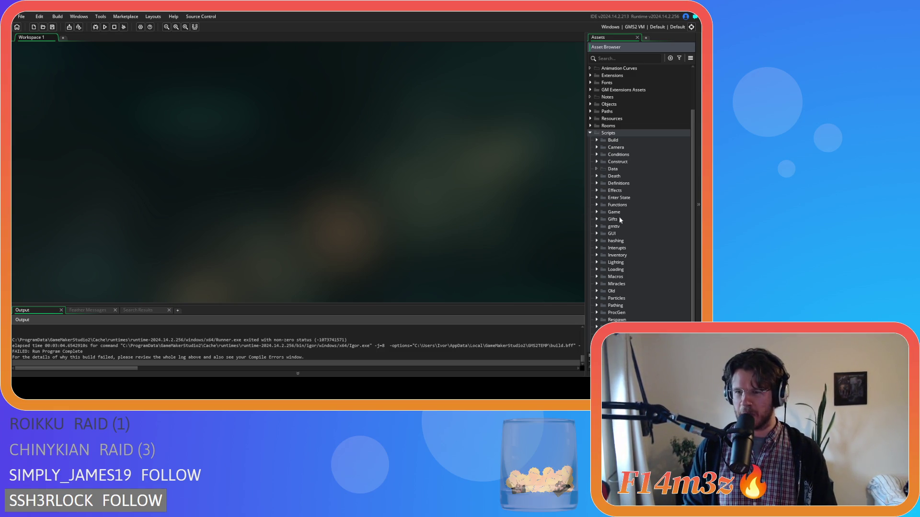
scroll(619, 247, down, 2)
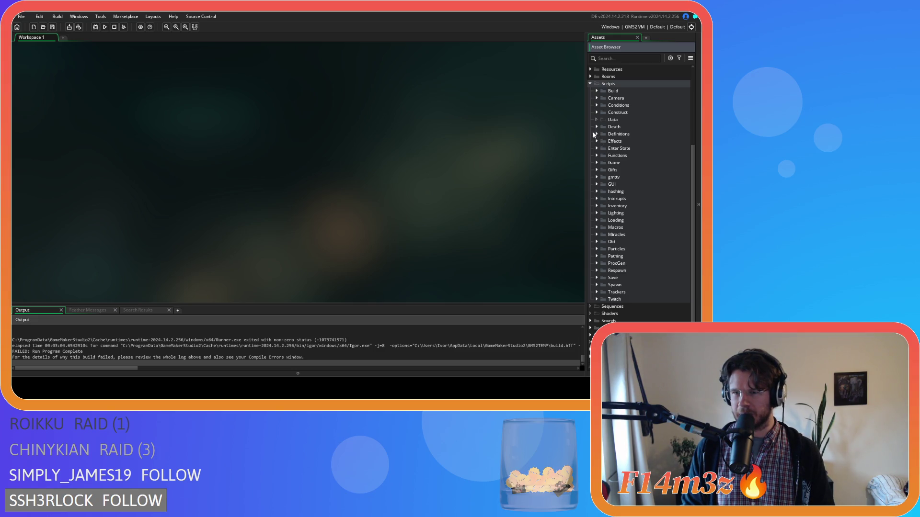
Open Scripts > Lighting > Shadows to list sc_shadowCampfire and the other shadow scripts
click(599, 220)
click(599, 219)
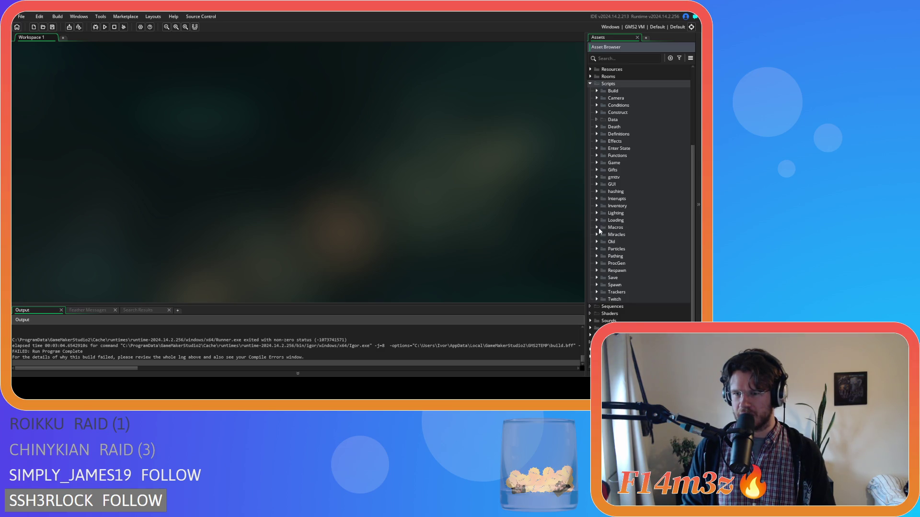
click(597, 213)
click(605, 234)
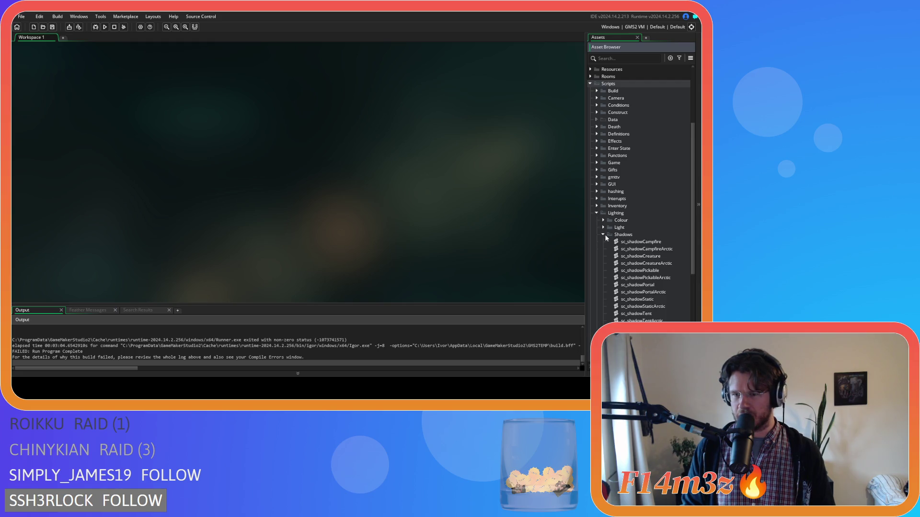
Collapse the Shadows, Lighting and Scripts folders
scroll(605, 234, down, 2)
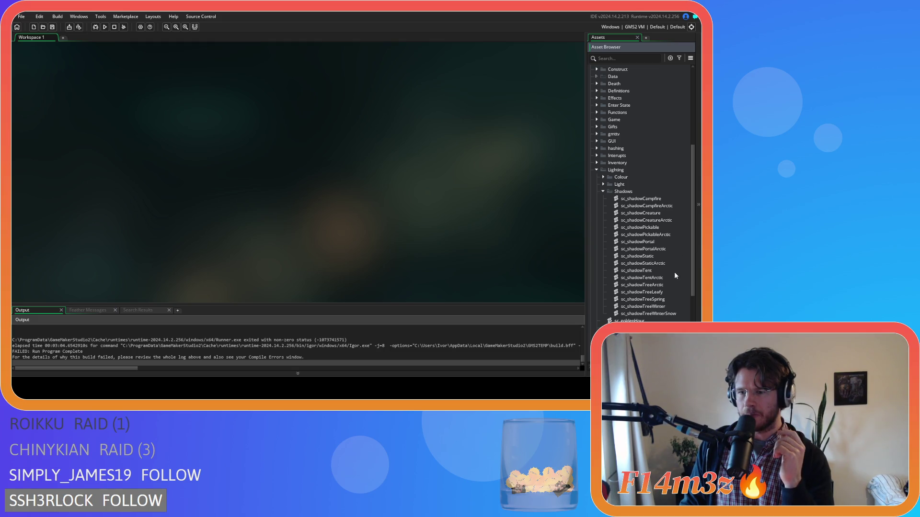
click(603, 192)
click(596, 173)
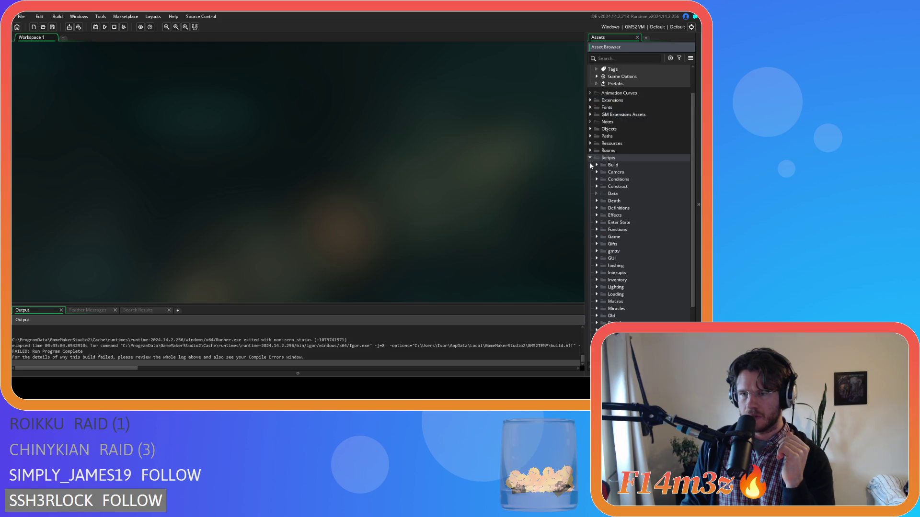
click(590, 158)
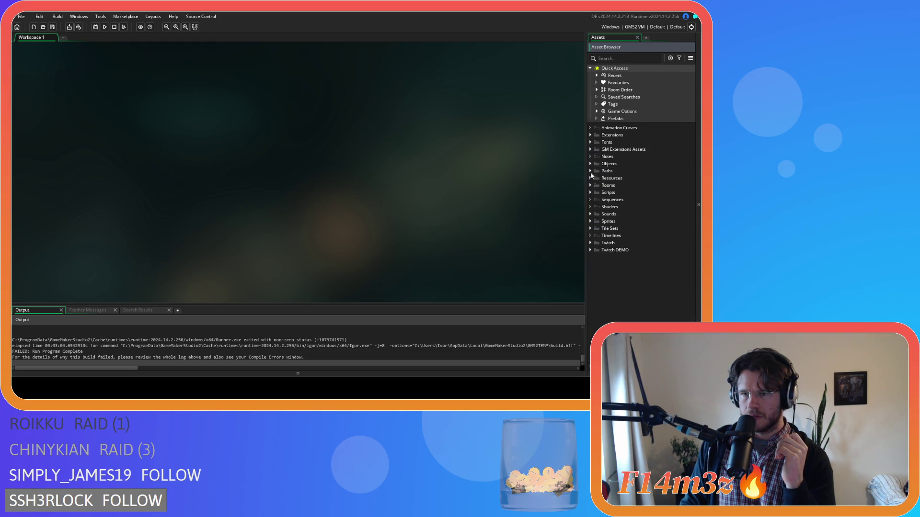
Expand Objects > Lighting and open ob_shadow for editing
click(590, 163)
scroll(618, 229, down, 1)
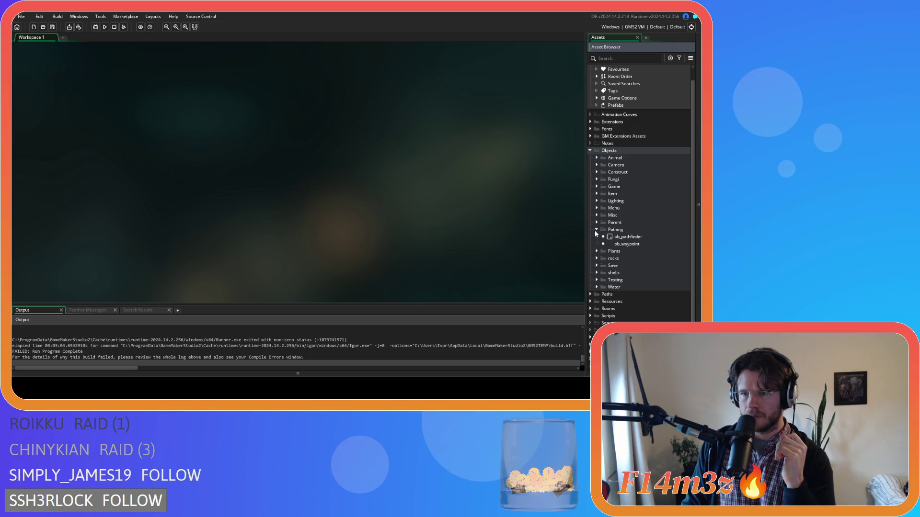
click(597, 187)
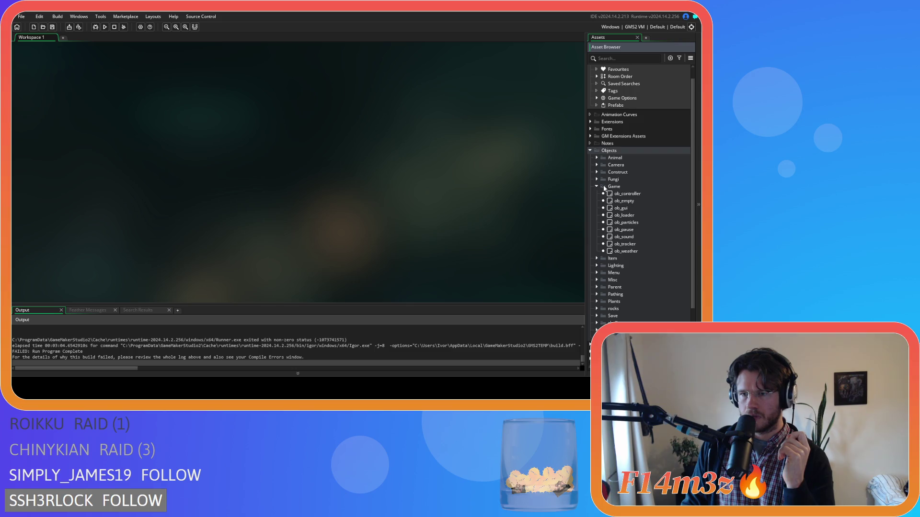
click(597, 186)
click(596, 202)
click(634, 230)
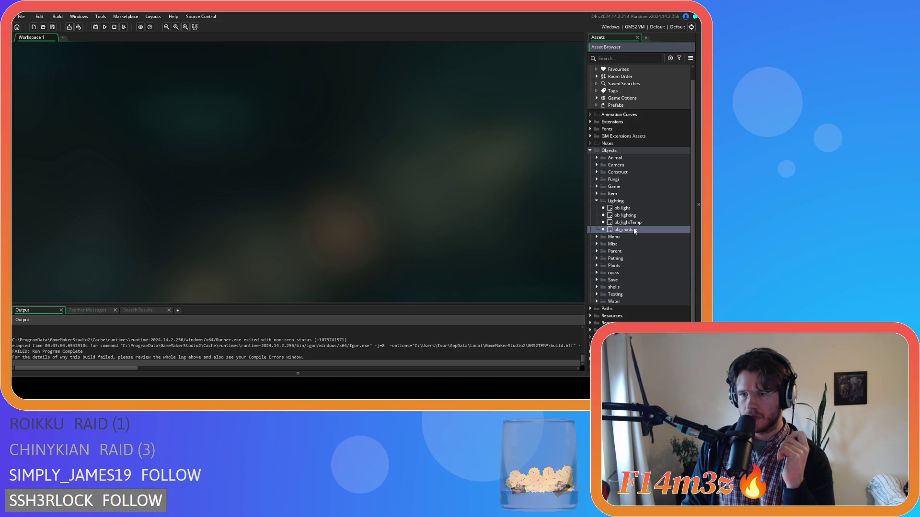
double_click(626, 229)
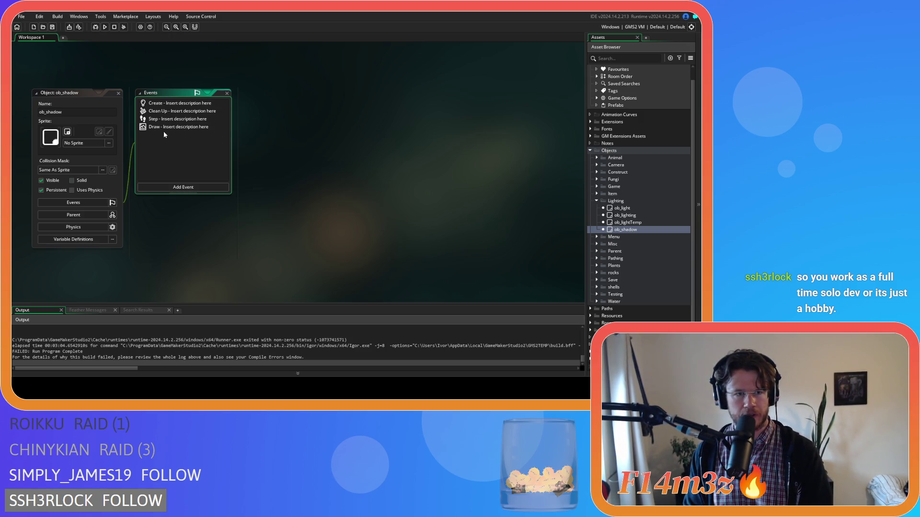
Open ob_shadow's Draw event code and jump to the shadows() definition in sc_shadows
click(174, 127)
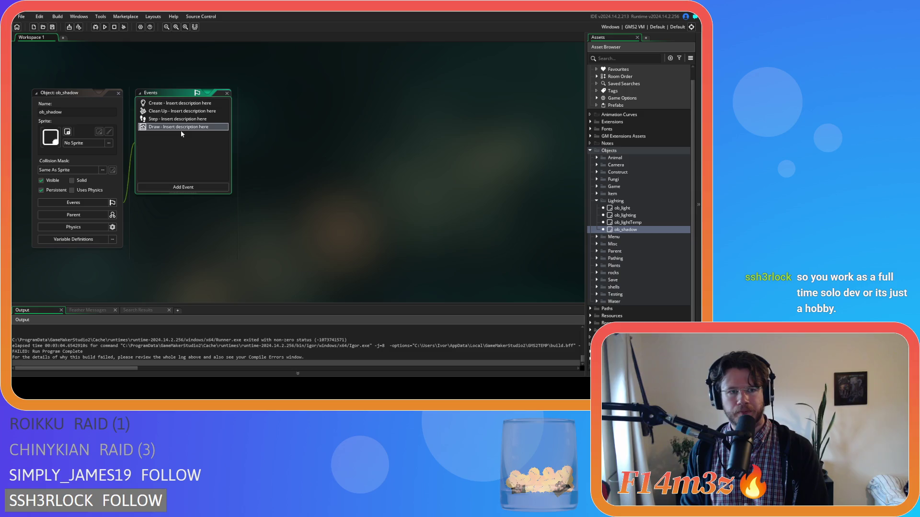
double_click(180, 131)
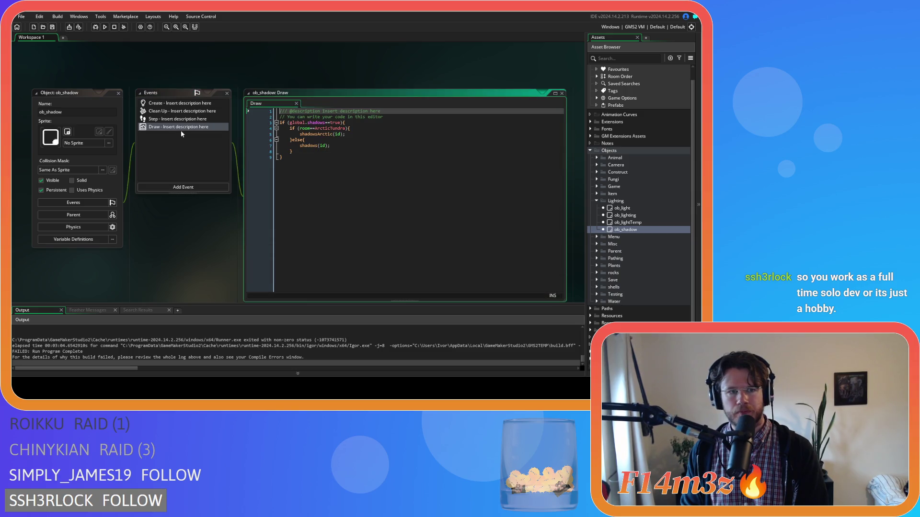
middle_click(311, 147)
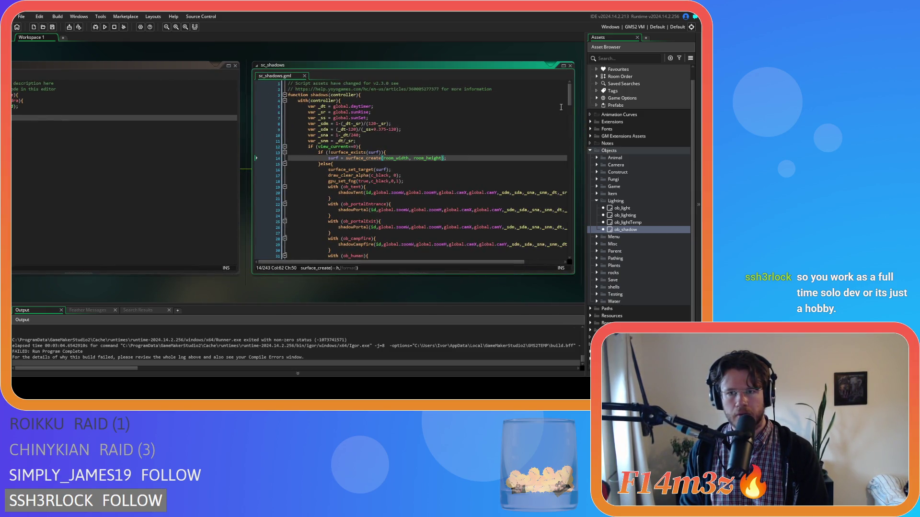
mouse_move(570, 104)
mouse_down()
mouse_move(570, 134)
mouse_move(570, 122)
mouse_up()
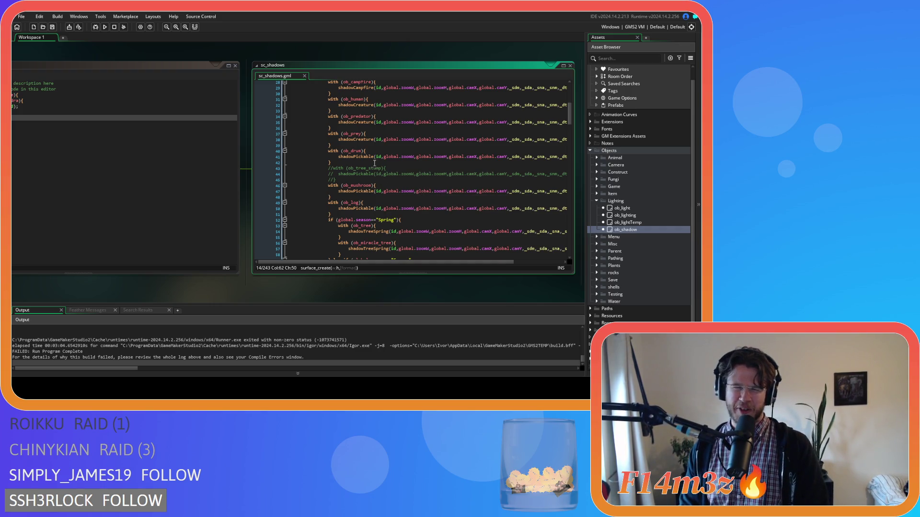
Scroll sc_shadows to the seasonal tree-shadow code and select the commented-out tree stump lines
mouse_move(355, 230)
scroll(551, 146, down, 8)
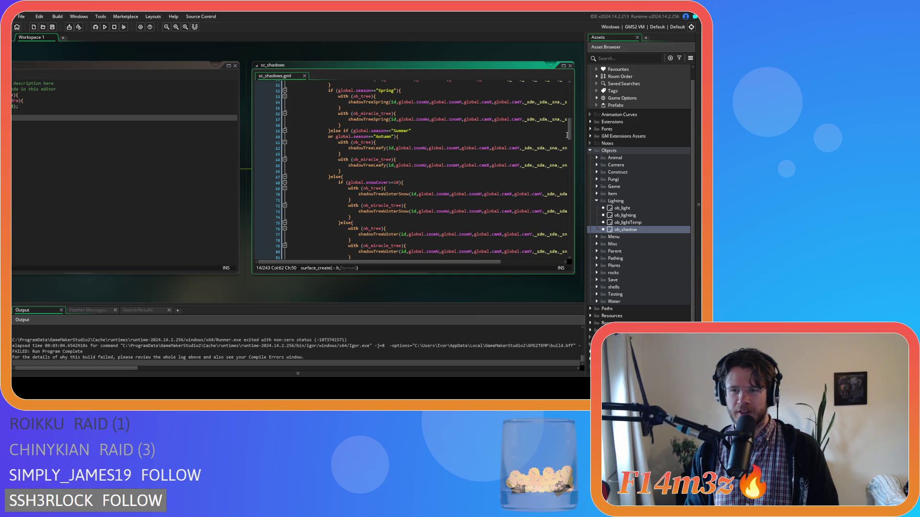
mouse_move(570, 135)
mouse_down()
mouse_move(570, 161)
mouse_move(568, 136)
mouse_up()
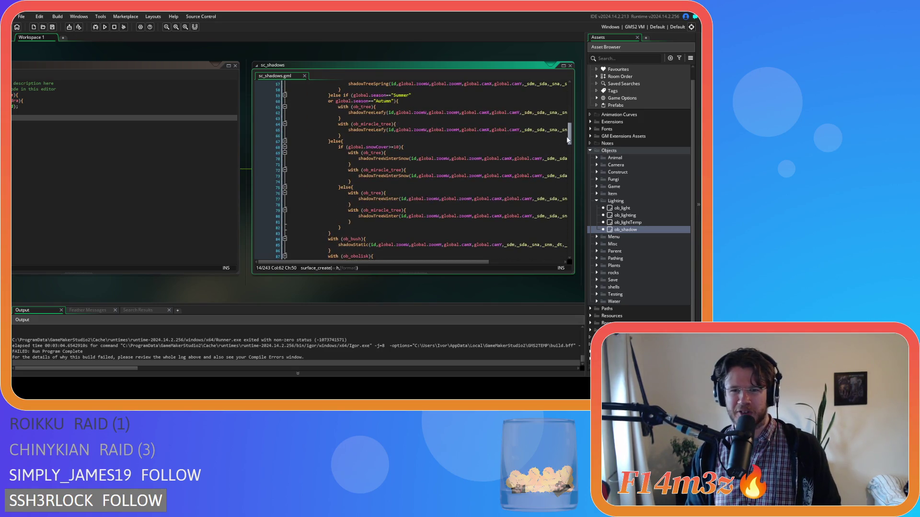
scroll(411, 205, up, 3)
scroll(411, 205, down, 2)
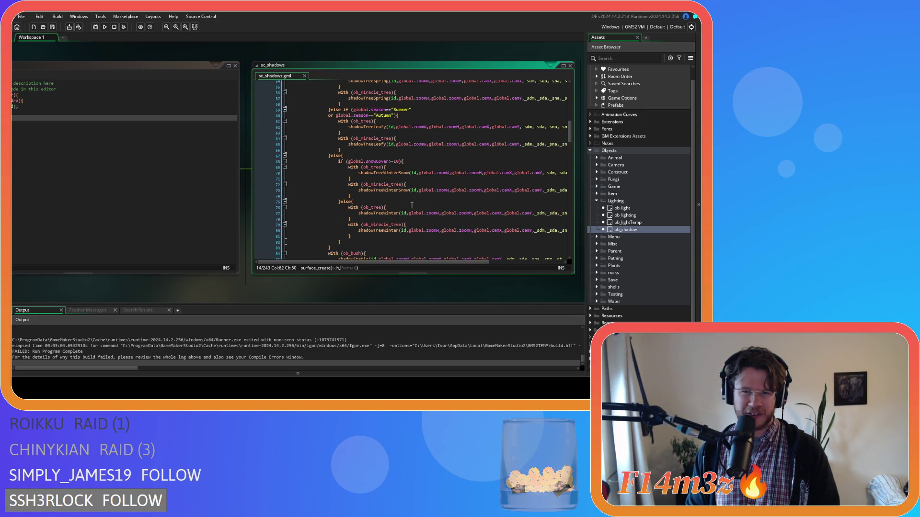
scroll(364, 216, down, 2)
mouse_move(334, 224)
mouse_down()
mouse_move(334, 185)
mouse_move(315, 229)
mouse_move(337, 233)
mouse_move(328, 114)
mouse_move(416, 195)
mouse_up()
scroll(333, 191, up, 5)
scroll(324, 229, down, 4)
scroll(330, 209, up, 2)
scroll(329, 114, up, 3)
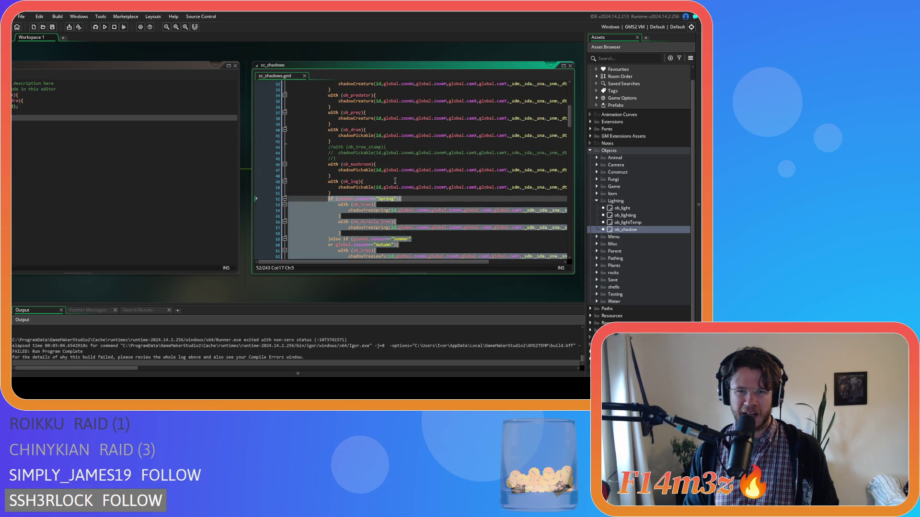
drag(336, 158, 269, 148)
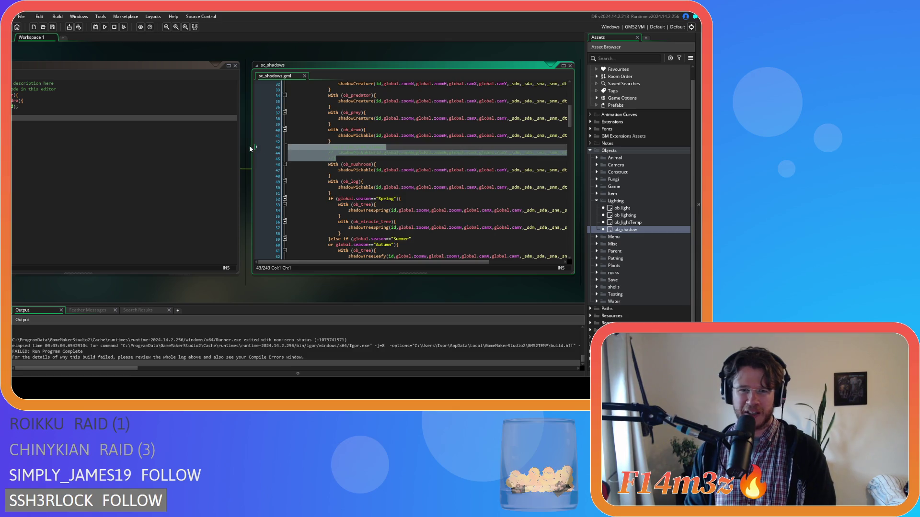
Delete the commented-out tree stump lines and copy the season-based code block via the right-click menu
key(BackSpace)
key(BackSpace)
scroll(332, 232, down, 7)
drag(332, 231, 327, 135)
scroll(326, 195, up, 4)
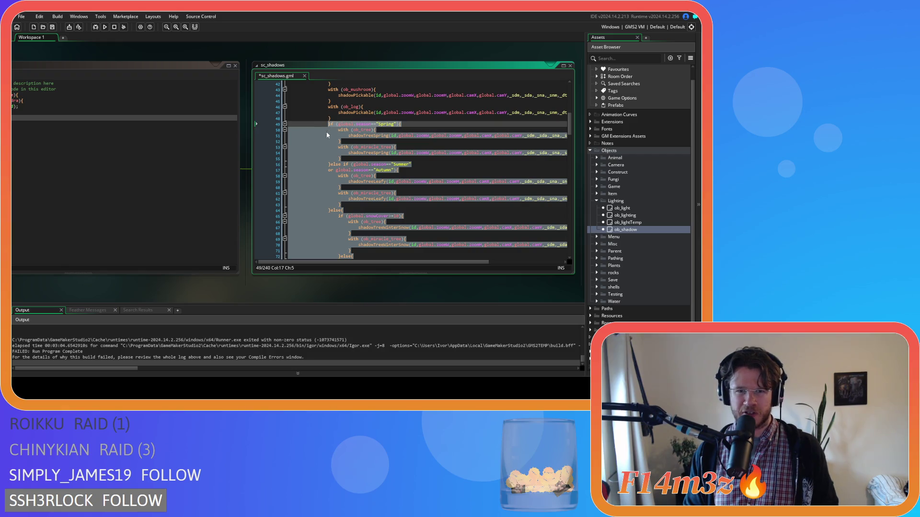
right_click(329, 148)
click(361, 160)
Delete the ob_tree_stump shadow block from sc_shadows
scroll(370, 205, down, 3)
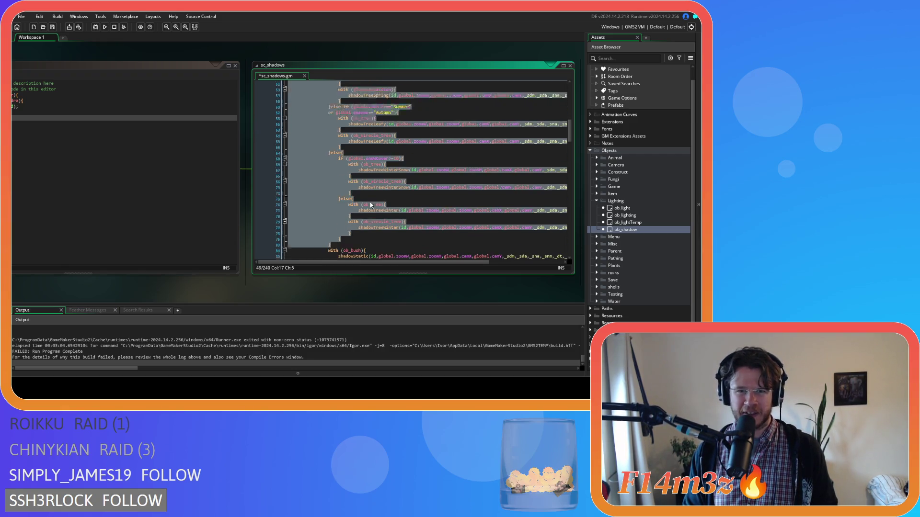
scroll(371, 205, down, 10)
scroll(370, 205, down, 9)
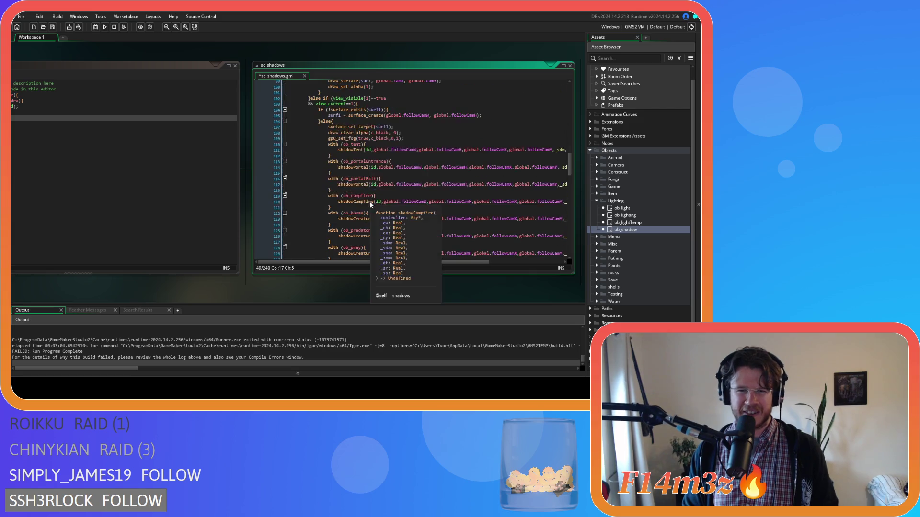
scroll(376, 197, up, 2)
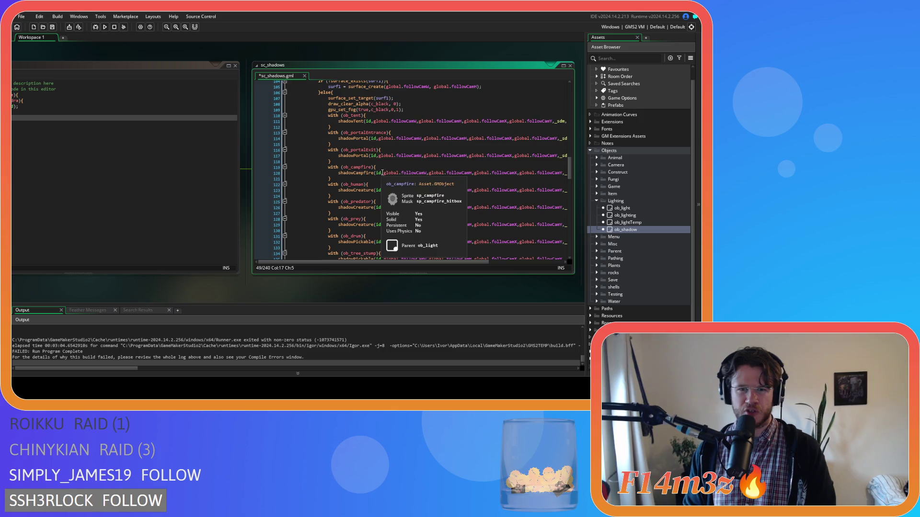
scroll(378, 172, down, 2)
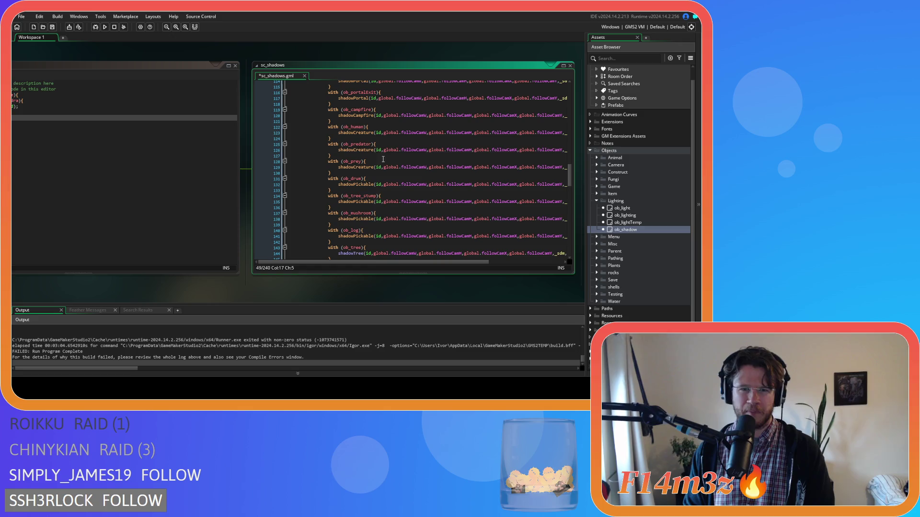
drag(287, 213, 271, 194)
key(Delete)
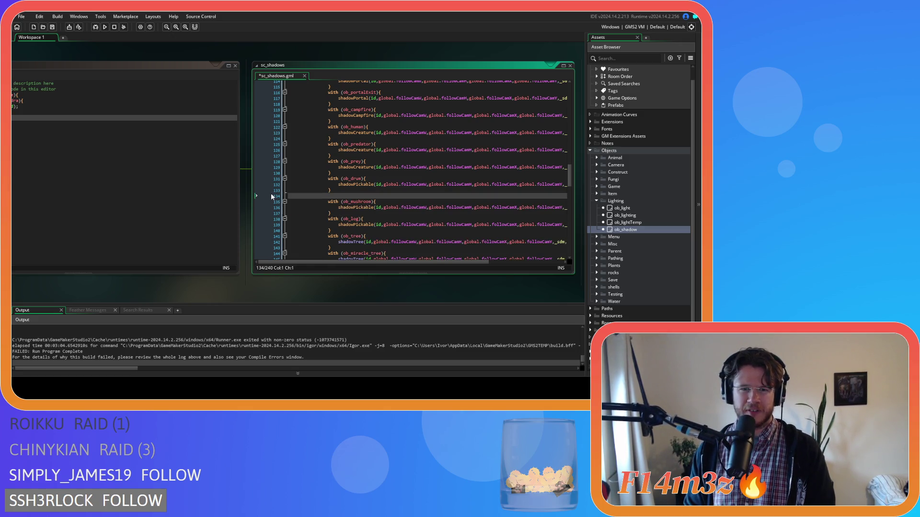
key(BackSpace)
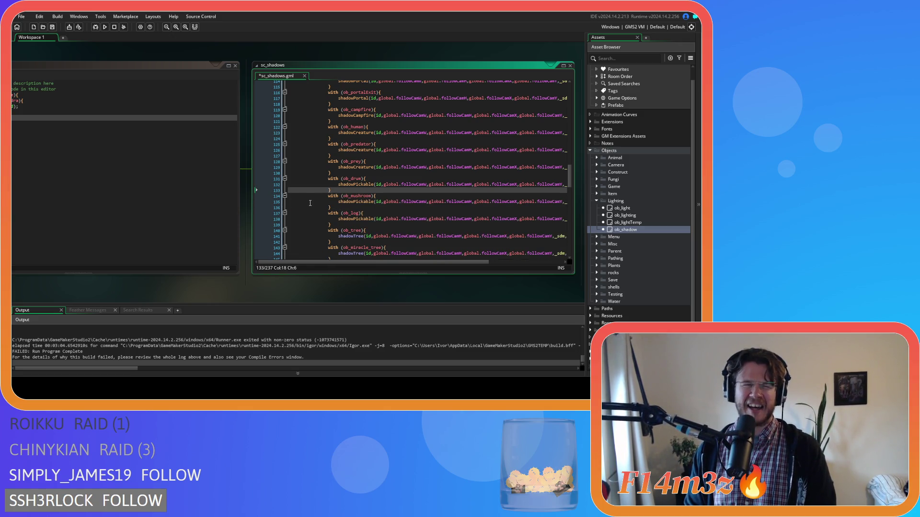
Replace the ob_tree and ob_miracle_tree shadow lines with the pasted seasonal block
scroll(331, 216, down, 2)
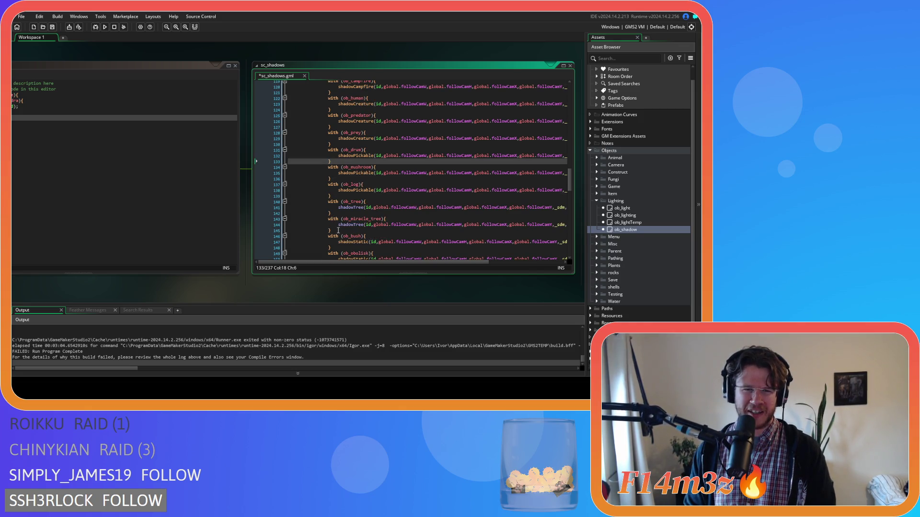
drag(327, 230, 330, 204)
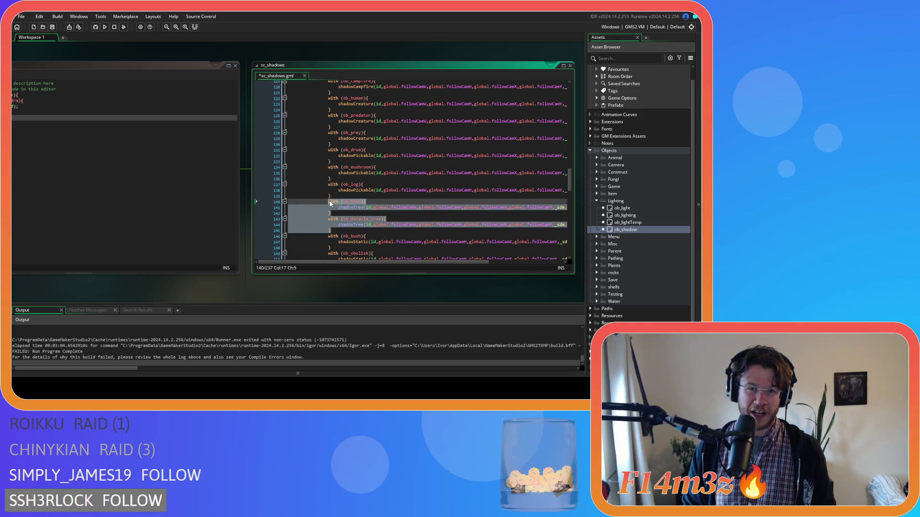
key(ctrl+v)
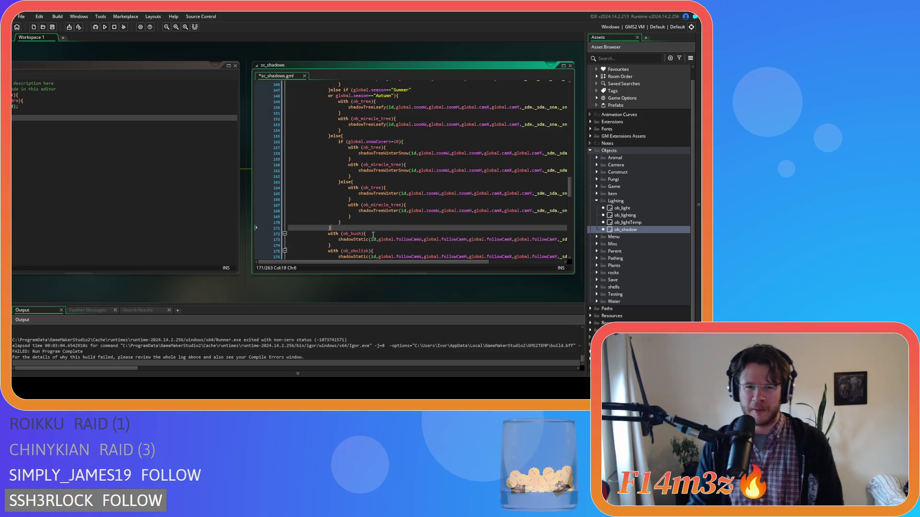
Save sc_shadows and scroll down to its campCam section
key(ctrl+s)
scroll(357, 215, down, 1)
scroll(356, 214, down, 1)
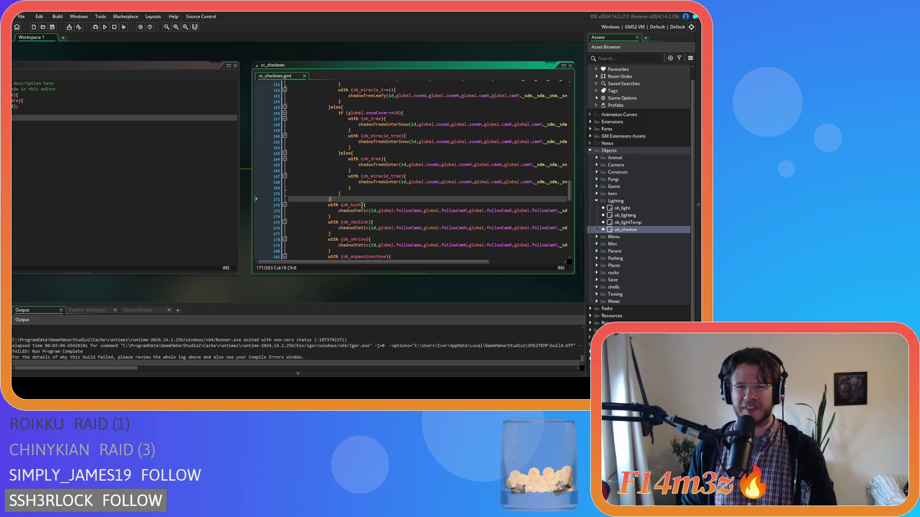
scroll(395, 176, down, 1)
scroll(388, 176, up, 2)
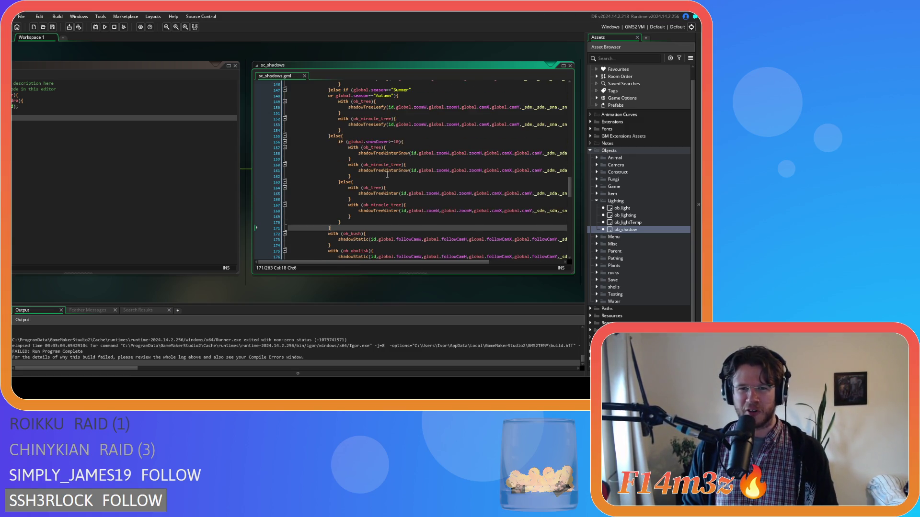
scroll(382, 177, up, 2)
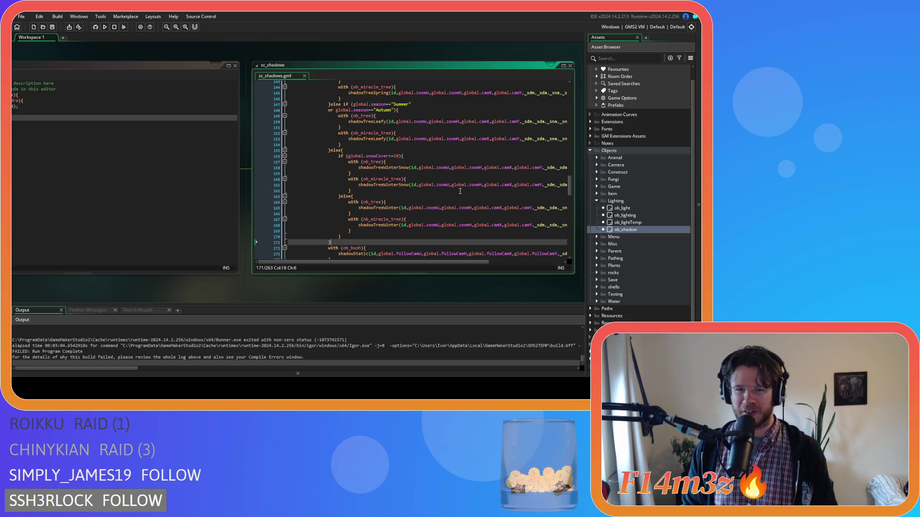
scroll(432, 203, down, 9)
scroll(416, 204, down, 9)
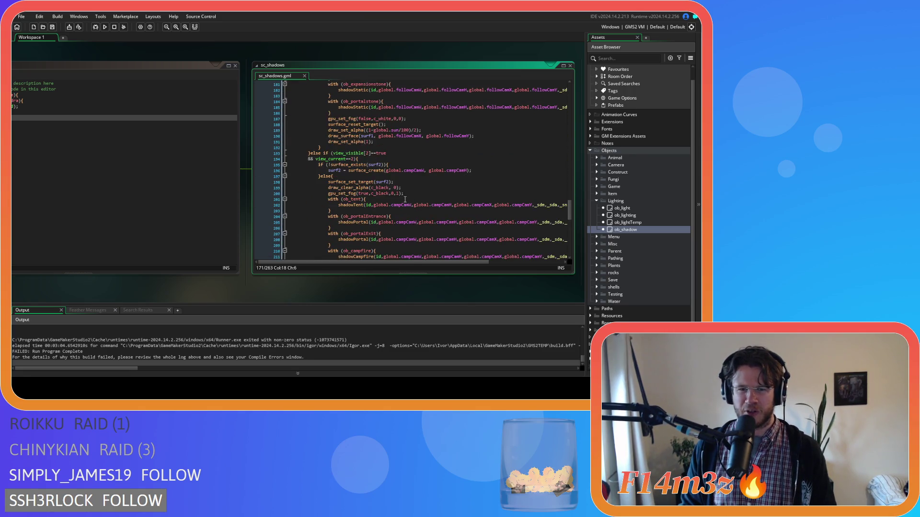
scroll(356, 212, down, 5)
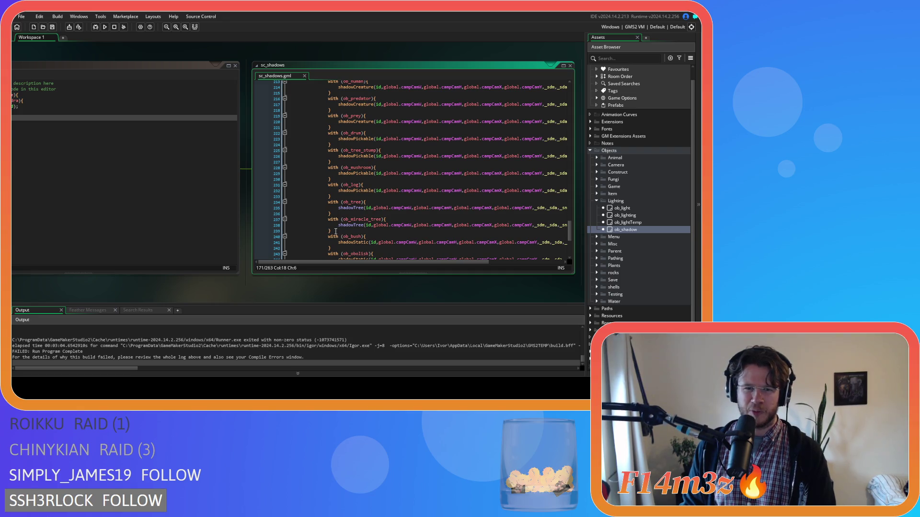
Delete the campCam ob_tree_stump block and paste the seasonal block over its tree shadow lines
drag(335, 230, 323, 205)
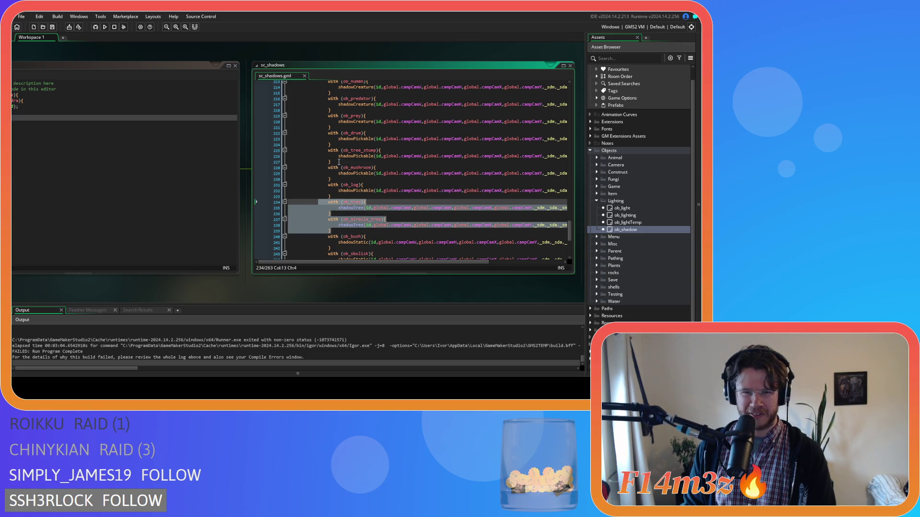
drag(338, 161, 288, 150)
key(BackSpace)
key(BackSpace)
drag(331, 213, 326, 185)
key(ctrl+v)
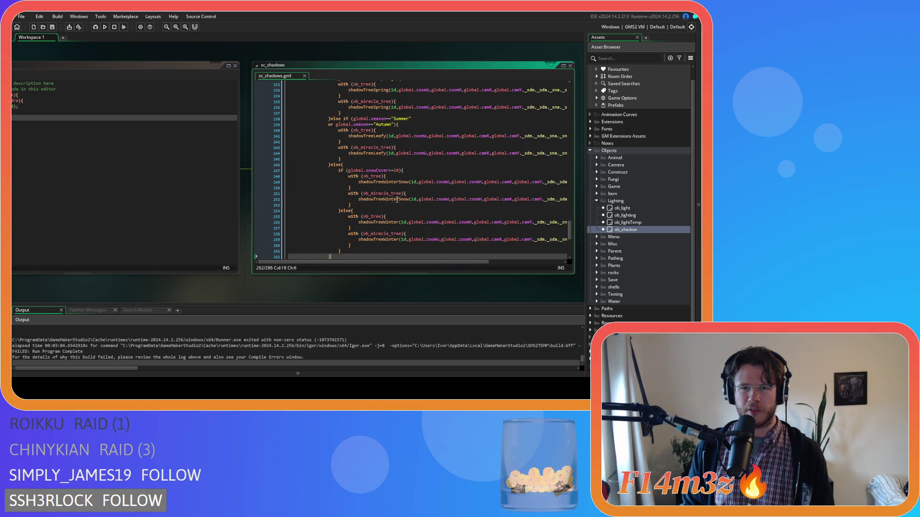
Review the snow-cover and Summer/Autumn ob_tree shadow blocks in sc_shadows
scroll(397, 199, down, 5)
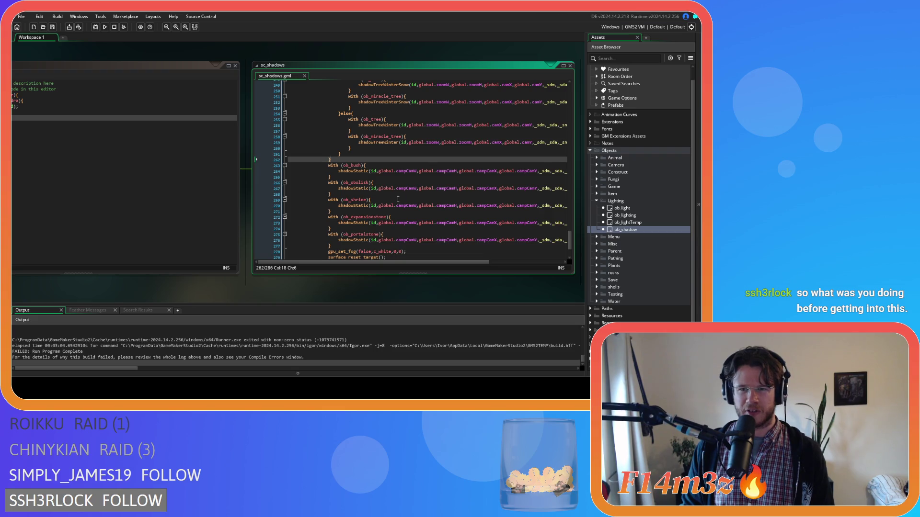
scroll(397, 199, up, 6)
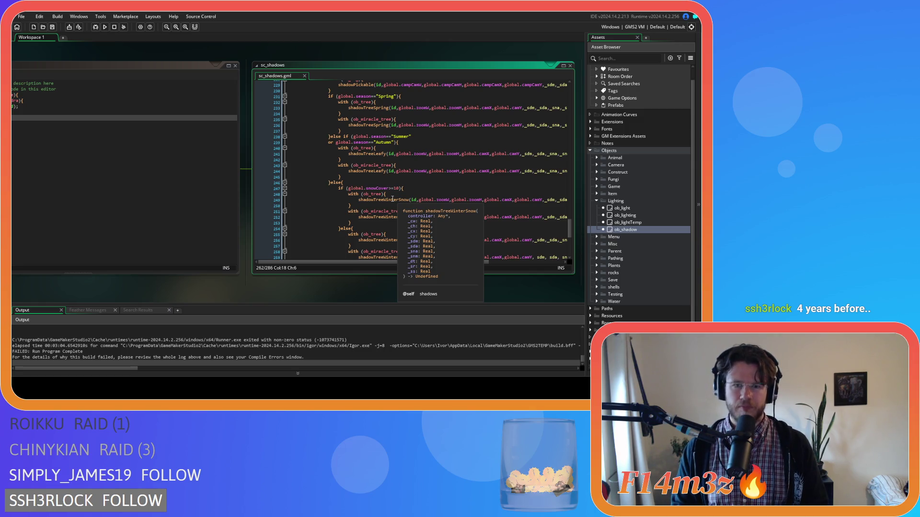
click(389, 194)
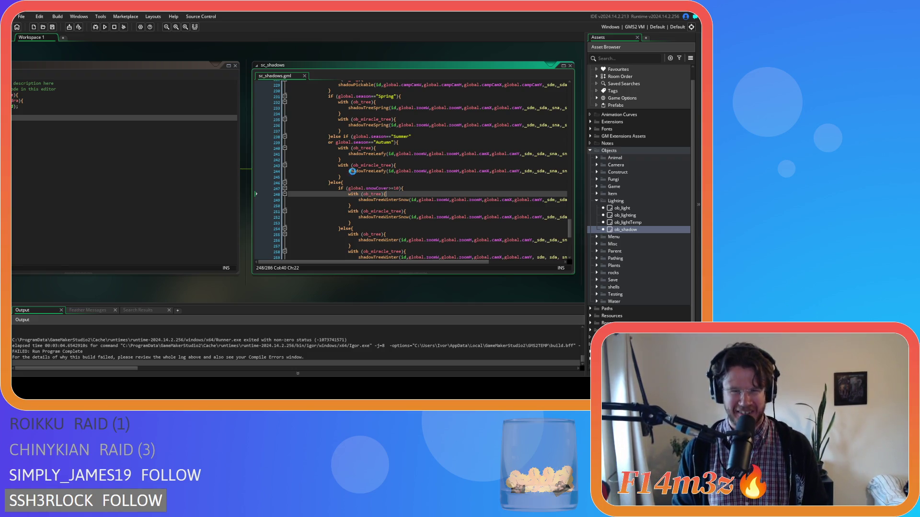
click(369, 149)
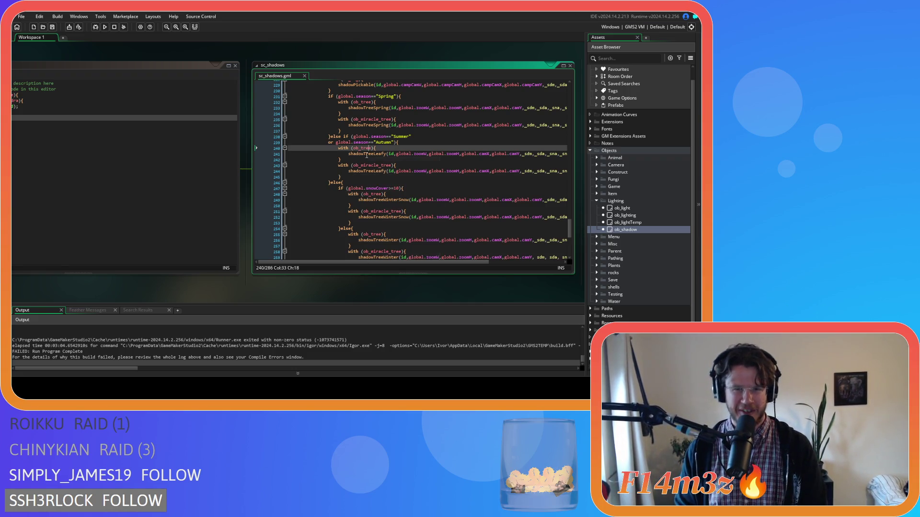
scroll(368, 157, up, 2)
scroll(370, 161, down, 2)
scroll(370, 160, down, 5)
scroll(363, 194, up, 5)
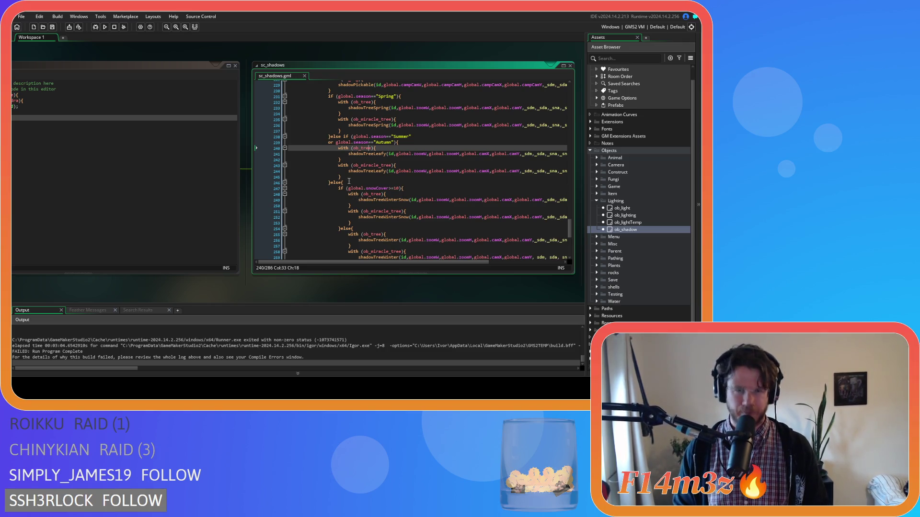
scroll(338, 184, up, 3)
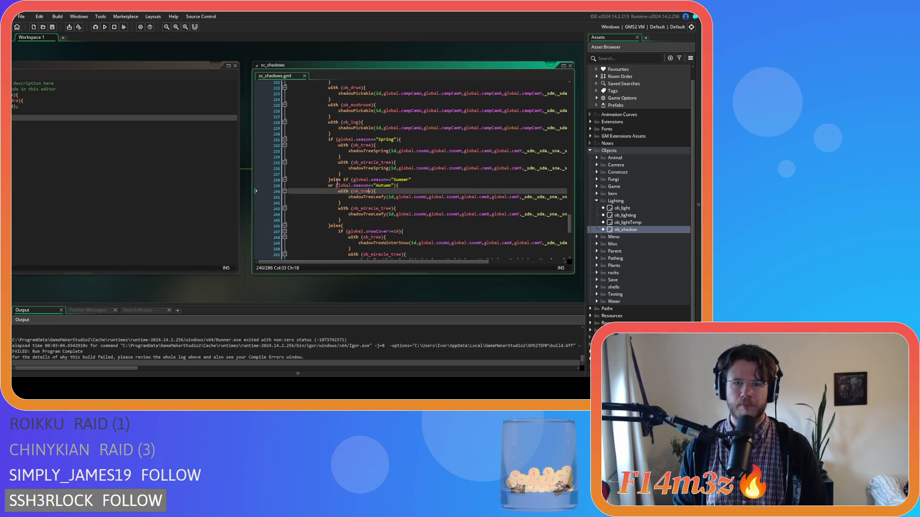
scroll(362, 199, down, 2)
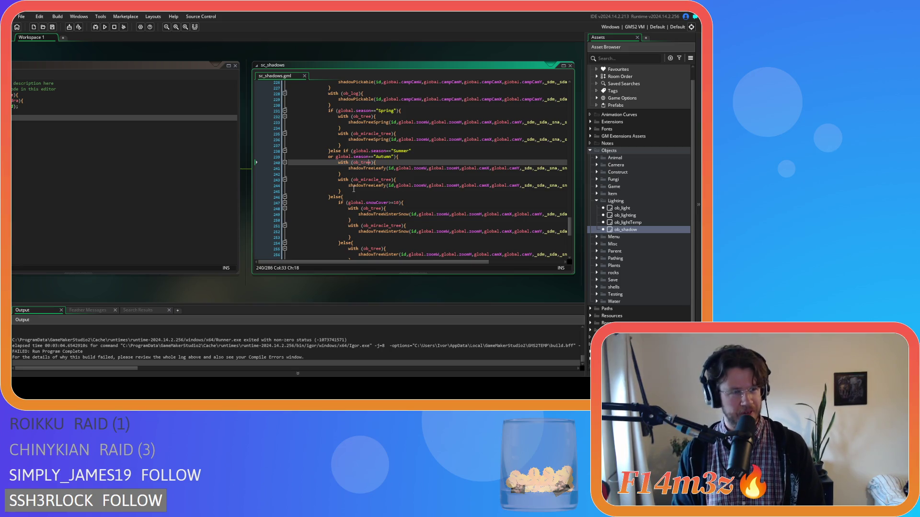
Inspect the leafy ob_tree call and the static shadow lines below it
click(381, 176)
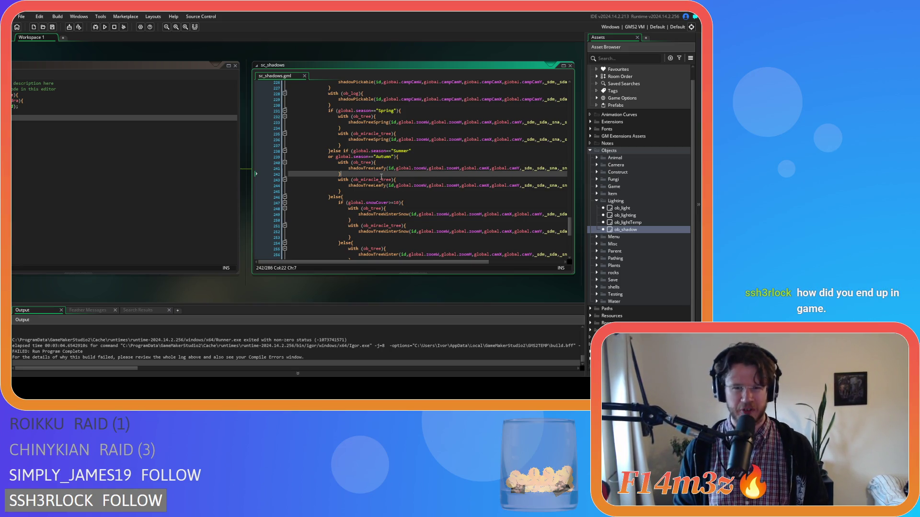
scroll(378, 187, down, 8)
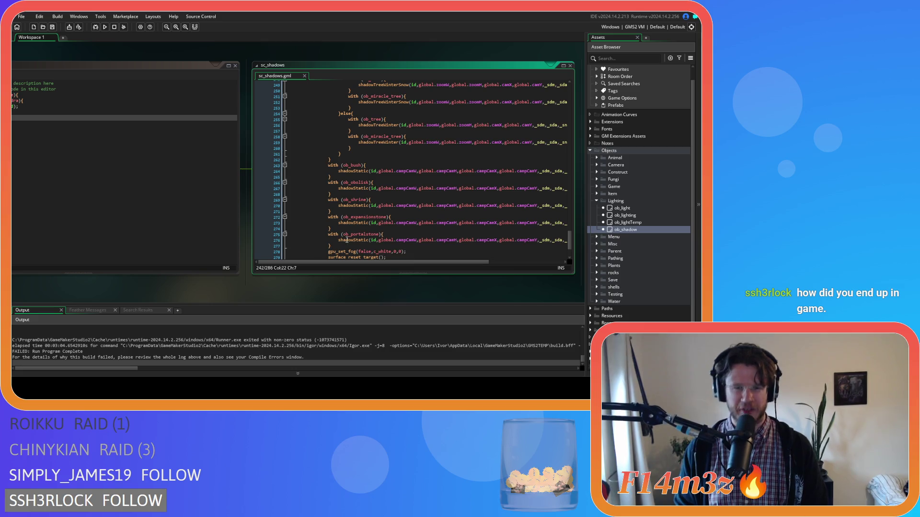
drag(346, 240, 338, 171)
scroll(359, 206, up, 2)
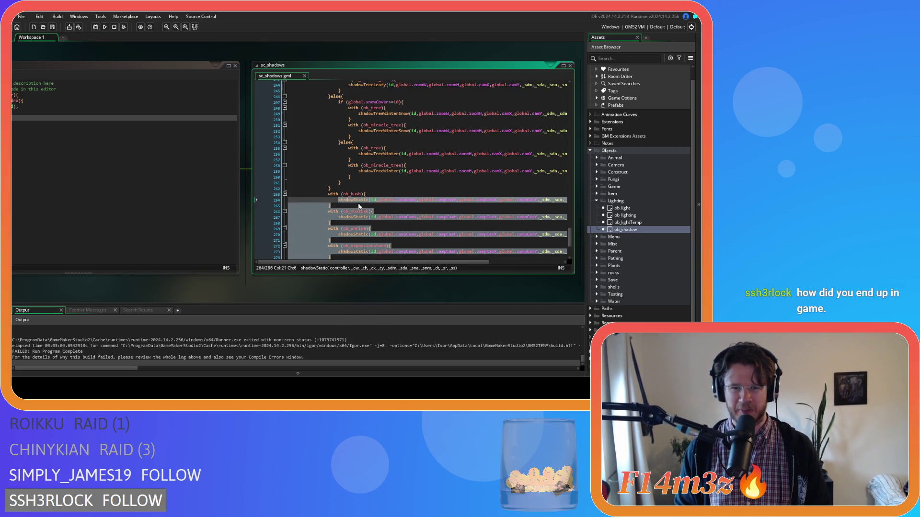
click(358, 206)
scroll(374, 192, up, 3)
Check the snowy ob_miracle_tree and Summer condition lines, then build and run the game
click(381, 167)
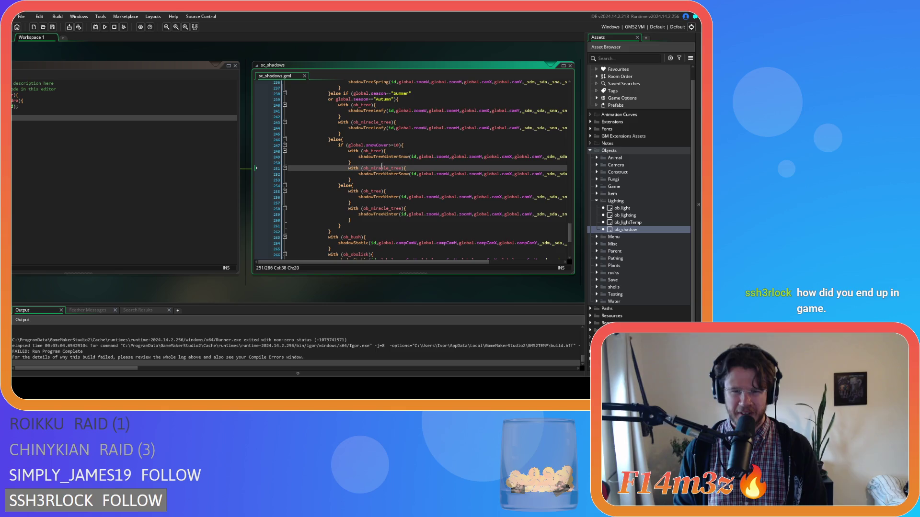
scroll(375, 191, up, 4)
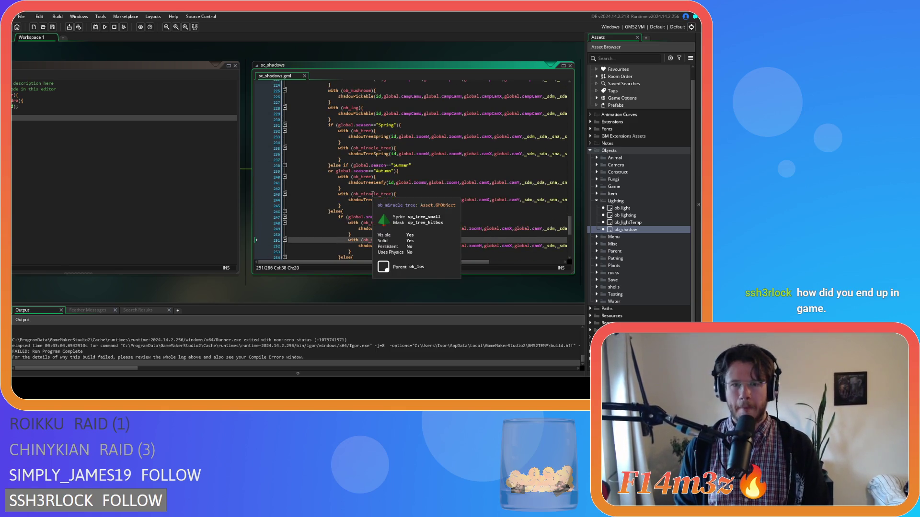
click(413, 165)
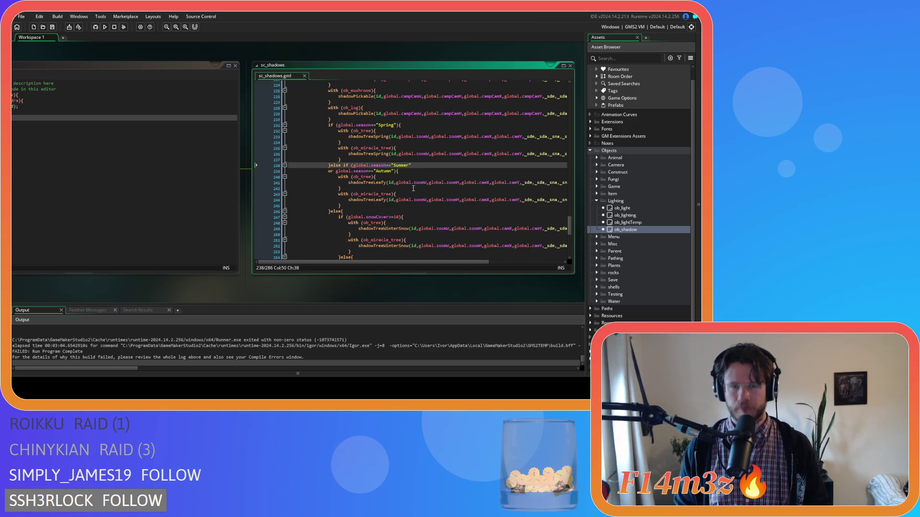
scroll(413, 188, down, 10)
scroll(418, 195, up, 10)
scroll(416, 193, up, 11)
scroll(416, 193, up, 8)
scroll(415, 194, down, 4)
scroll(415, 194, up, 6)
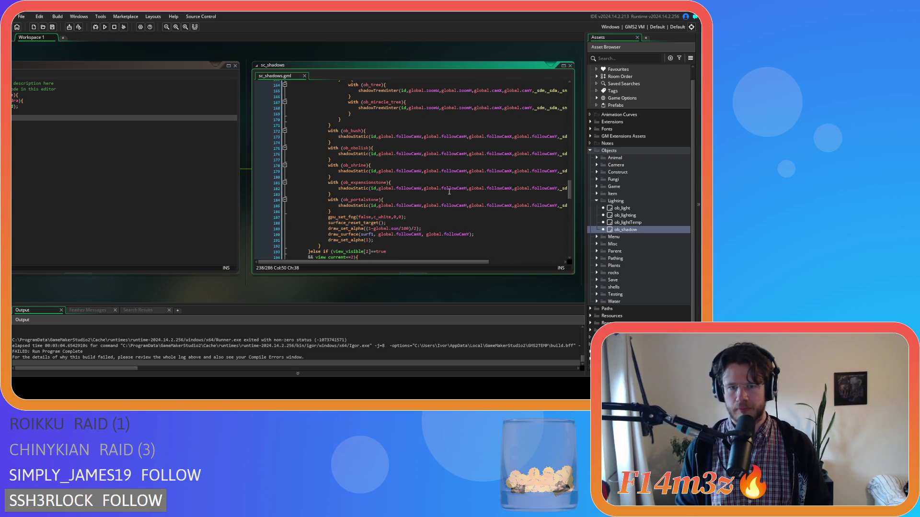
scroll(374, 213, up, 6)
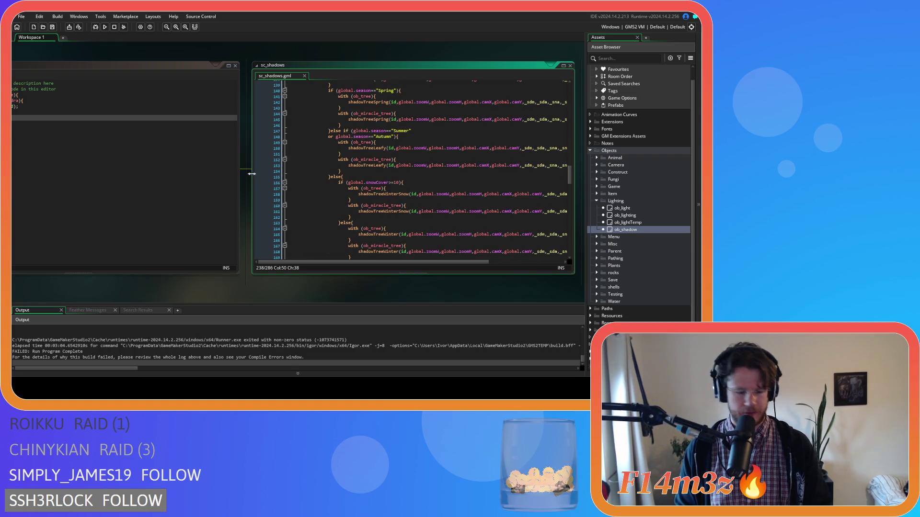
key(F5)
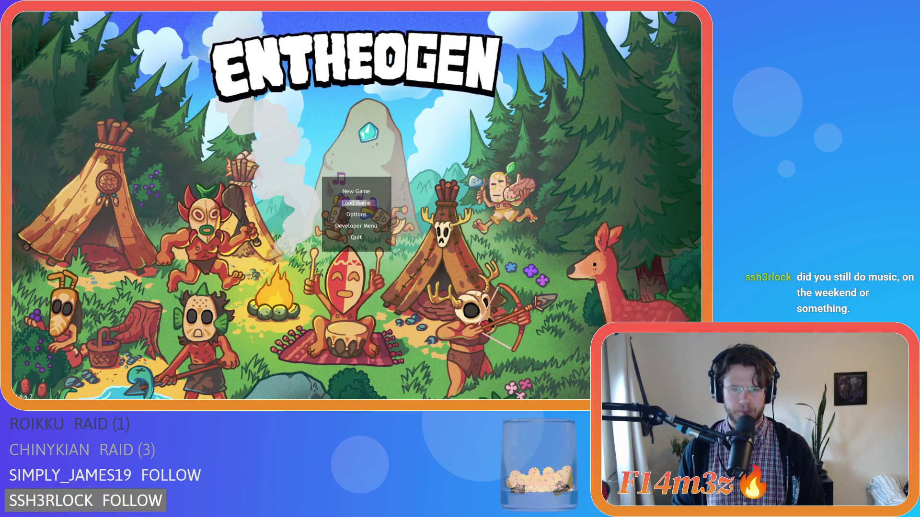
Highlight New Game on the Entheogen title menu
key(Up)
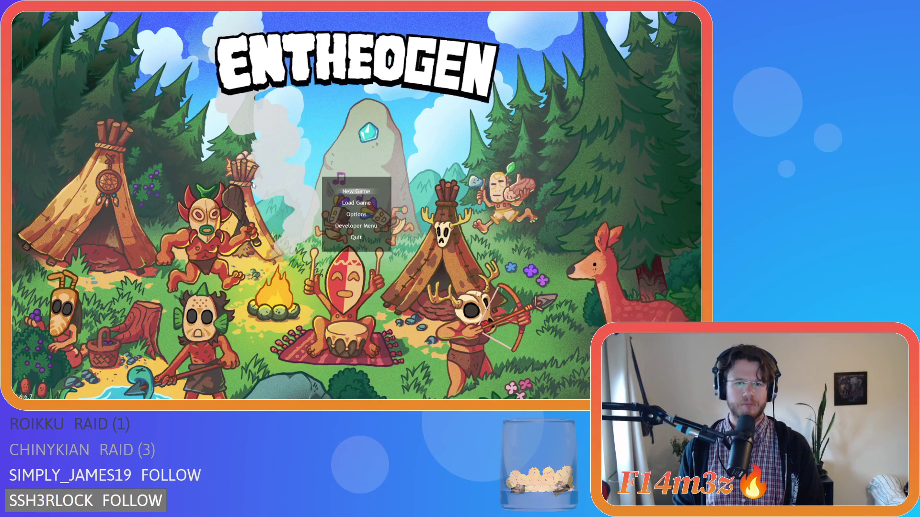
Start a new game on Beginner Island, close the help overview and resume play
key(Return)
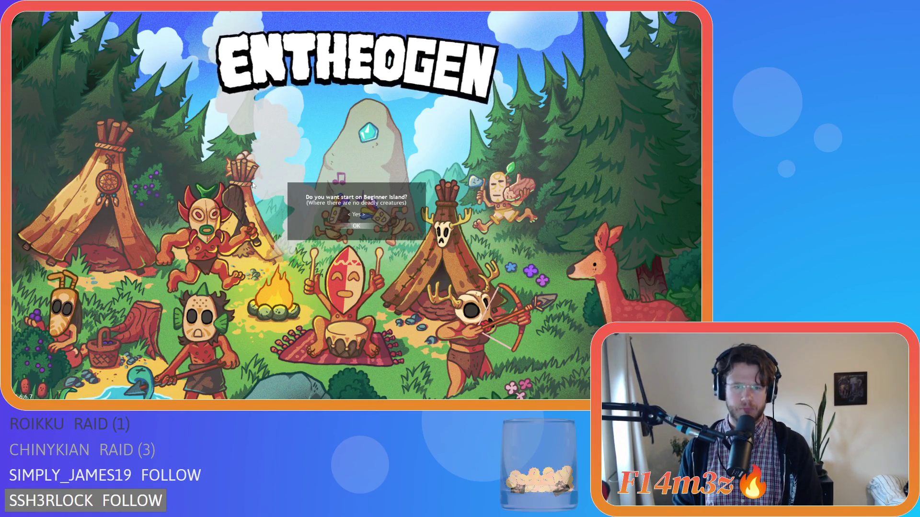
key(Return)
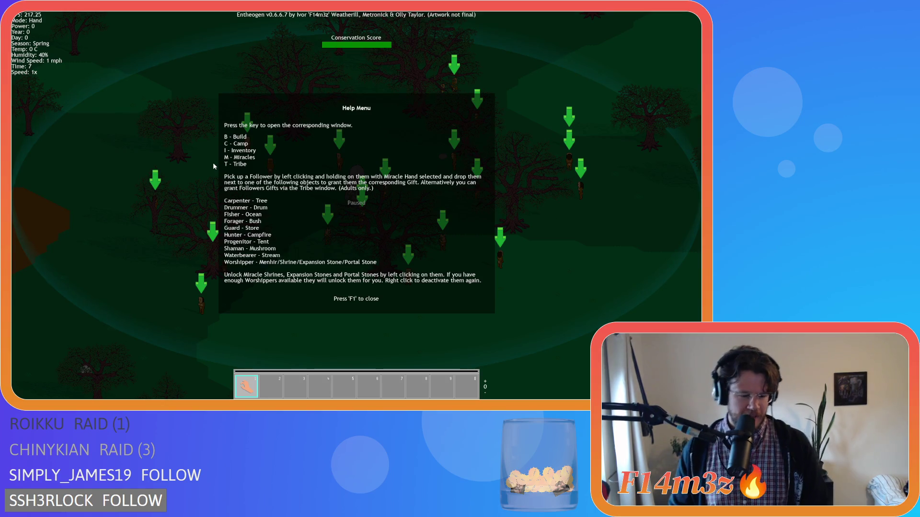
key(F1)
key(s)
scroll(247, 169, down, 5)
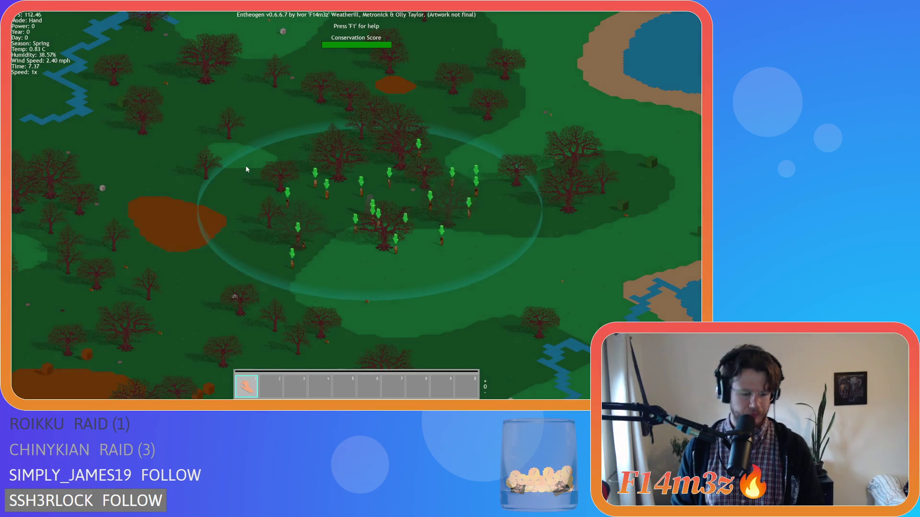
Open the Tribe overview, pan around the camp and view the Camp window listing the Menhir
key(t)
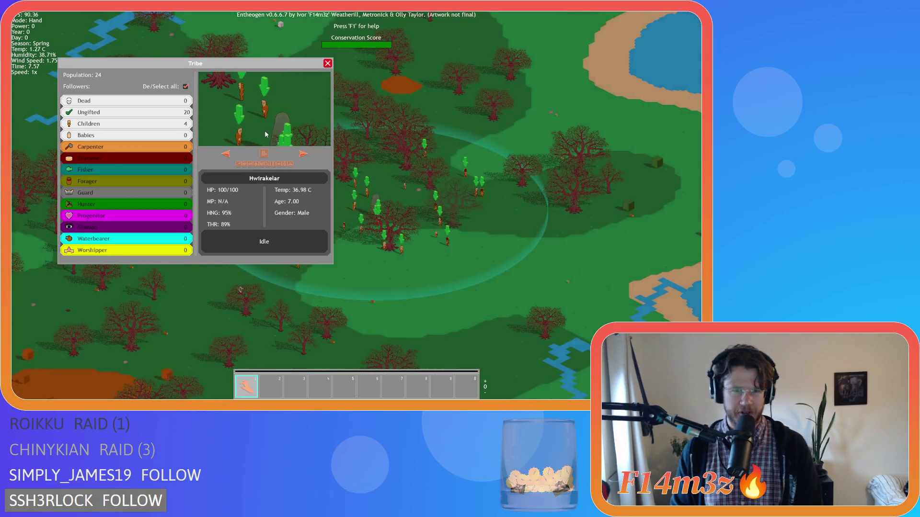
key(a)
key(w)
key(a)
key(w)
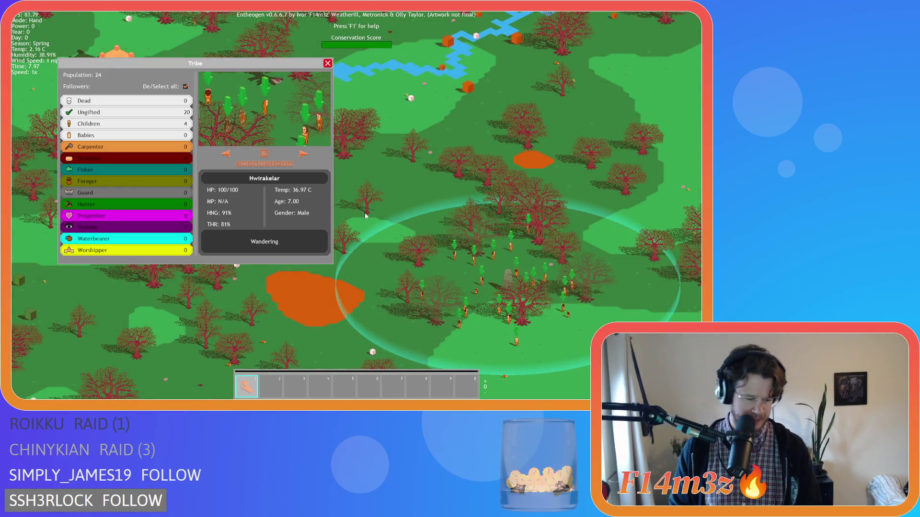
key(c)
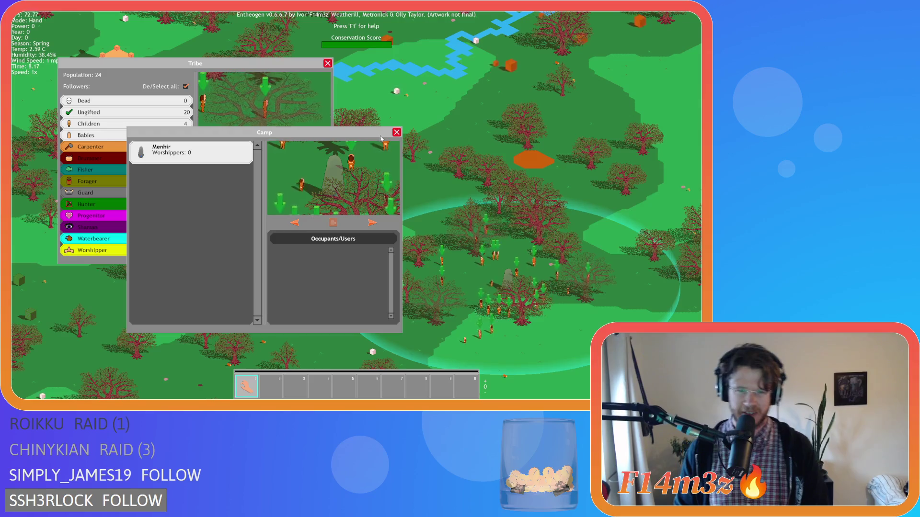
click(397, 132)
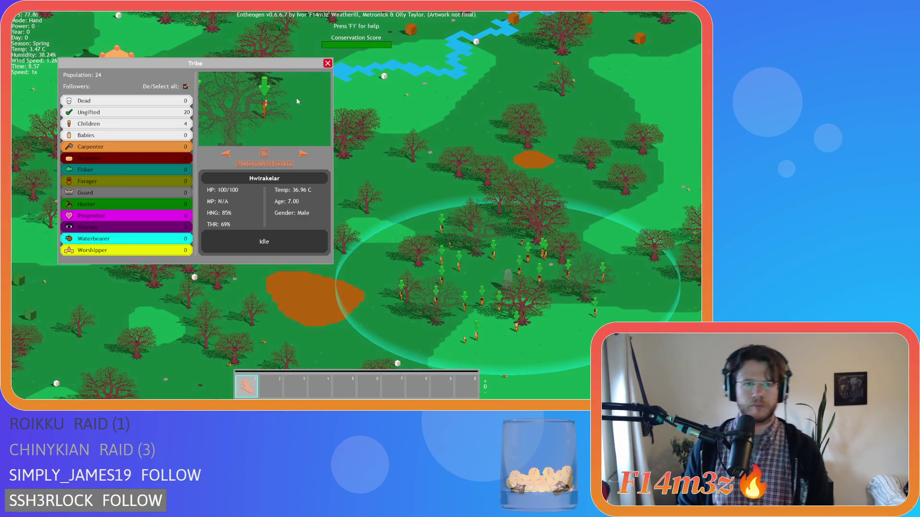
Pan across the forest and back to camp, close the Tribe panel and bring up the quit prompt
key(w)
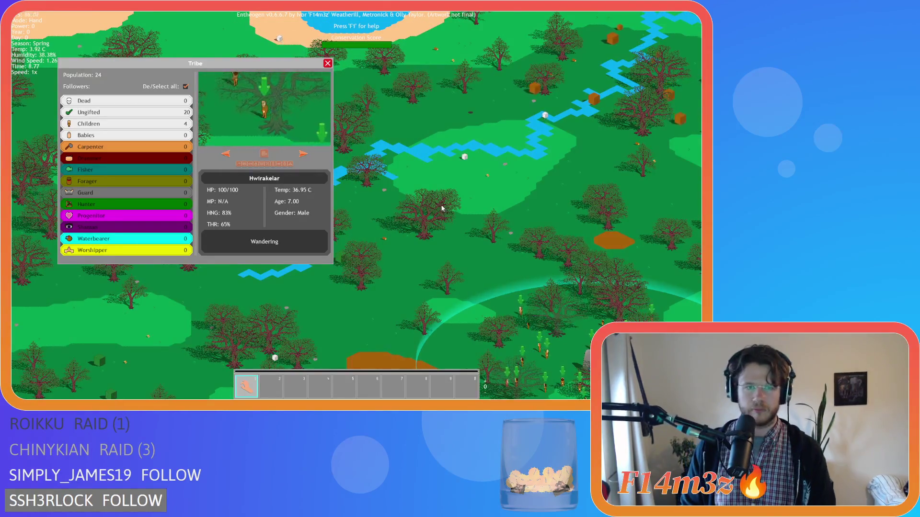
key(d)
key(s)
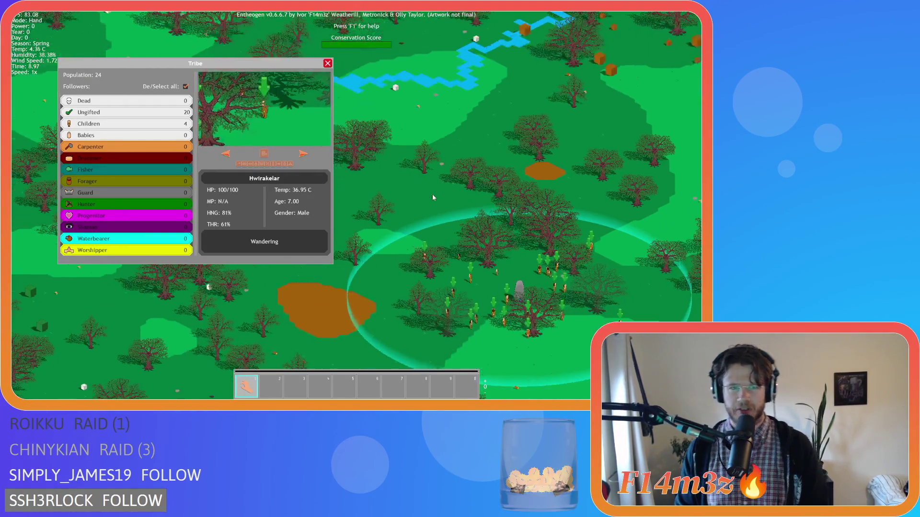
key(a)
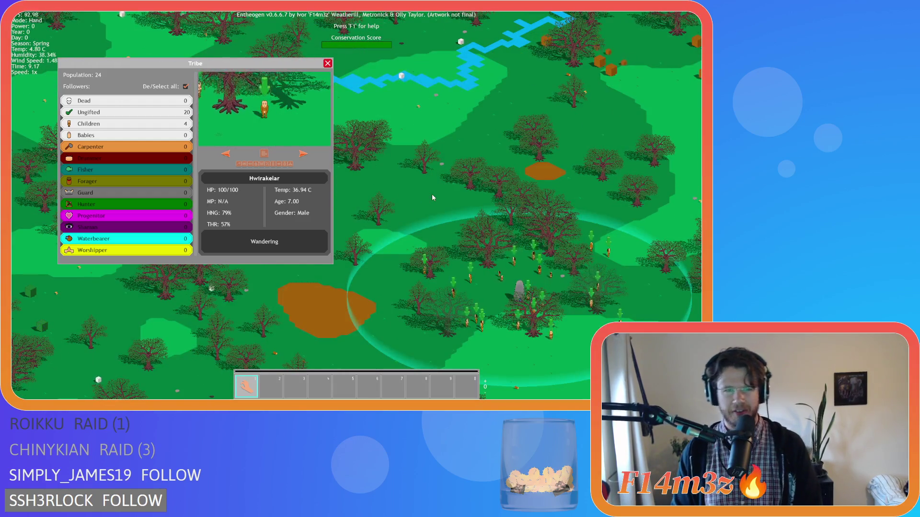
key(w)
key(s)
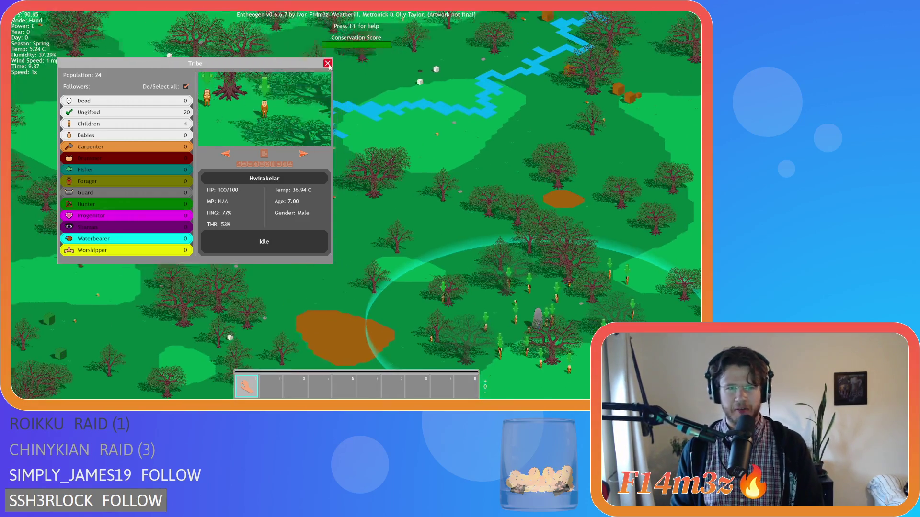
click(327, 63)
key(Escape)
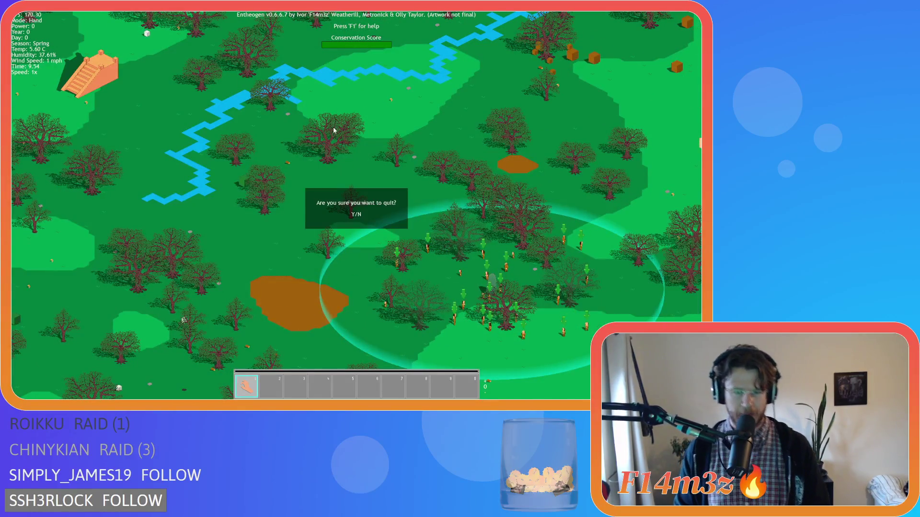
Quit the game and scroll through the sc_shadows script
key(y)
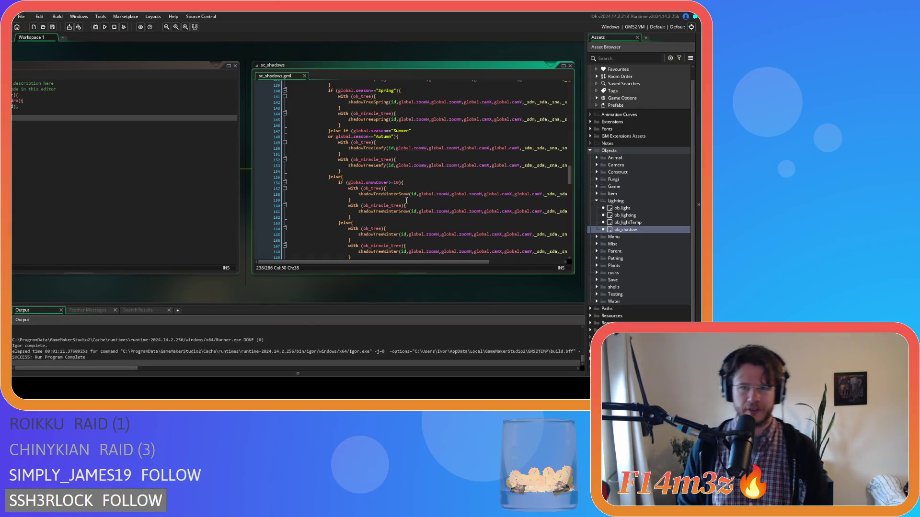
scroll(488, 262, right, 2)
scroll(466, 254, up, 3)
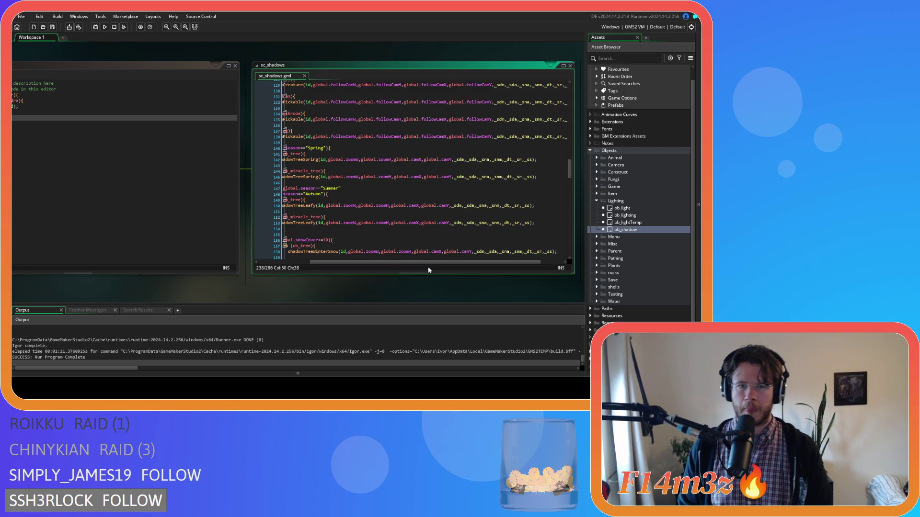
drag(431, 263, 384, 262)
scroll(432, 239, up, 13)
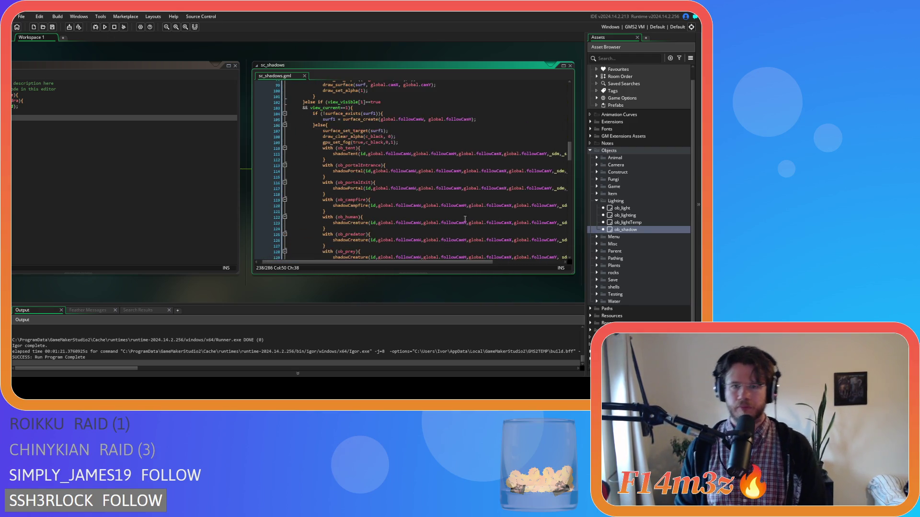
scroll(459, 236, up, 13)
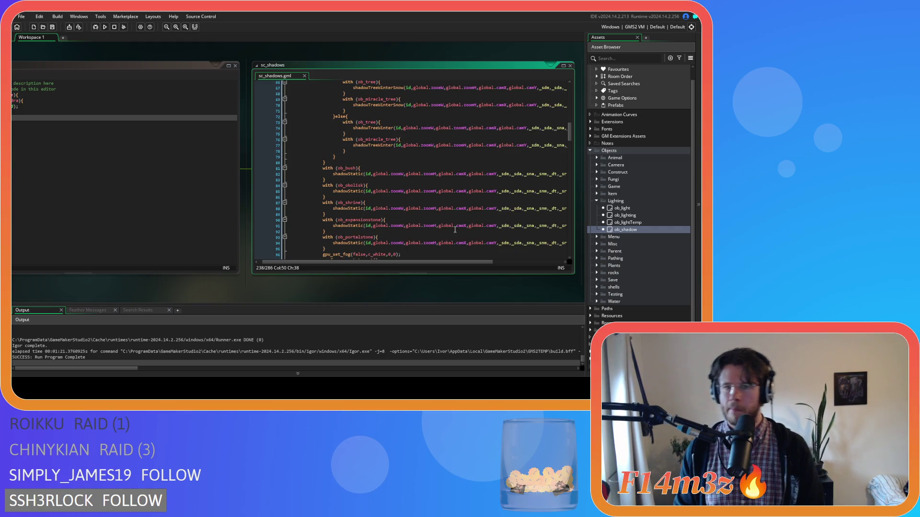
scroll(464, 232, up, 11)
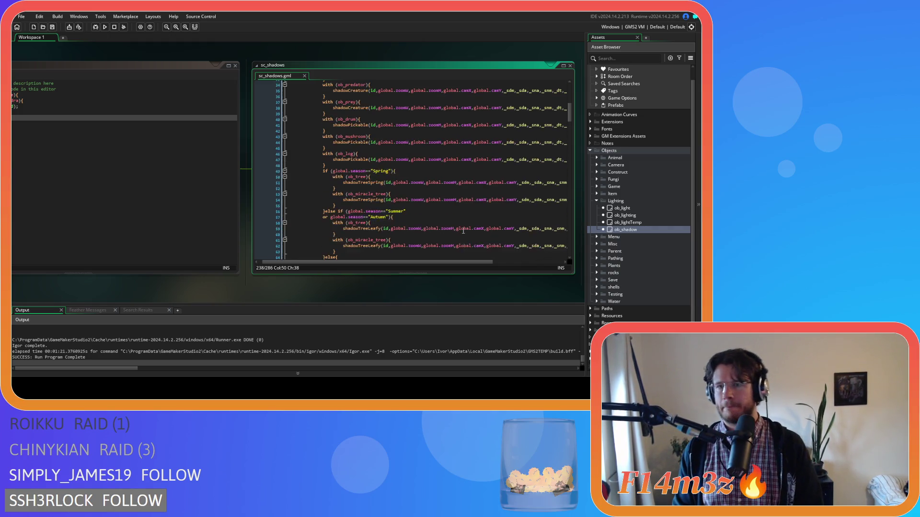
scroll(461, 226, up, 2)
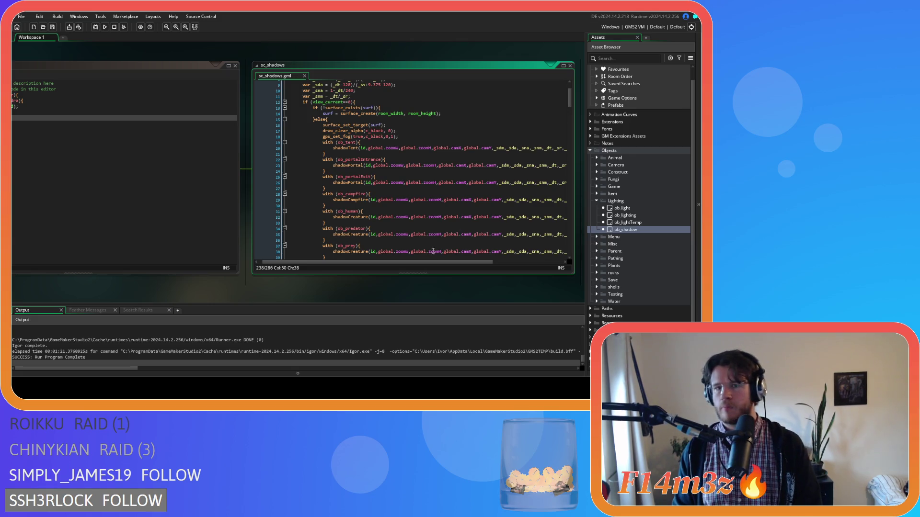
scroll(427, 261, left, 2)
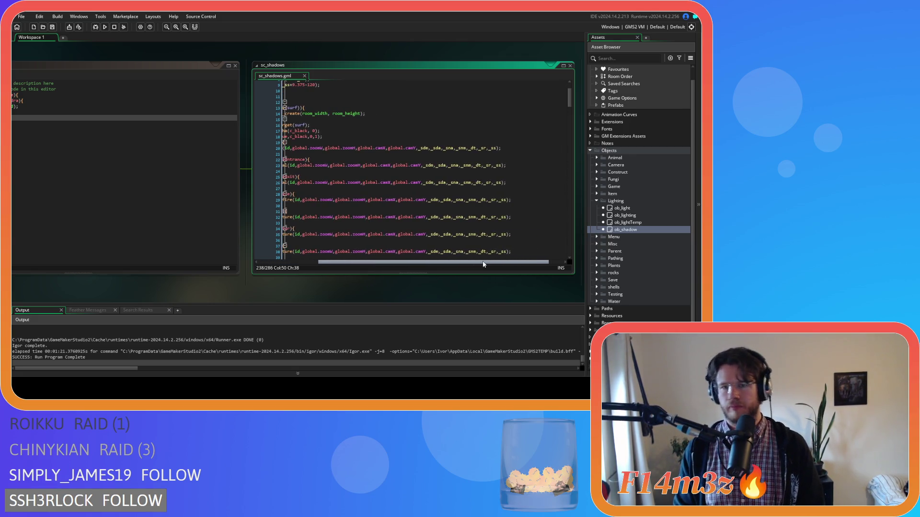
scroll(393, 210, up, 3)
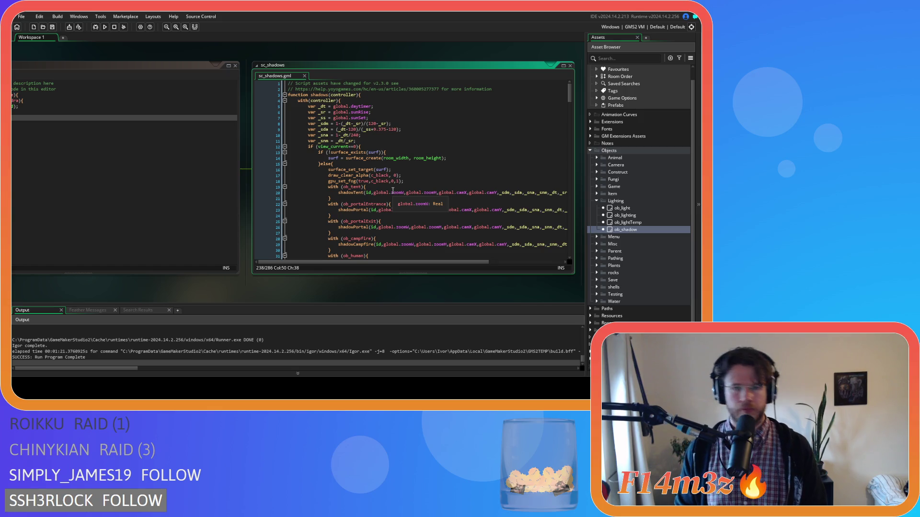
Select the followCam arguments in the mushroom shadow call, then the zoom/camera arguments on line 142
mouse_move(377, 152)
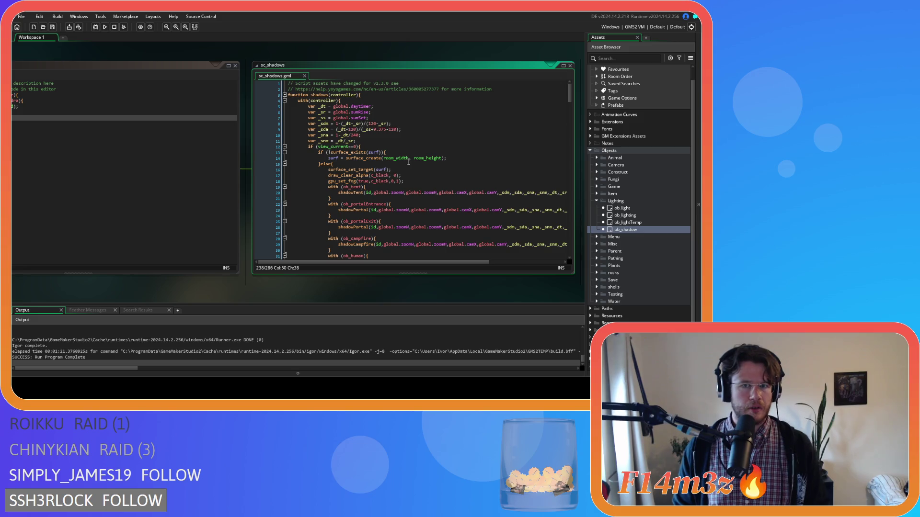
scroll(408, 162, down, 10)
scroll(409, 162, down, 12)
scroll(409, 162, down, 5)
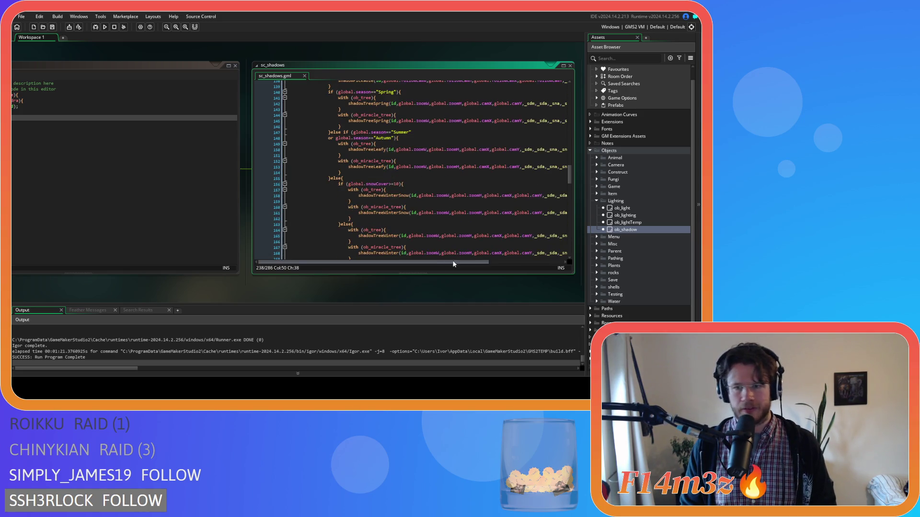
drag(453, 262, 527, 261)
scroll(538, 182, up, 2)
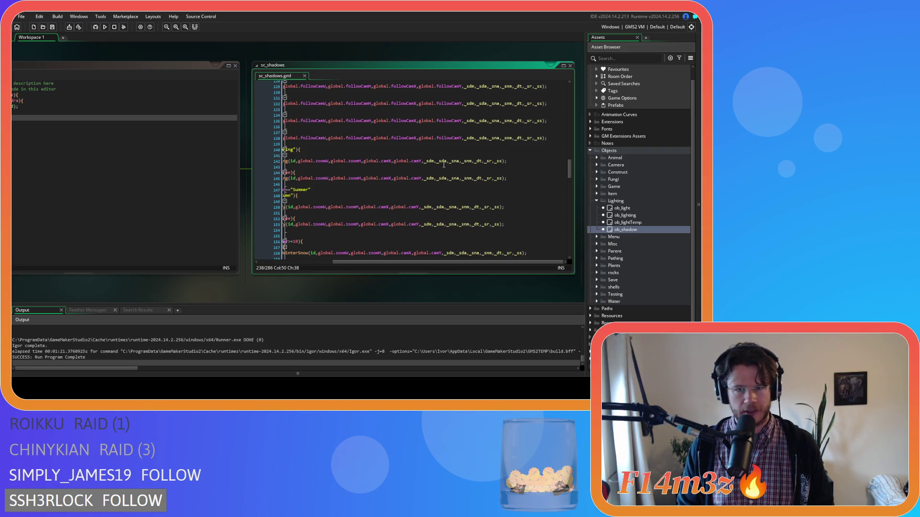
drag(393, 261, 317, 263)
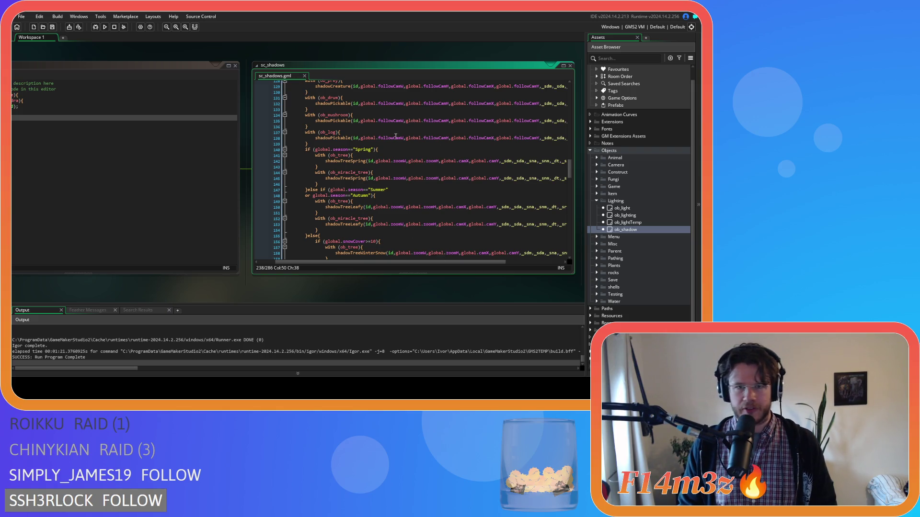
scroll(536, 140, up, 1)
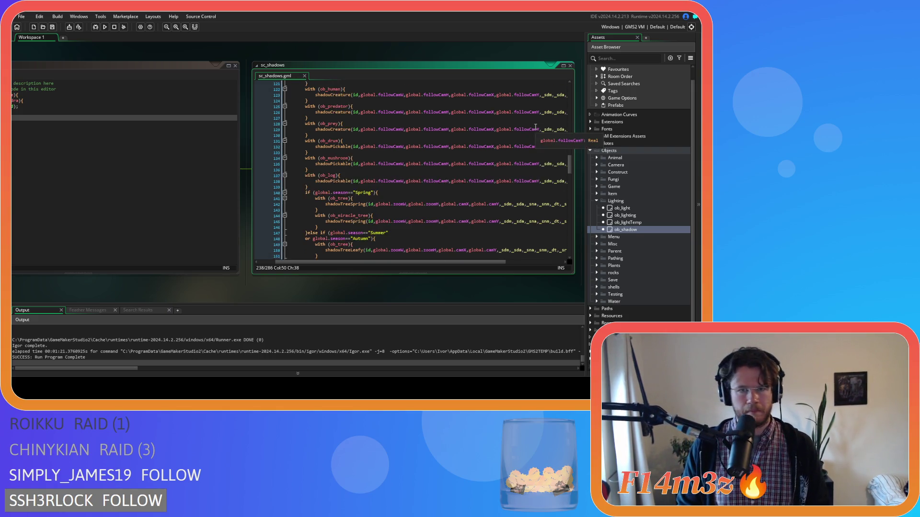
drag(538, 134, 361, 136)
key(ctrl+c)
drag(499, 175, 379, 178)
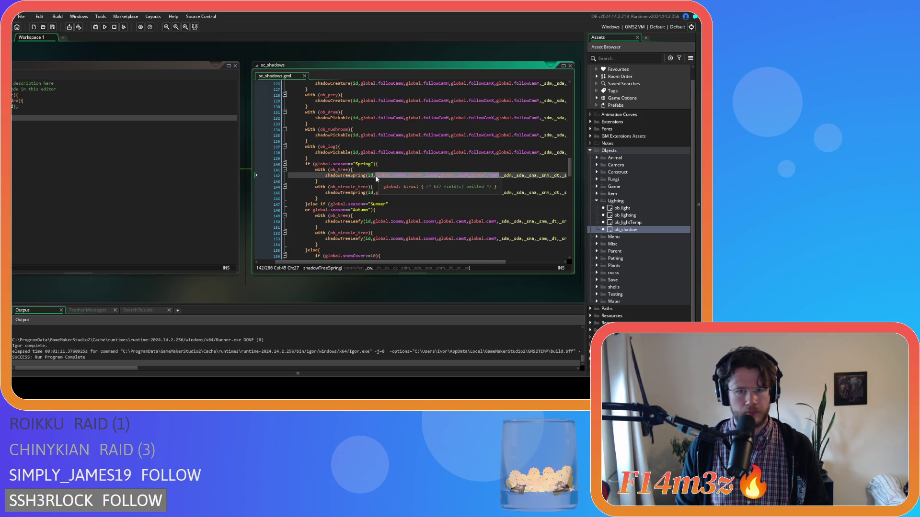
Paste the followCam arguments over the zoom/camera arguments on lines 142, 145 and 150
key(ctrl+v)
drag(499, 193, 379, 196)
key(ctrl+v)
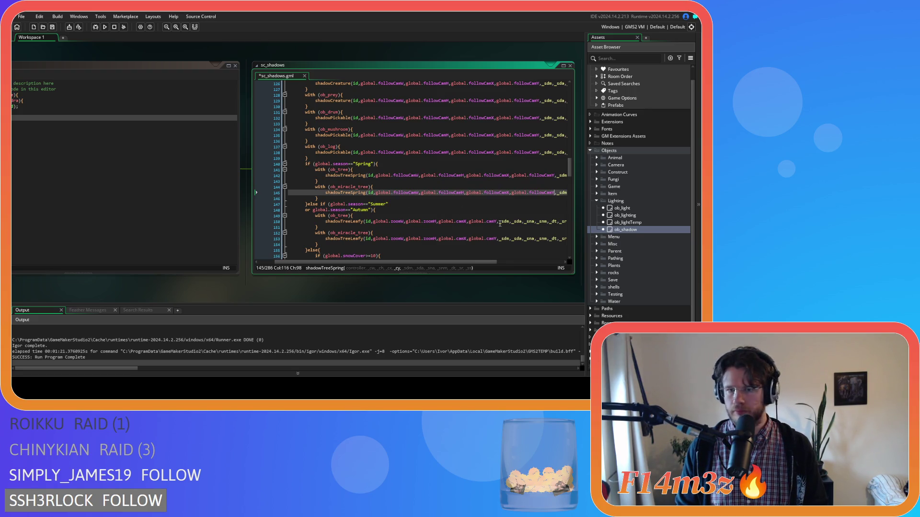
drag(498, 221, 373, 224)
key(ctrl+v)
scroll(567, 172, down, 5)
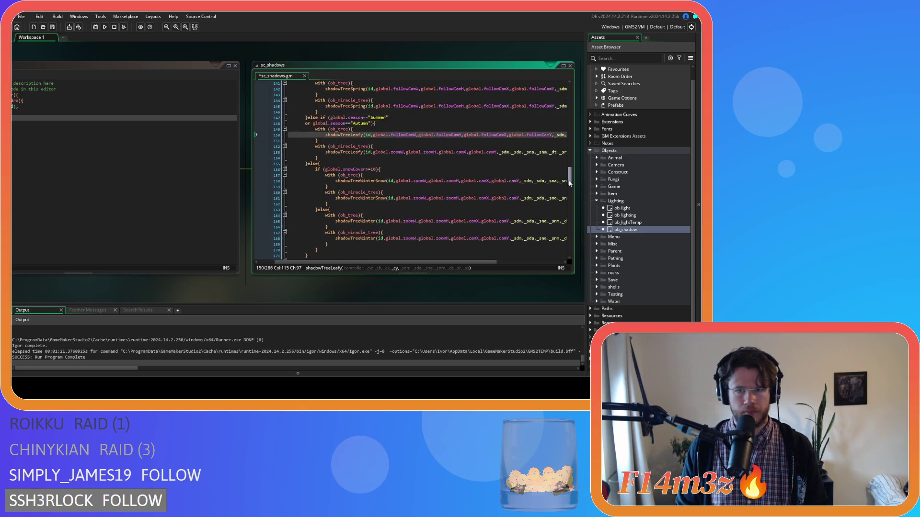
Replace the zoom/camera arguments on lines 153, 158, 161 and 168 with the followCam ones
drag(497, 159, 375, 164)
key(ctrl+v)
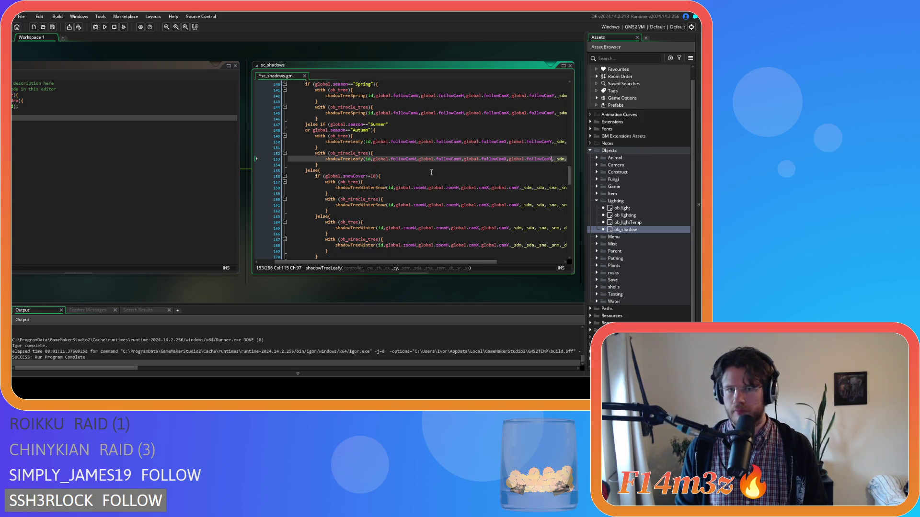
drag(518, 187, 398, 188)
key(ctrl+v)
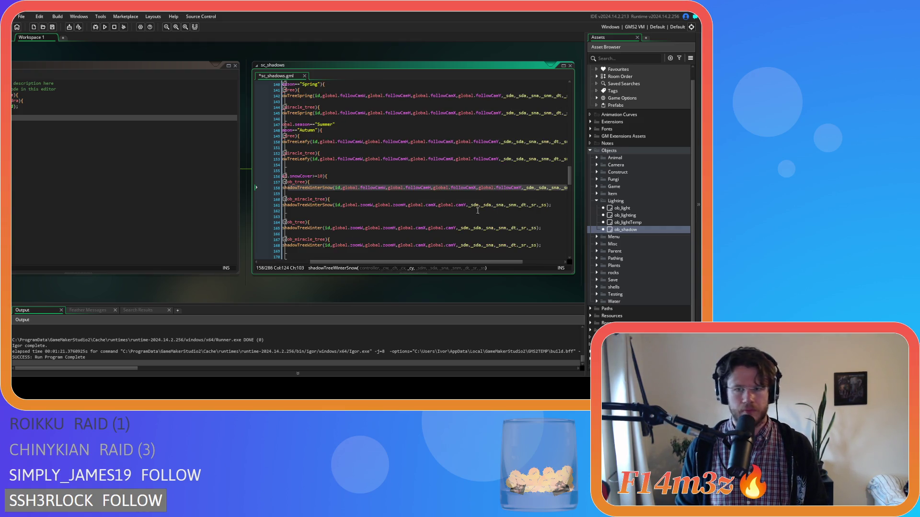
drag(466, 205, 342, 205)
key(ctrl+v)
drag(456, 228, 334, 229)
drag(457, 247, 334, 247)
key(ctrl+v)
scroll(475, 210, down, 5)
Take the campCam arguments from line 229 and paste them over lines 233 and 236
scroll(476, 211, down, 10)
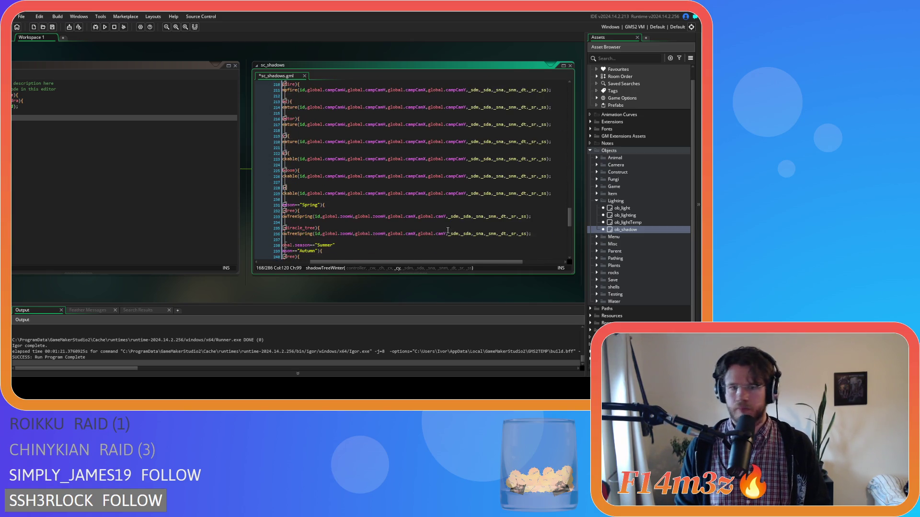
mouse_move(412, 262)
mouse_down()
mouse_move(361, 261)
mouse_move(403, 265)
mouse_up()
drag(504, 193, 346, 194)
key(ctrl+c)
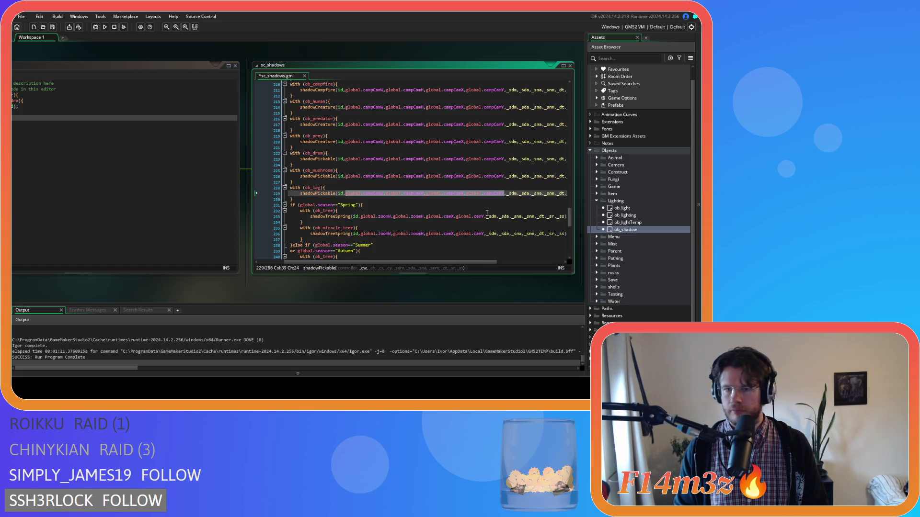
drag(484, 216, 361, 218)
key(ctrl+v)
drag(570, 219, 570, 229)
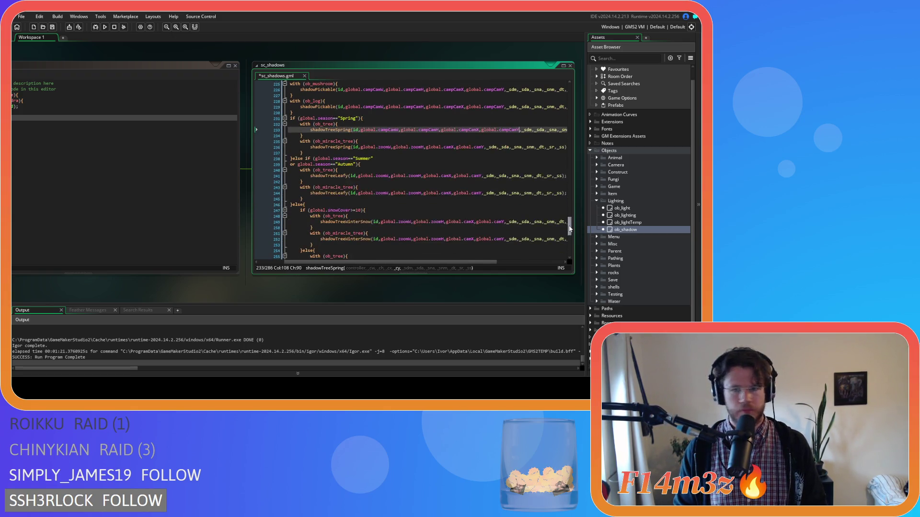
drag(484, 147, 364, 153)
key(ctrl+v)
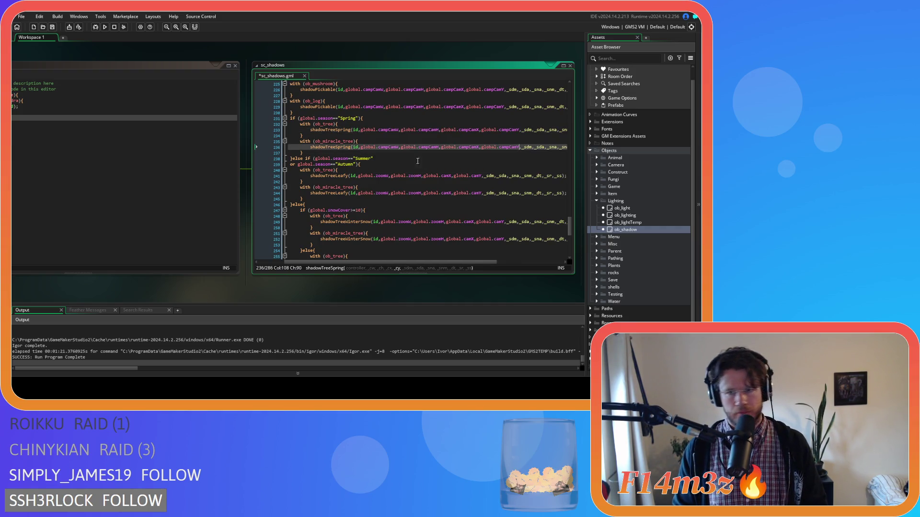
Swap in the campCam arguments on lines 241, 244, 249 and 252
drag(481, 176, 360, 177)
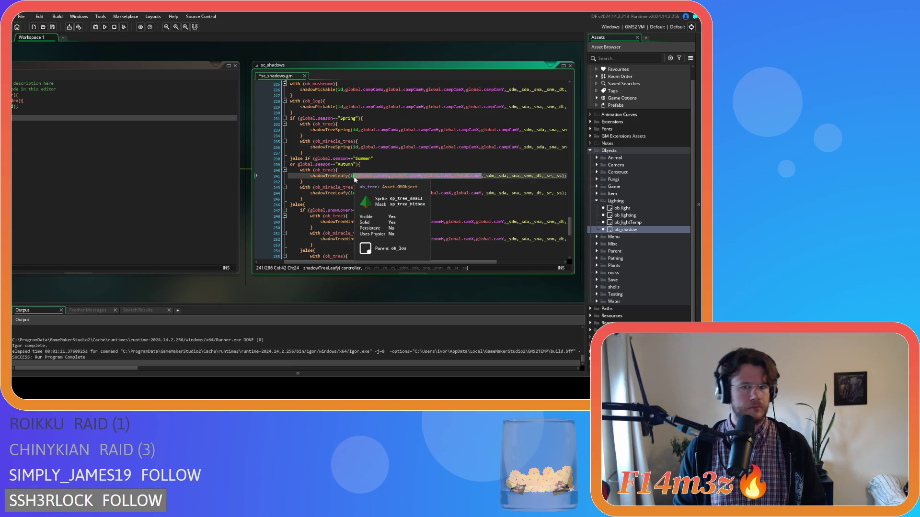
key(ctrl+v)
drag(482, 193, 396, 195)
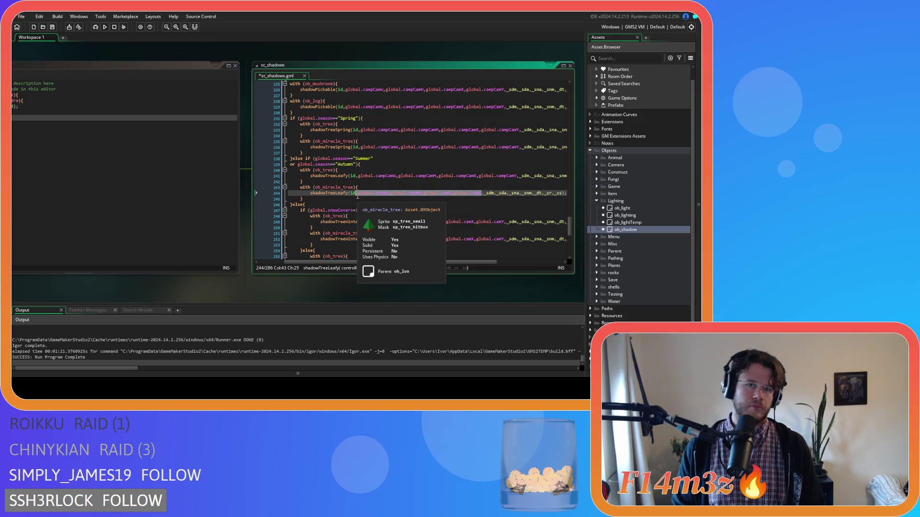
key(ctrl+v)
drag(506, 222, 383, 226)
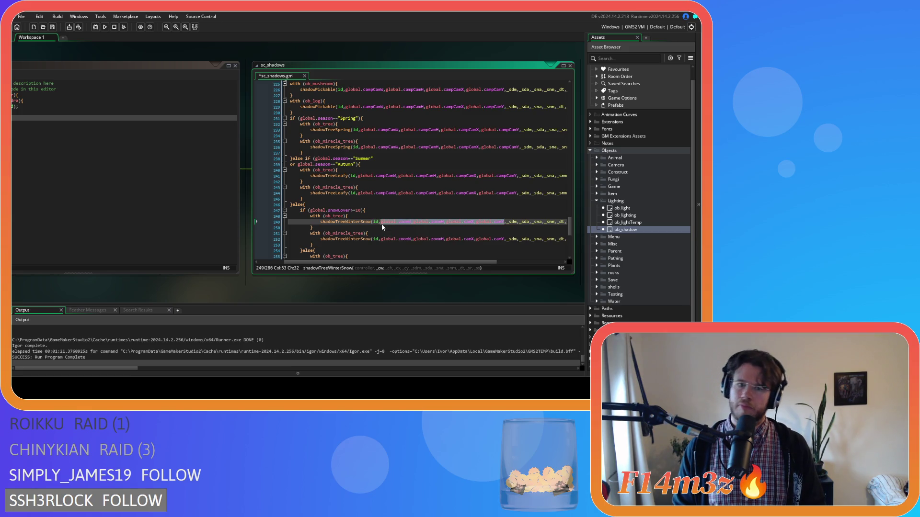
key(ctrl+v)
drag(503, 239, 382, 239)
key(ctrl+v)
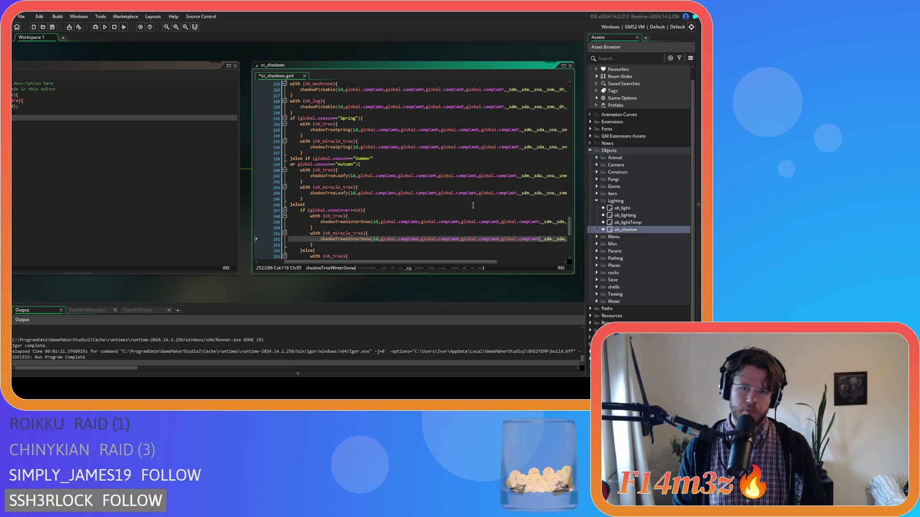
Replace the arguments on lines 256 and 259 with campCamW/H/X/Y and save sc_shadows
scroll(473, 205, down, 3)
drag(496, 207, 371, 206)
key(ctrl+v)
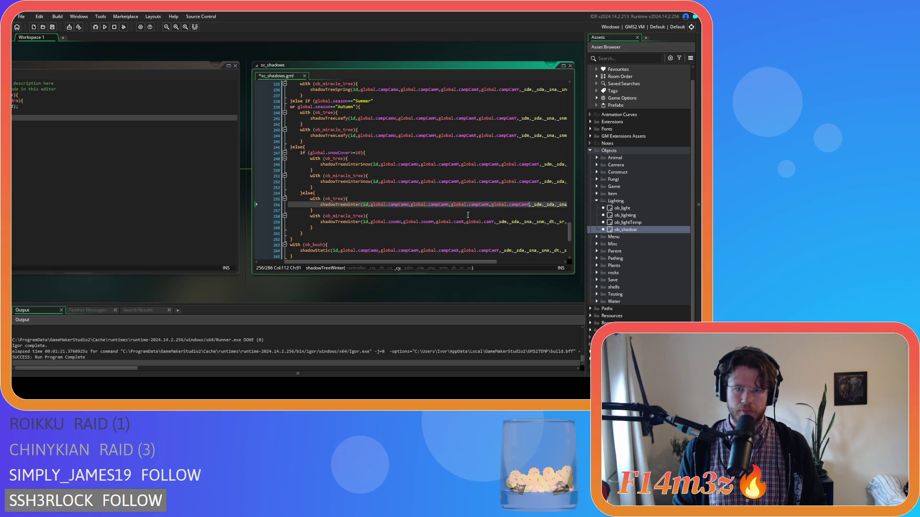
drag(496, 220, 373, 223)
key(ctrl+v)
scroll(499, 198, down, 2)
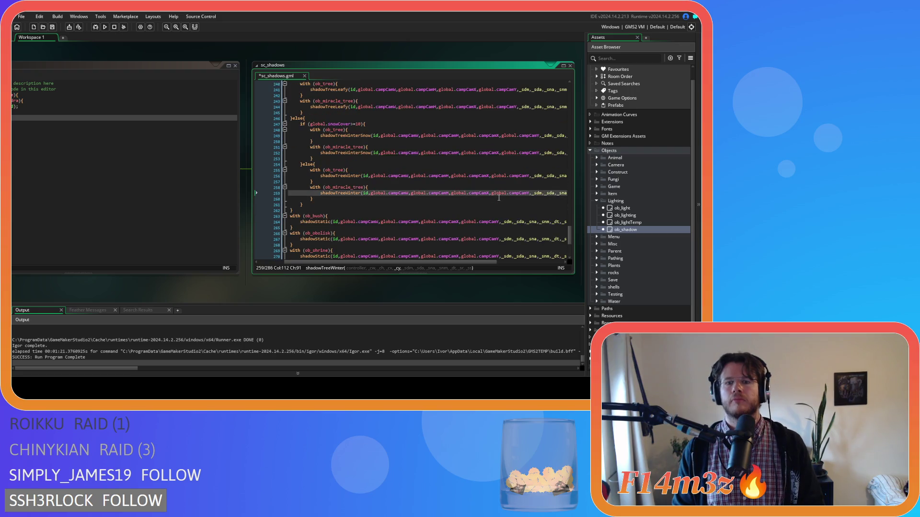
scroll(498, 198, down, 6)
key(ctrl+s)
scroll(499, 196, up, 12)
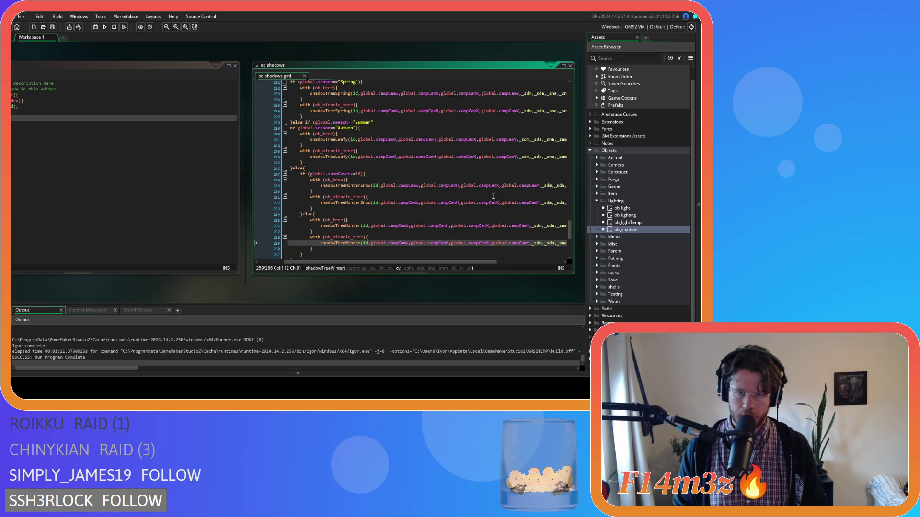
scroll(493, 196, up, 20)
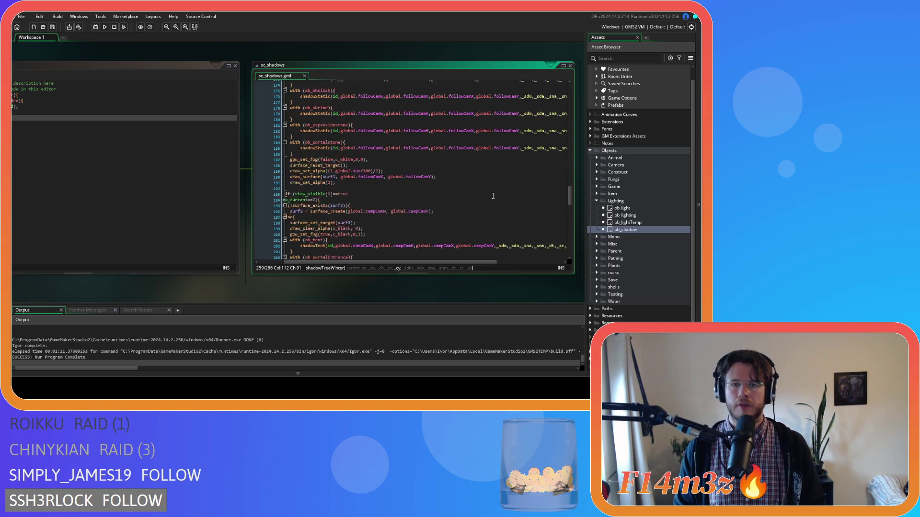
Scroll back through sc_shadows, then switch to the rebuilt game and dismiss its help panel
scroll(493, 196, up, 20)
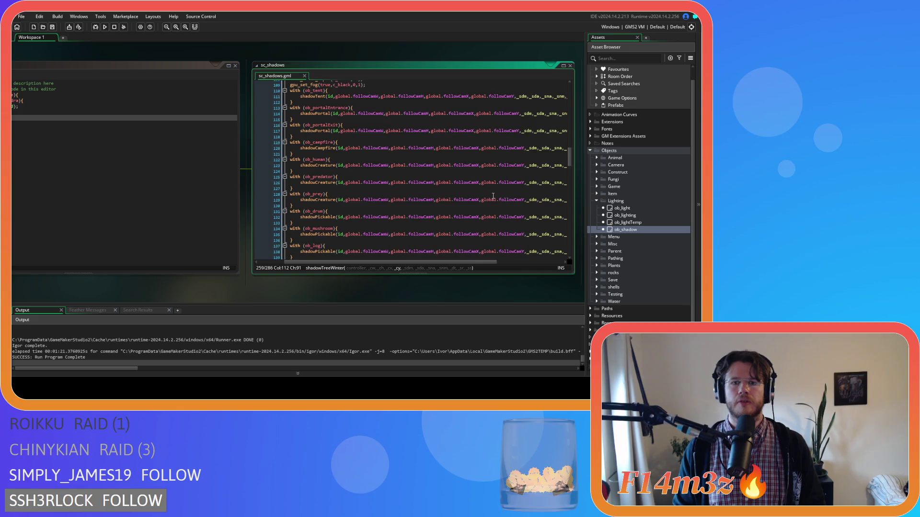
scroll(491, 197, up, 9)
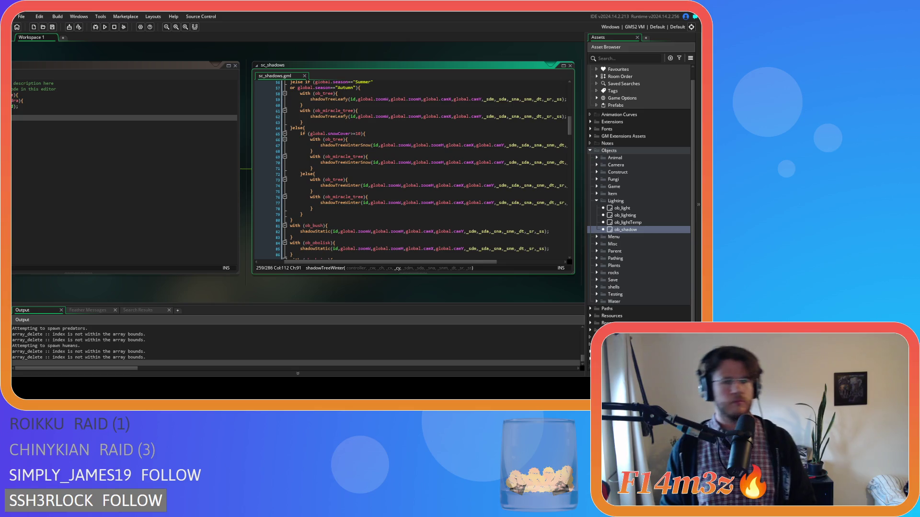
key(alt+Tab)
key(F1)
Open the Tribe and Camp overview windows to review followers and the Menhir, then close them
scroll(180, 194, down, 3)
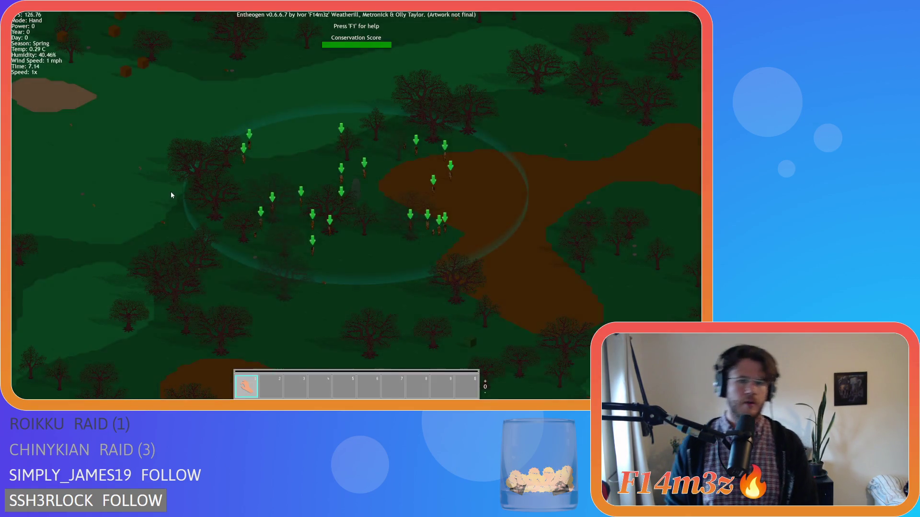
key(t)
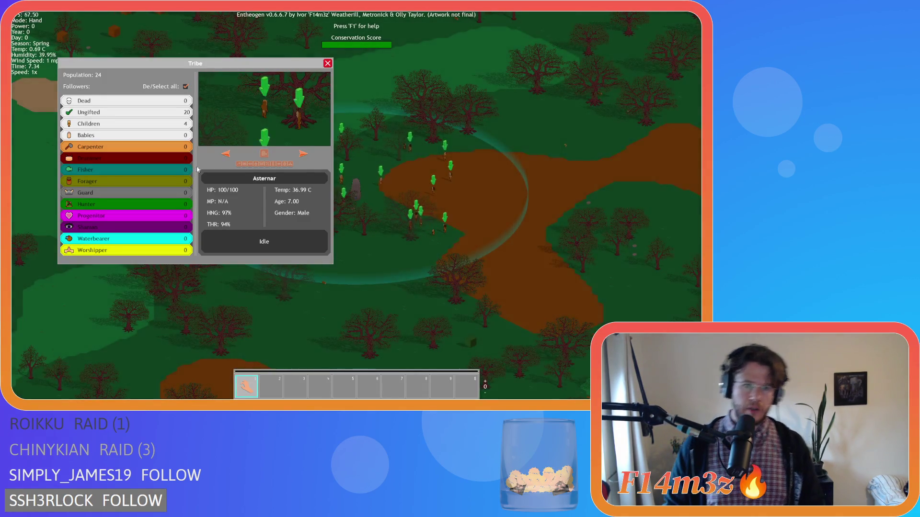
key(b)
key(b)
key(c)
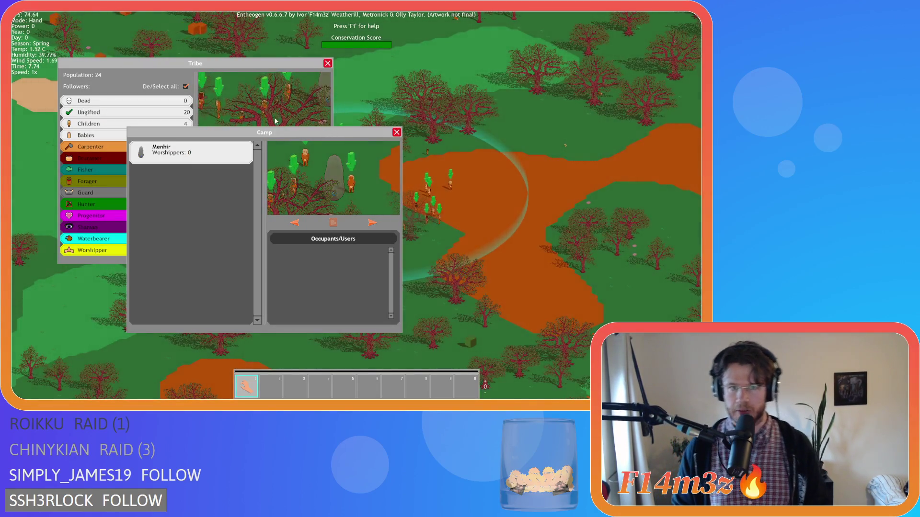
mouse_move(332, 133)
mouse_down()
mouse_move(470, 140)
mouse_move(398, 107)
mouse_up()
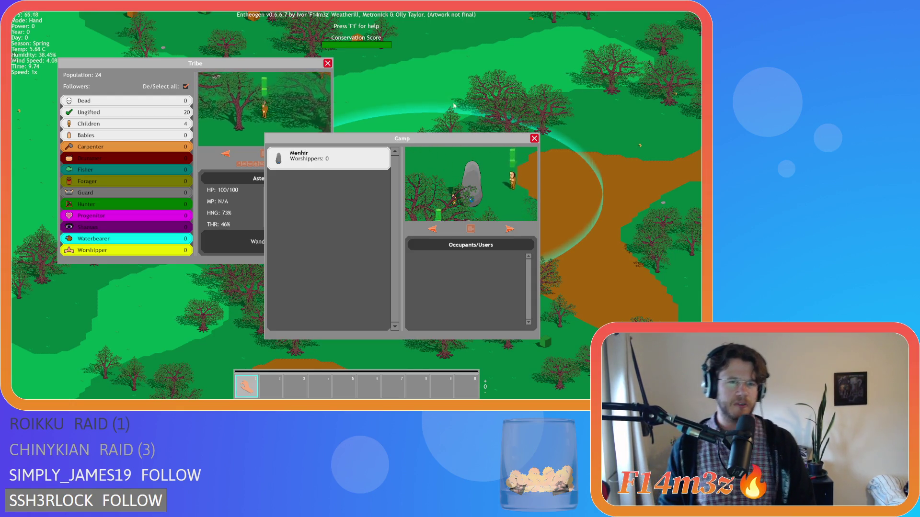
click(533, 139)
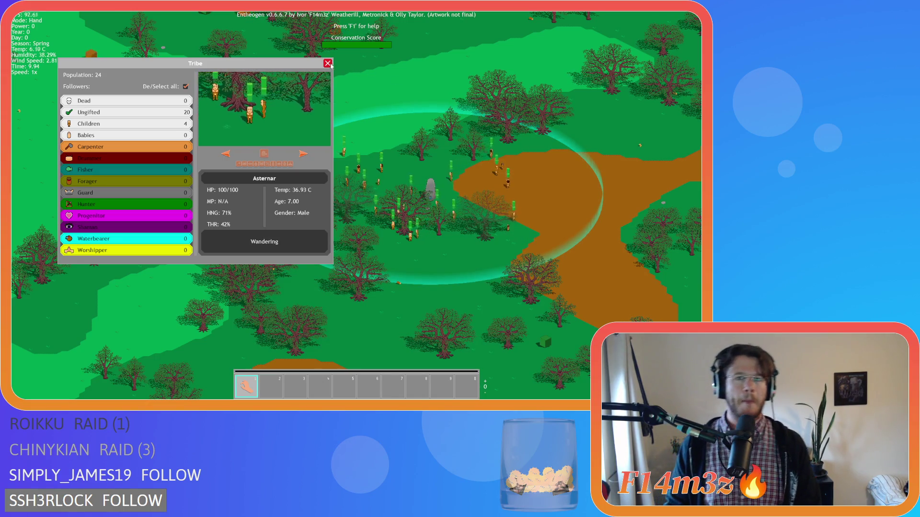
click(328, 63)
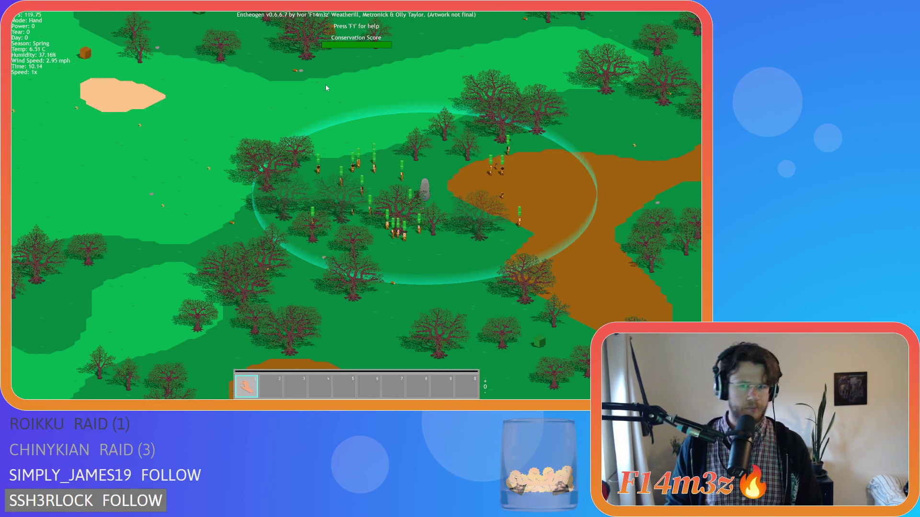
Zoom and pan the camera across the map to inspect the spring trees and their shadows
scroll(366, 129, up, 5)
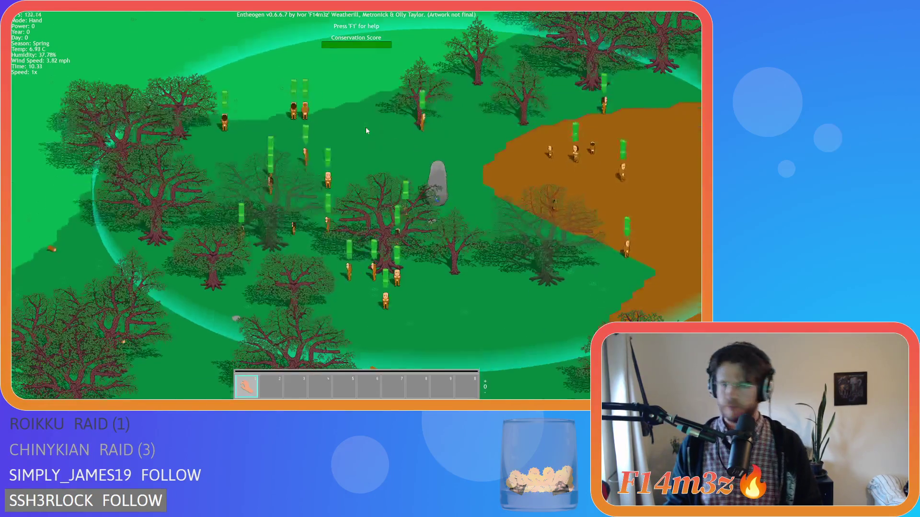
scroll(366, 127, down, 6)
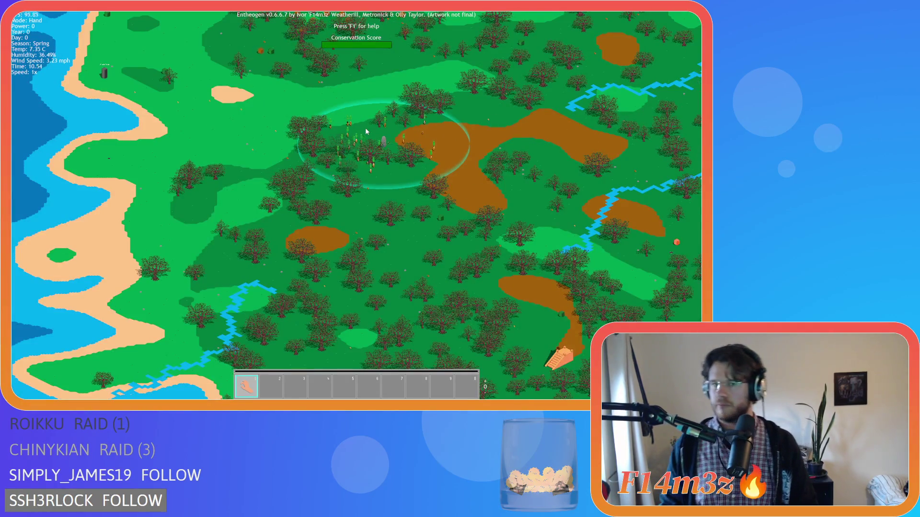
key(s)
key(d)
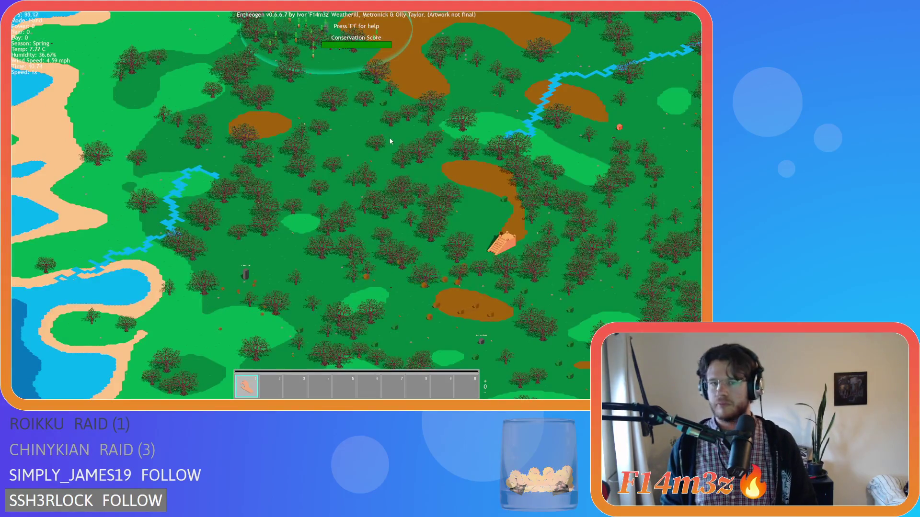
scroll(441, 156, up, 5)
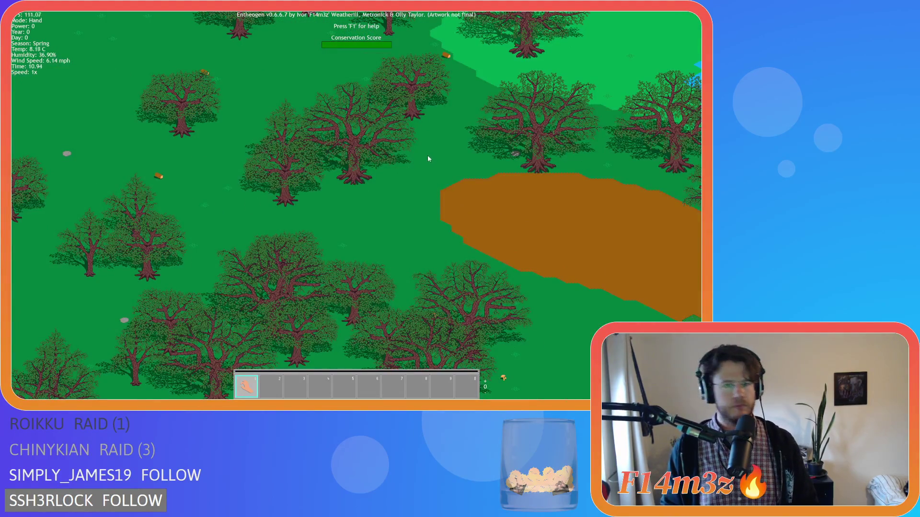
key(a)
scroll(424, 151, down, 3)
scroll(421, 153, up, 3)
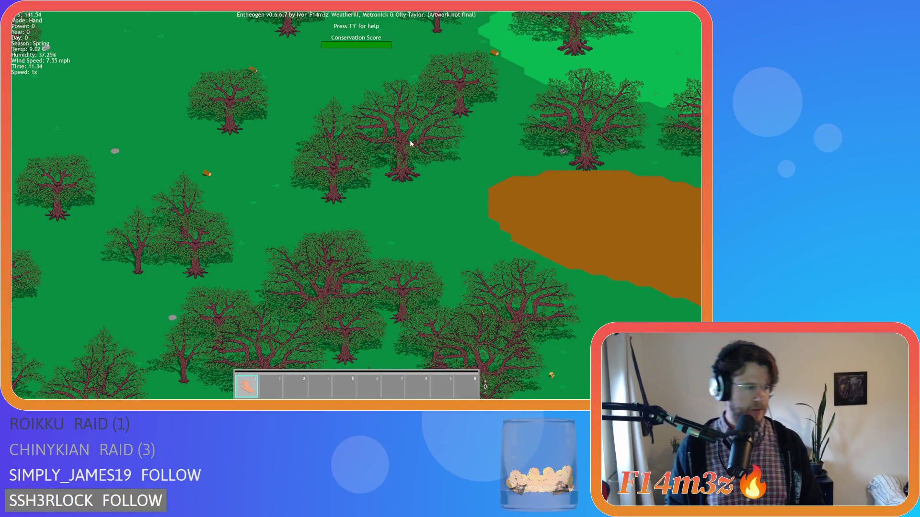
key(d)
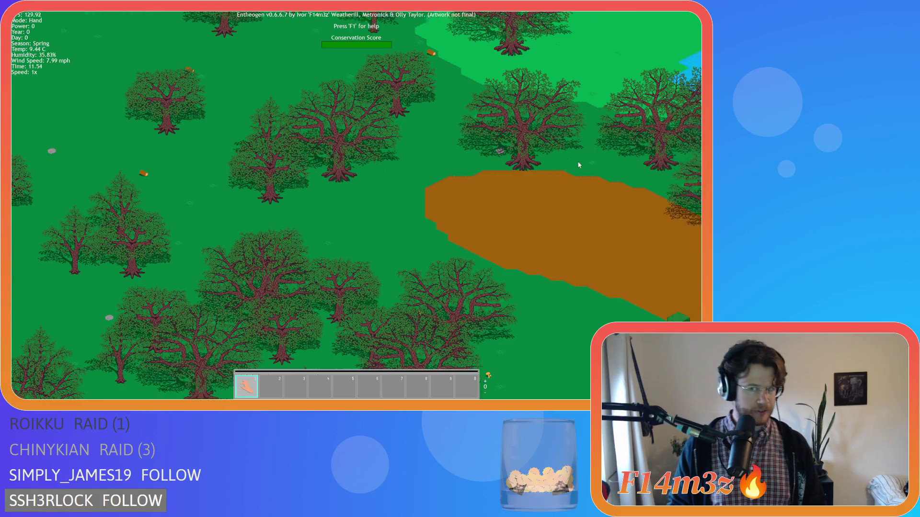
scroll(464, 158, up, 3)
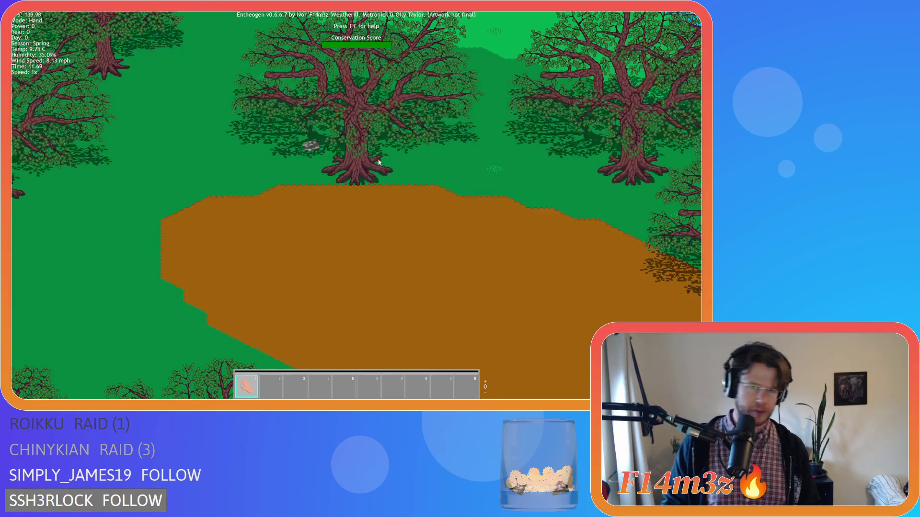
scroll(378, 162, down, 1)
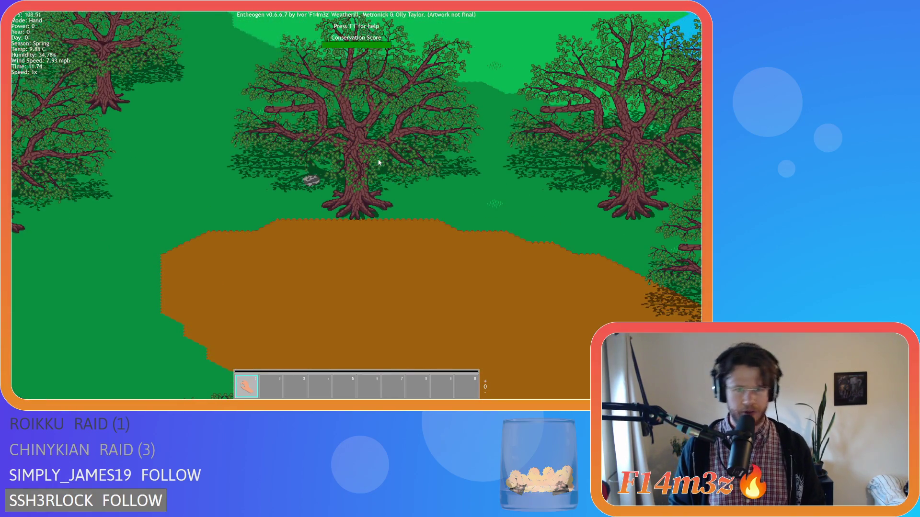
scroll(379, 162, down, 2)
scroll(379, 161, up, 1)
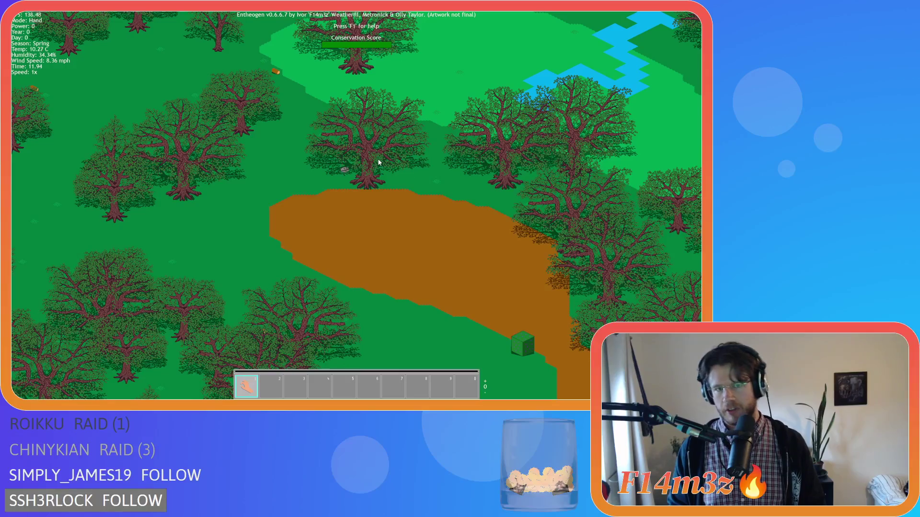
scroll(364, 158, down, 3)
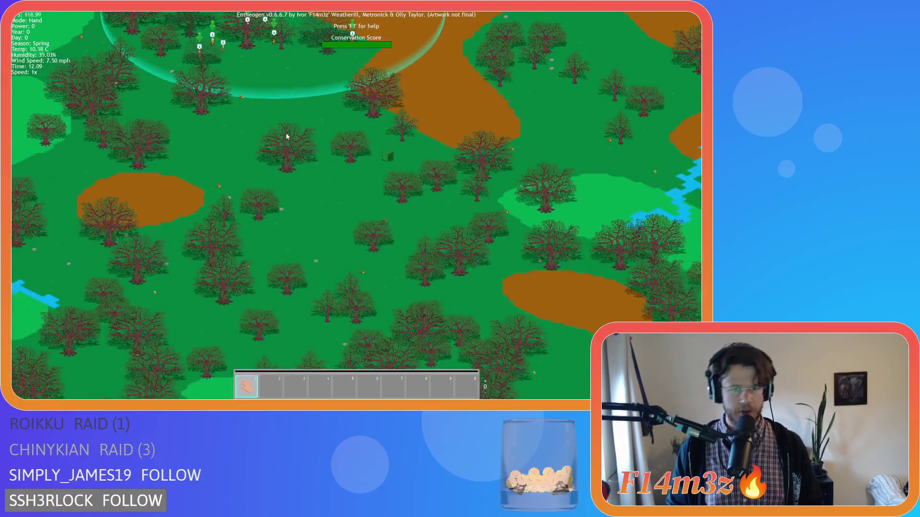
scroll(286, 133, up, 1)
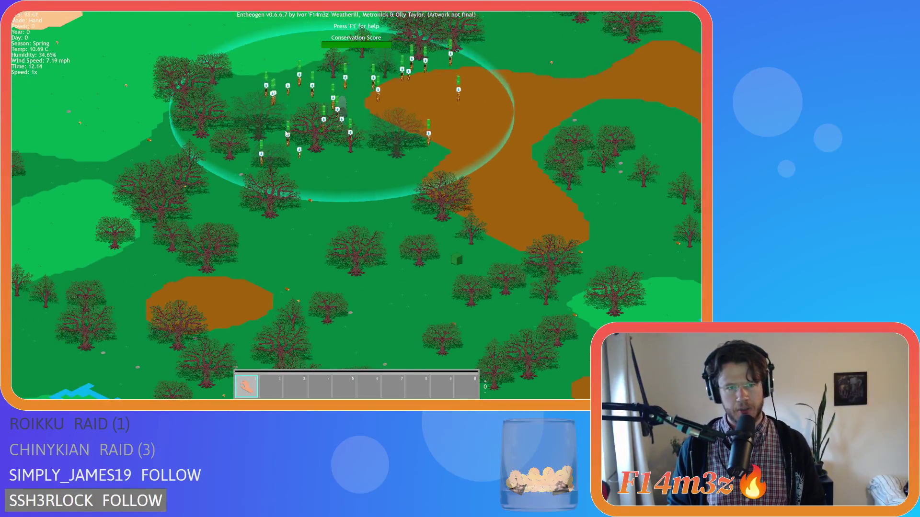
scroll(286, 134, up, 2)
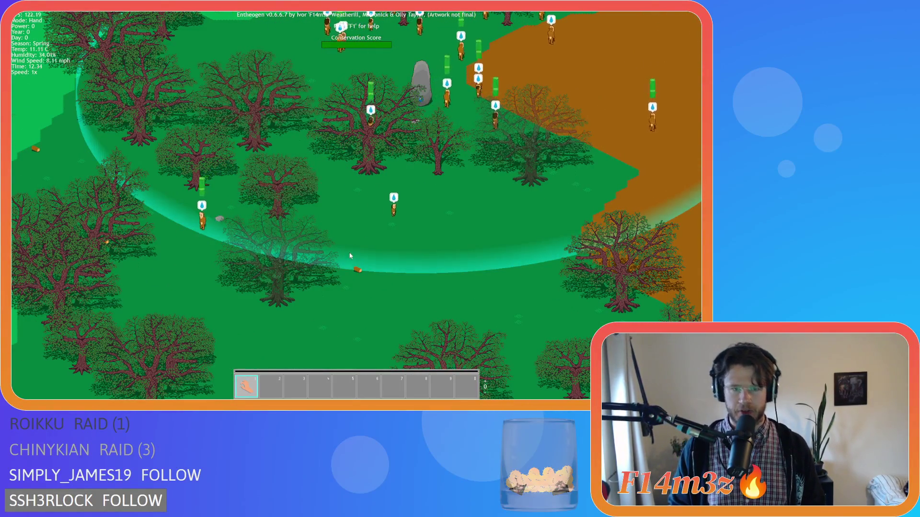
key(d)
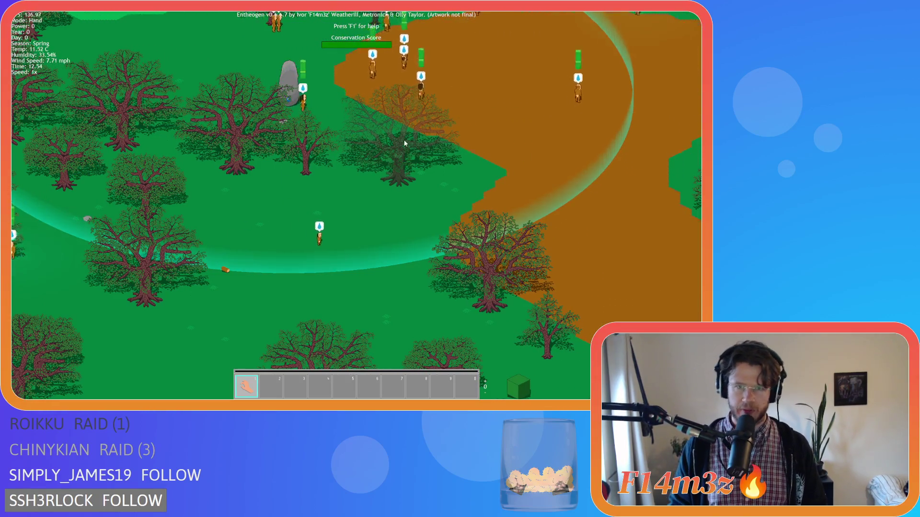
scroll(392, 133, down, 1)
scroll(397, 139, up, 1)
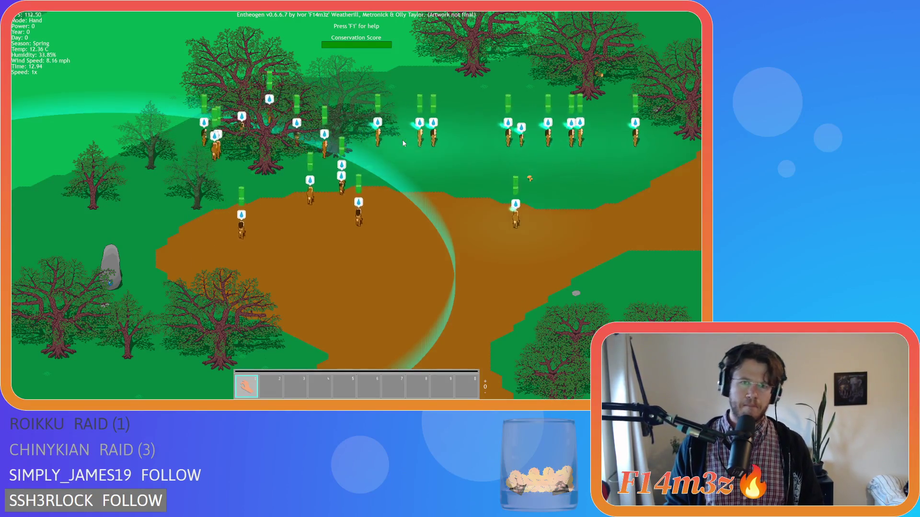
key(d)
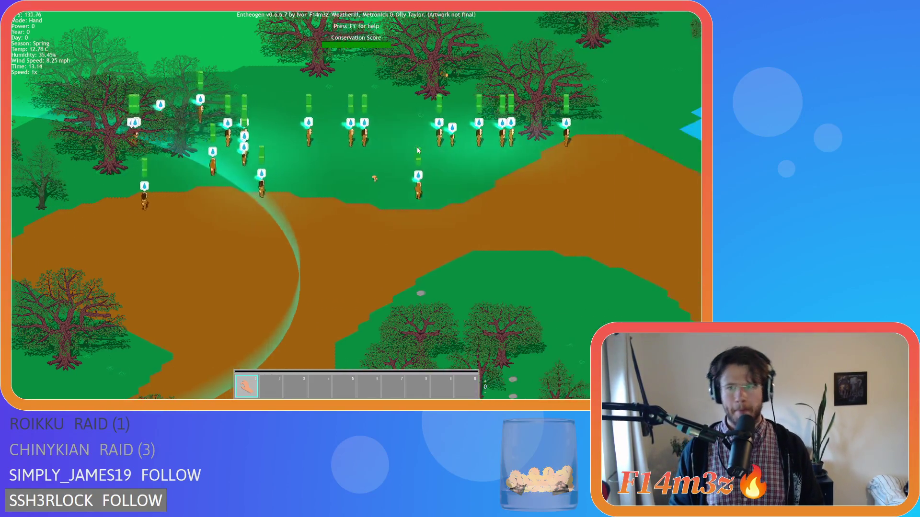
key(d)
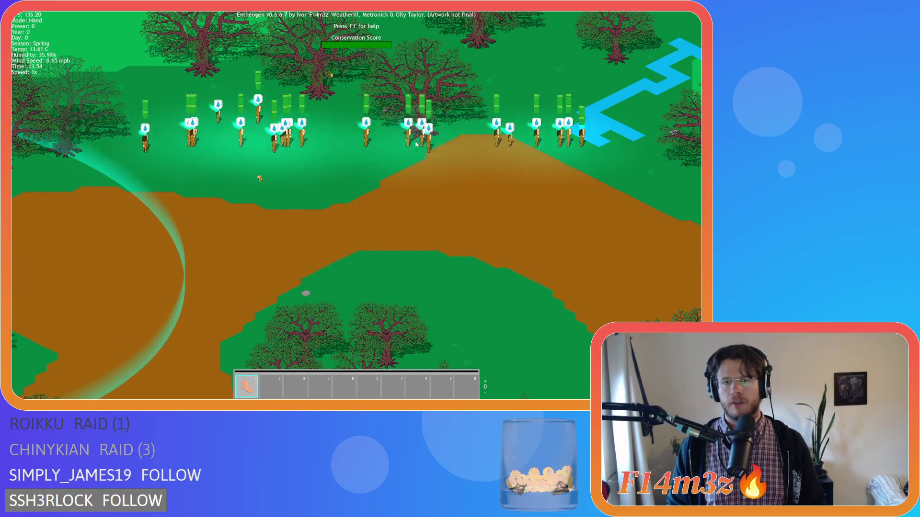
Quit the spring forest session back to the title menu
key(a)
key(Escape)
key(Return)
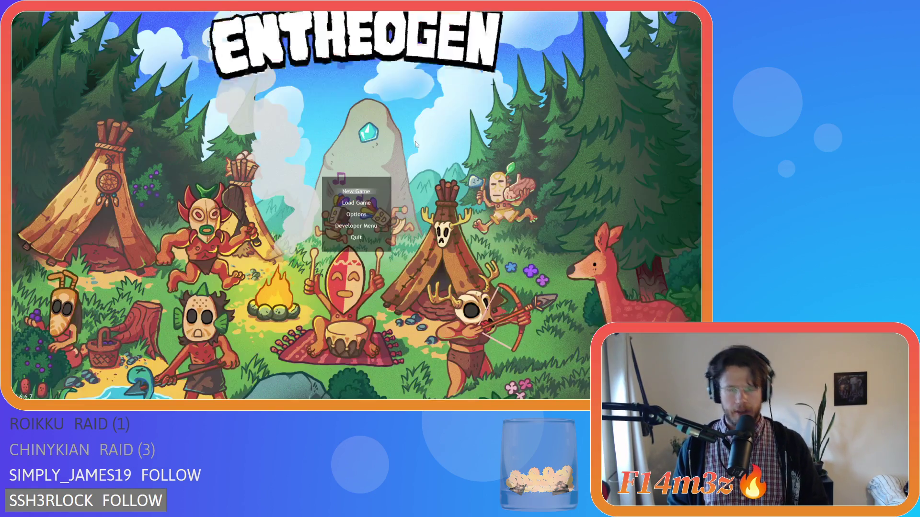
Close the game and the sc_shadows script editor, and collapse all workspace editors
key(Escape)
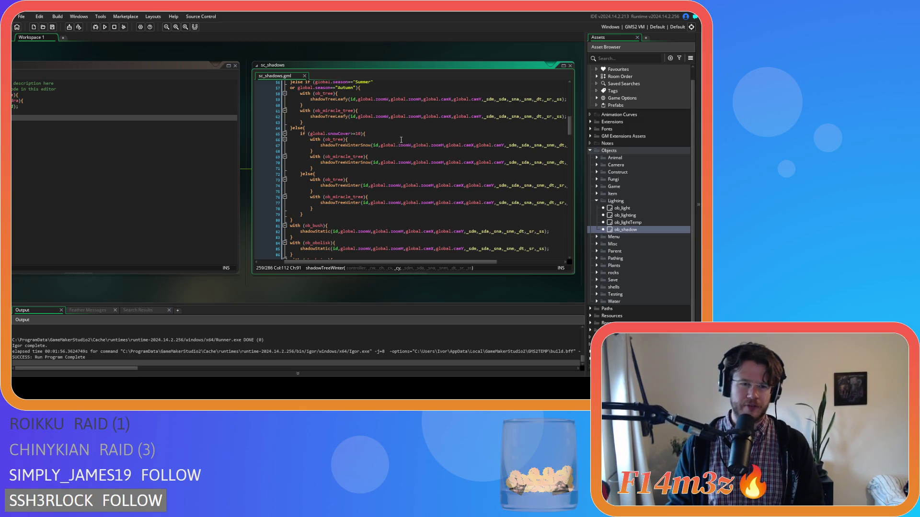
click(306, 76)
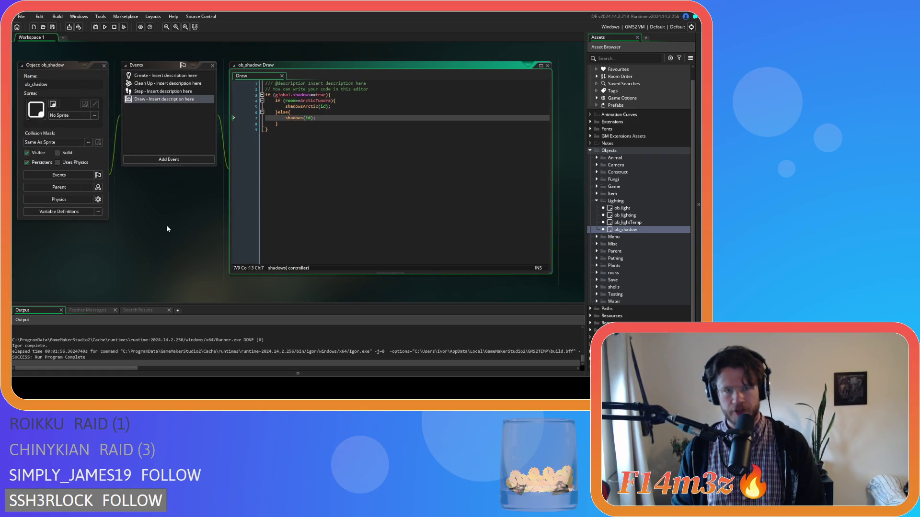
right_click(166, 227)
click(208, 252)
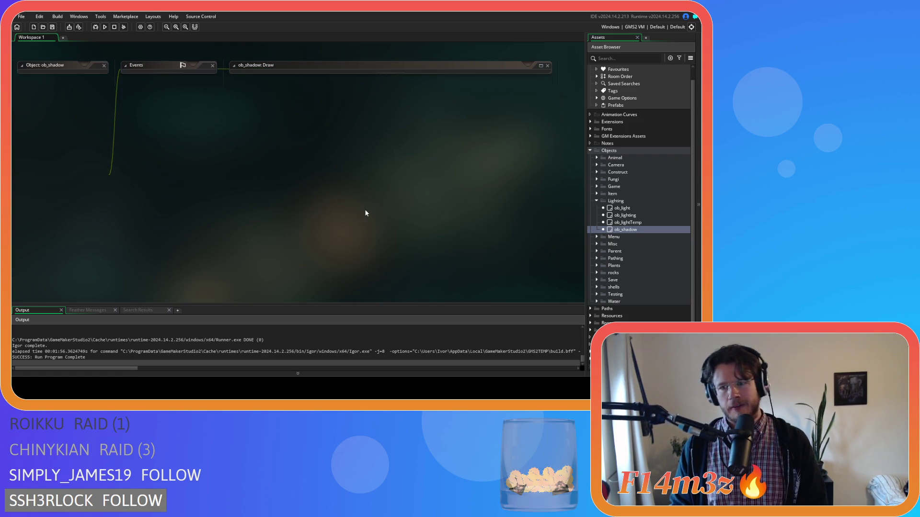
Collapse the Lighting and Objects folders and expand Sprites > Plants > Isometric > Deciduous
click(597, 201)
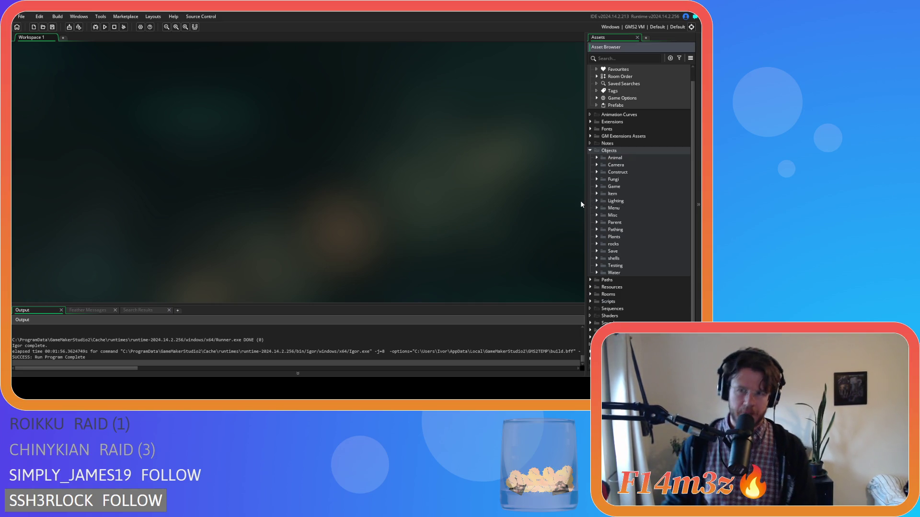
click(590, 150)
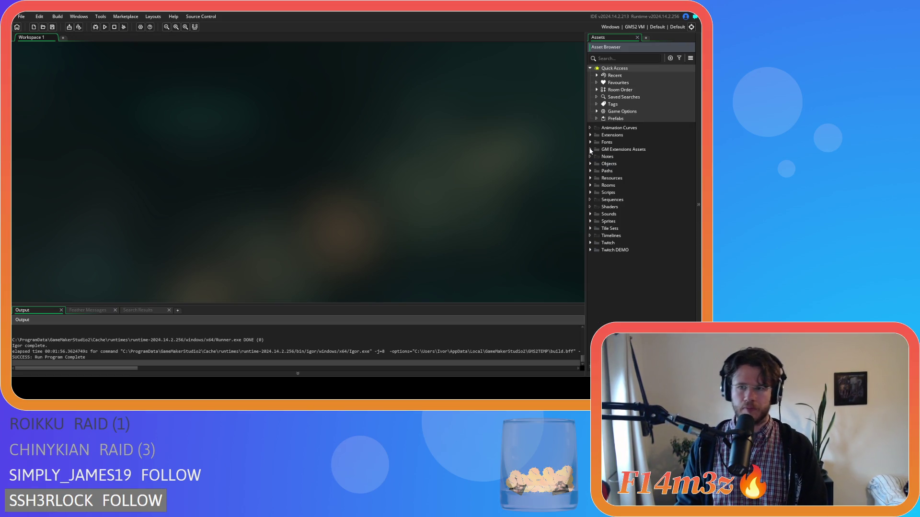
click(590, 222)
scroll(634, 243, down, 1)
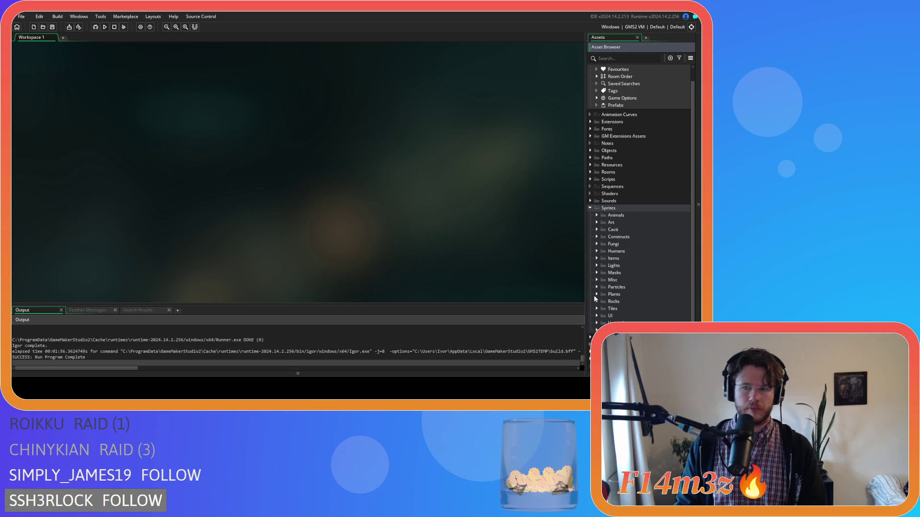
click(596, 295)
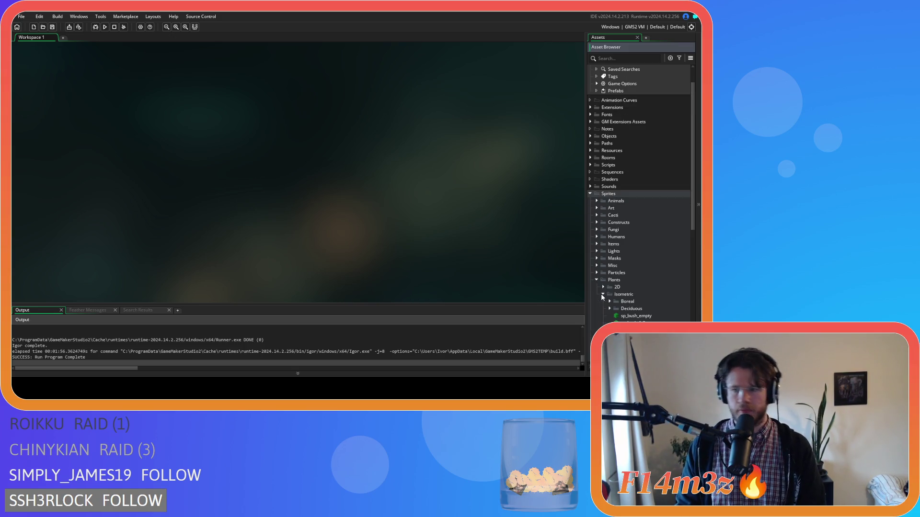
click(602, 294)
scroll(601, 293, down, 5)
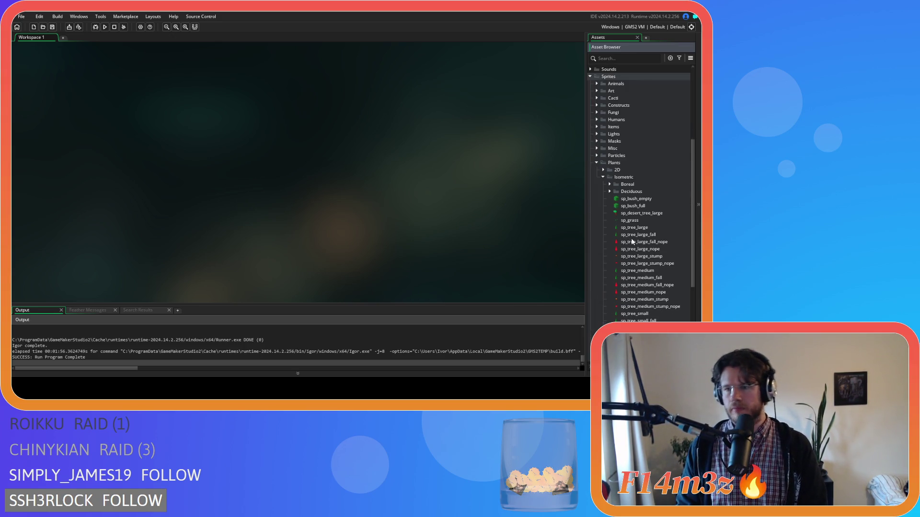
scroll(620, 235, down, 4)
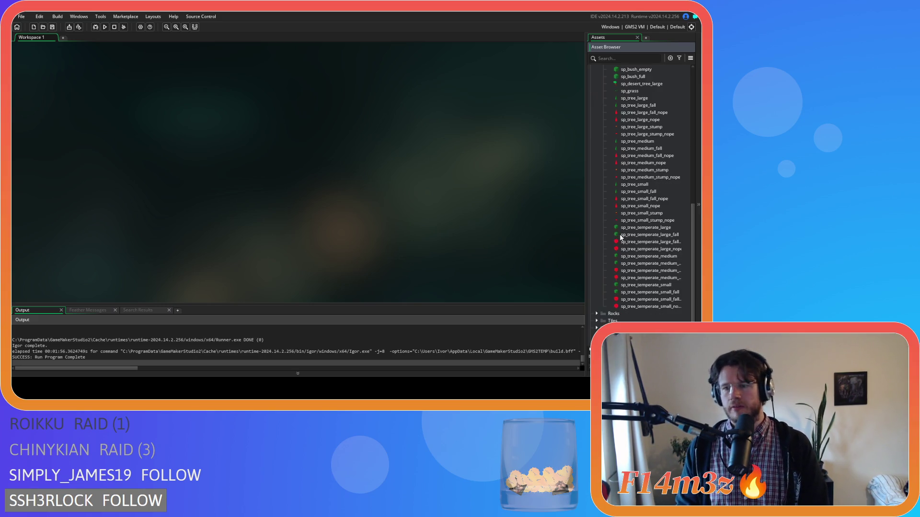
scroll(618, 237, up, 3)
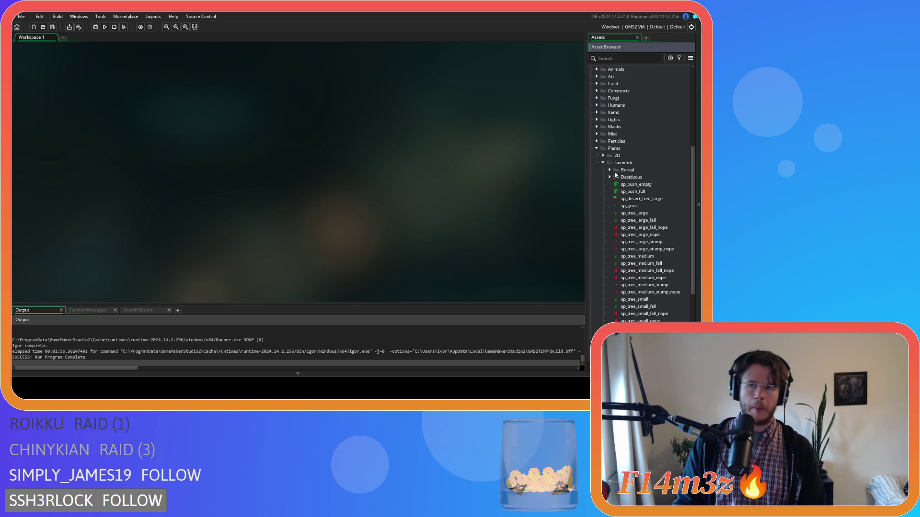
click(611, 178)
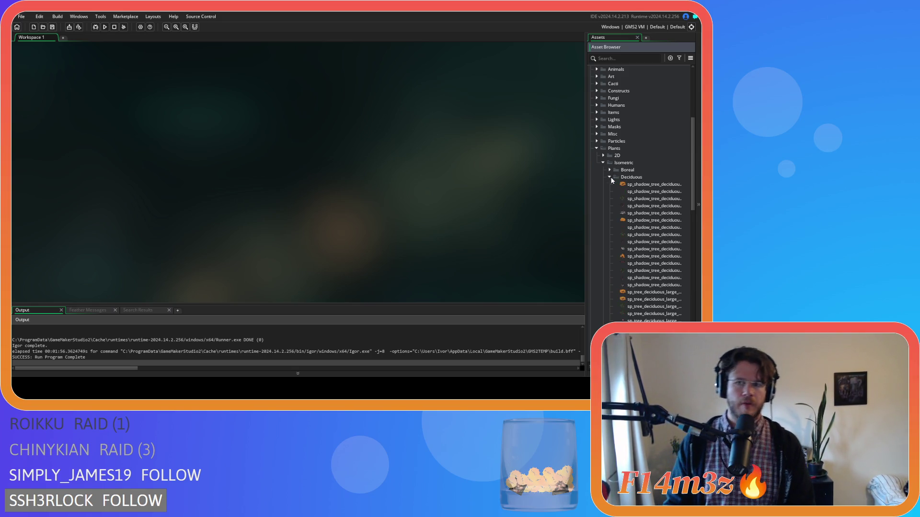
scroll(656, 243, down, 10)
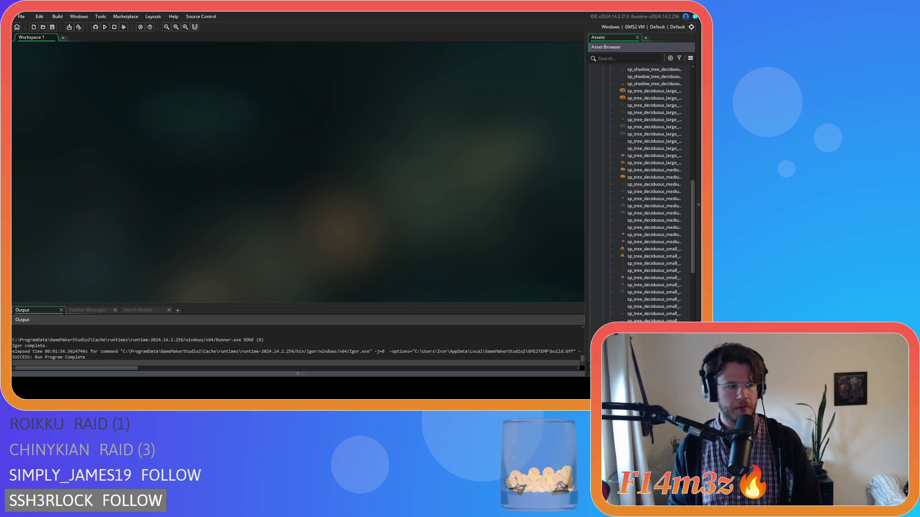
key(alt+Tab)
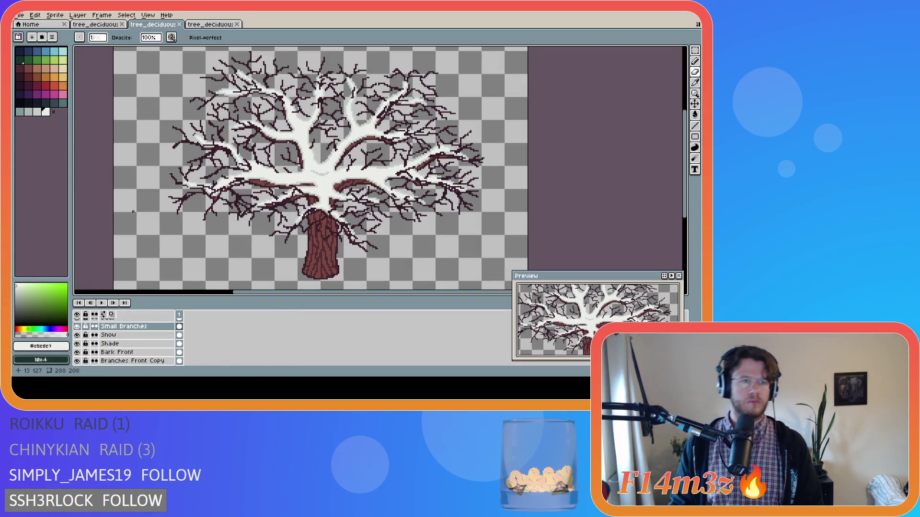
scroll(143, 225, down, 4)
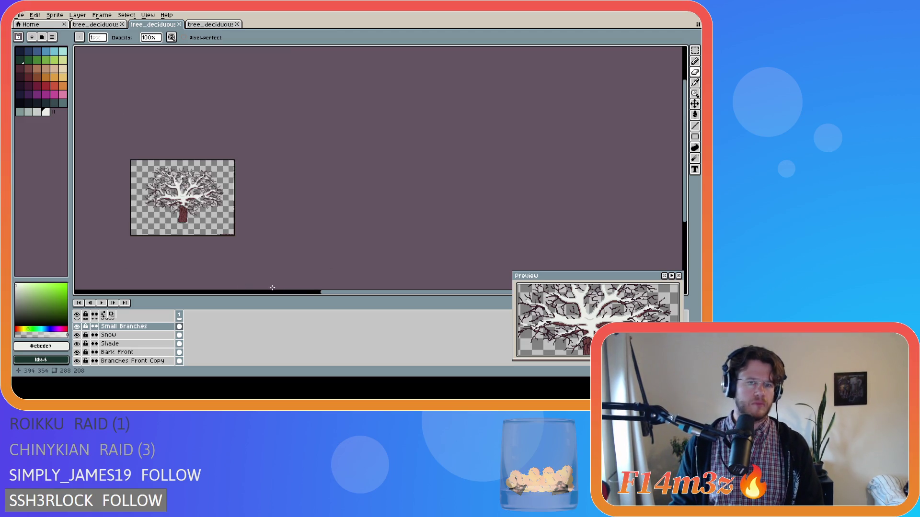
drag(383, 292, 287, 291)
scroll(344, 234, up, 1)
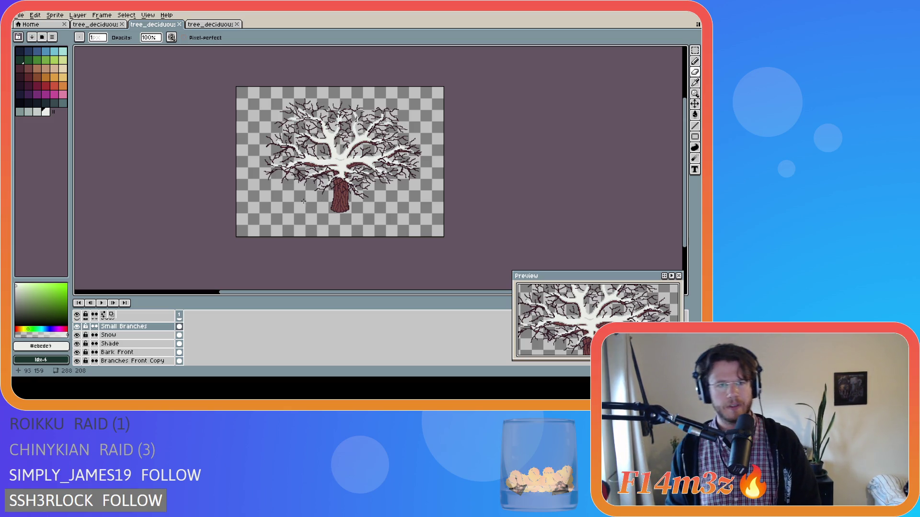
key(alt+Tab)
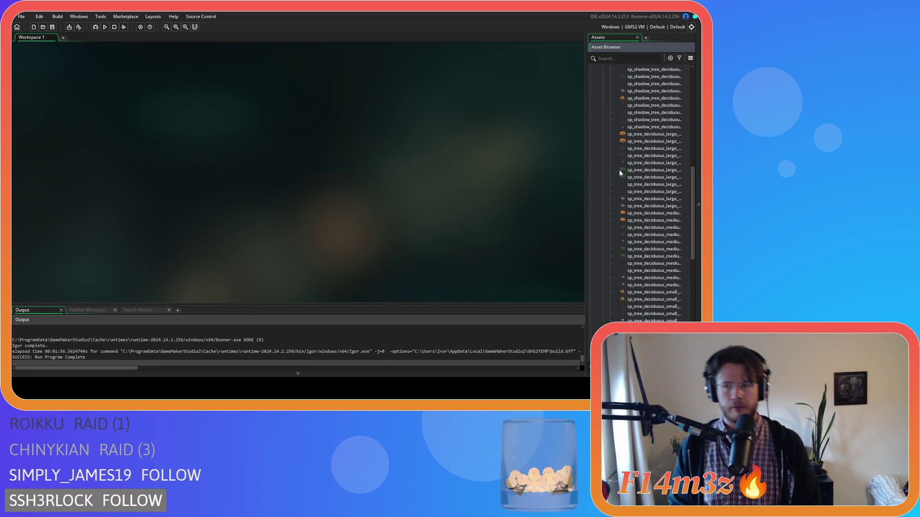
scroll(618, 169, up, 6)
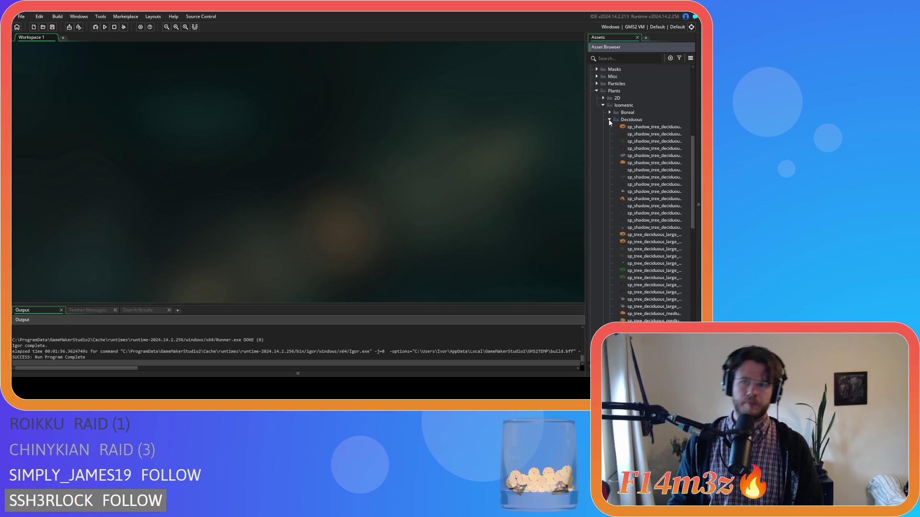
click(609, 119)
click(602, 105)
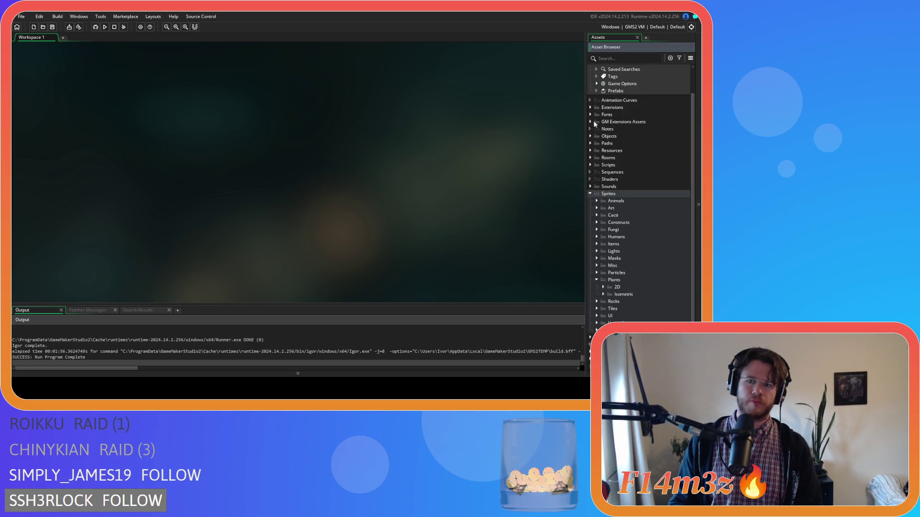
click(600, 278)
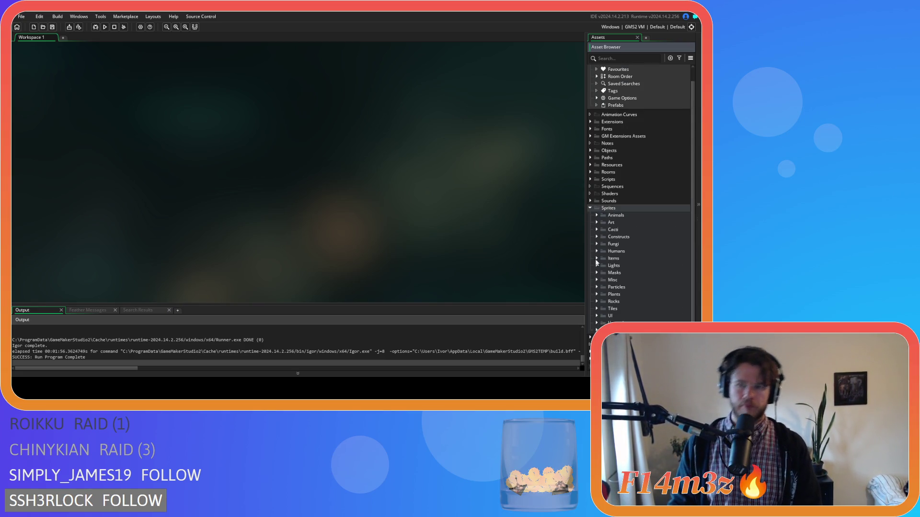
click(590, 208)
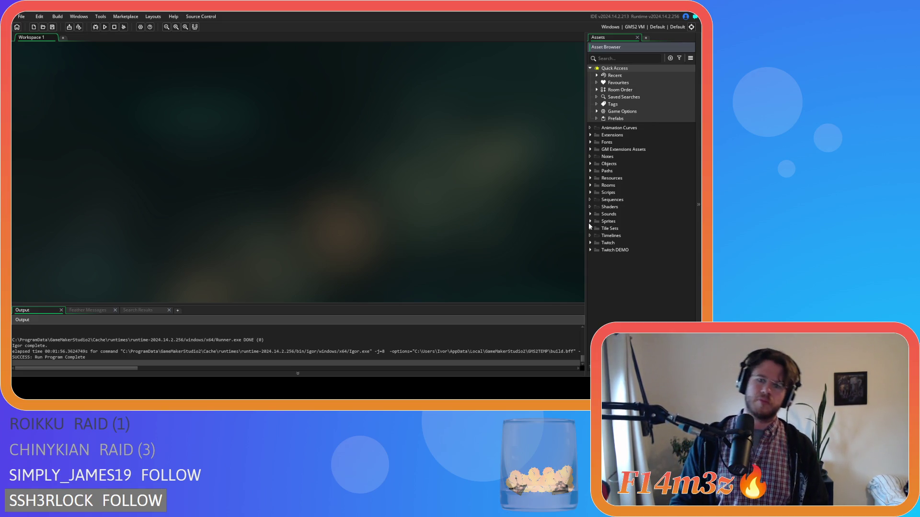
click(589, 221)
click(597, 295)
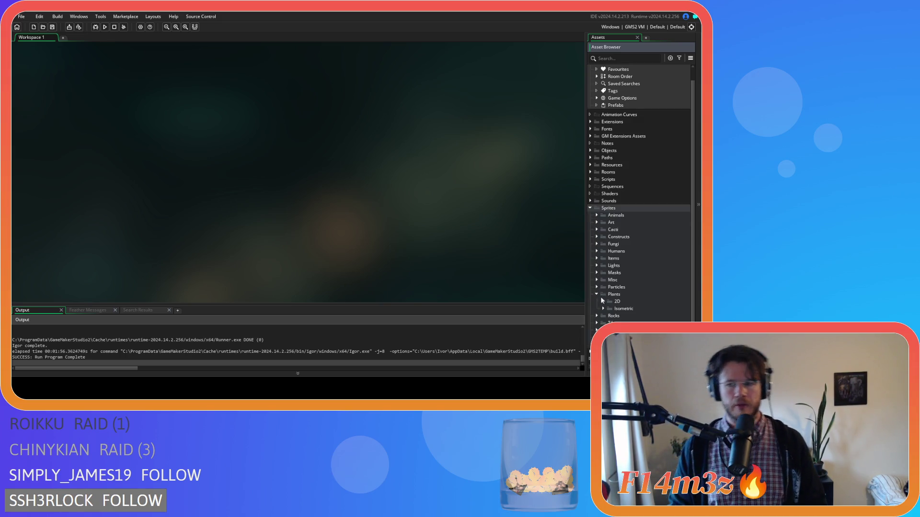
click(602, 309)
click(610, 323)
scroll(617, 321, down, 3)
scroll(617, 320, down, 10)
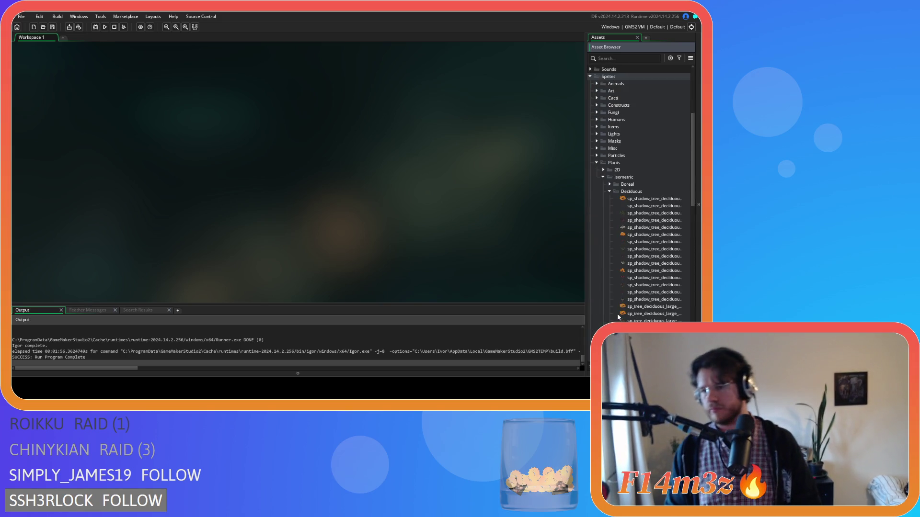
scroll(616, 313, down, 3)
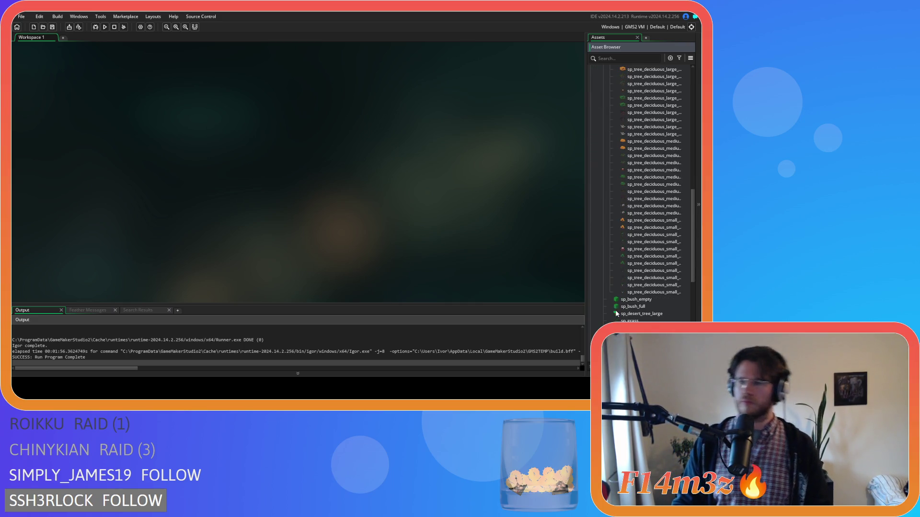
scroll(644, 201, up, 10)
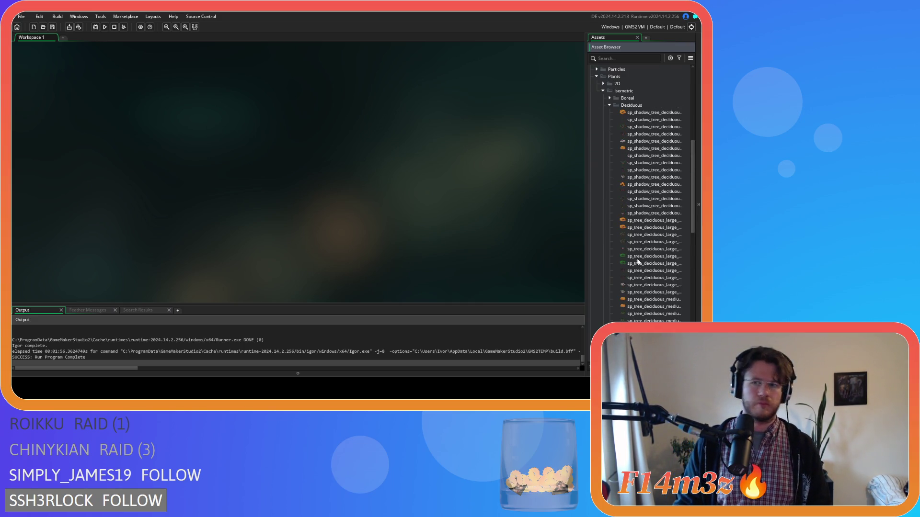
Duplicate the large leafy deciduous shadow sprite and rename the copy to end in _flipped
double_click(636, 113)
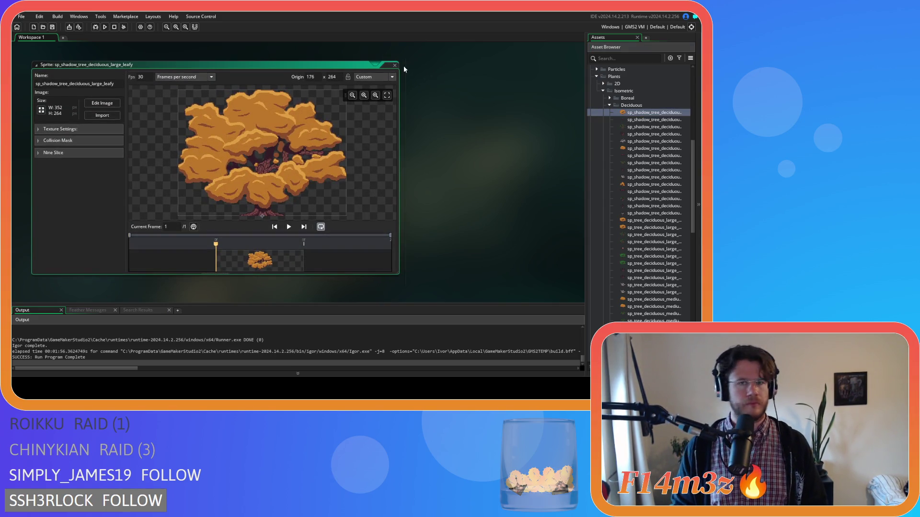
click(394, 65)
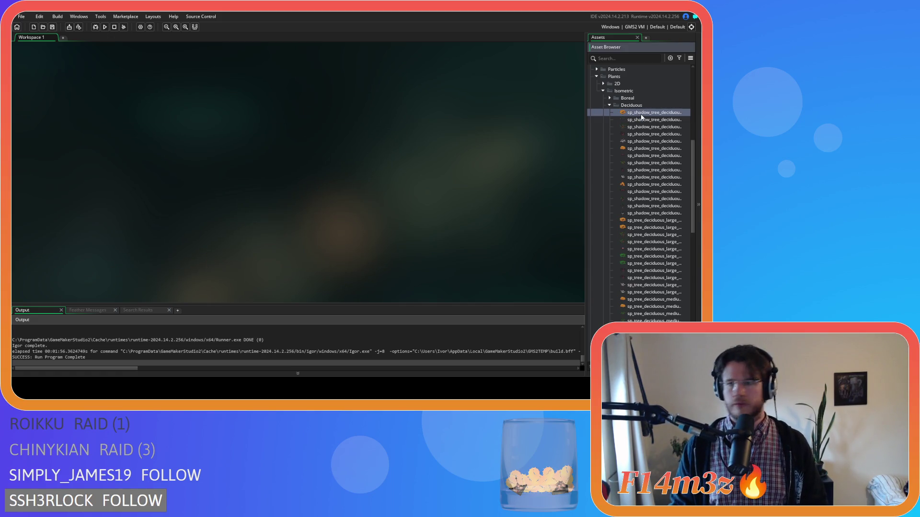
key(ctrl+d)
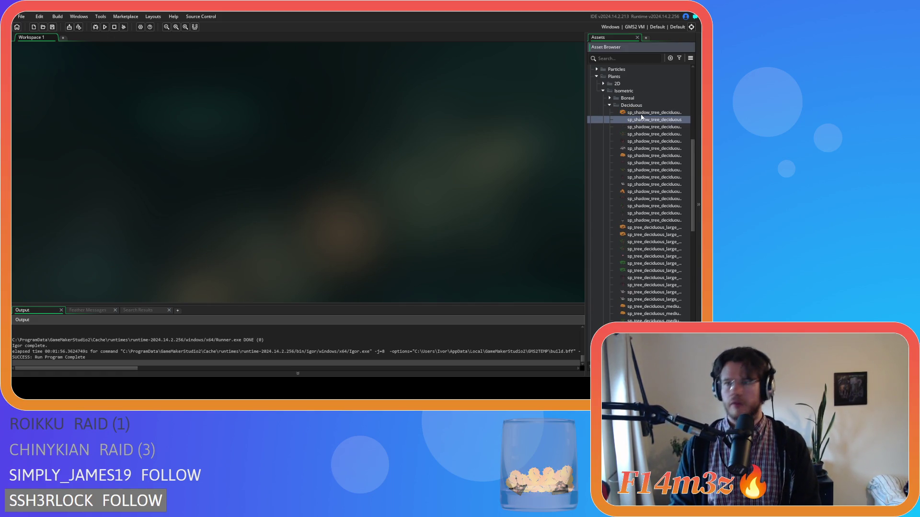
double_click(641, 119)
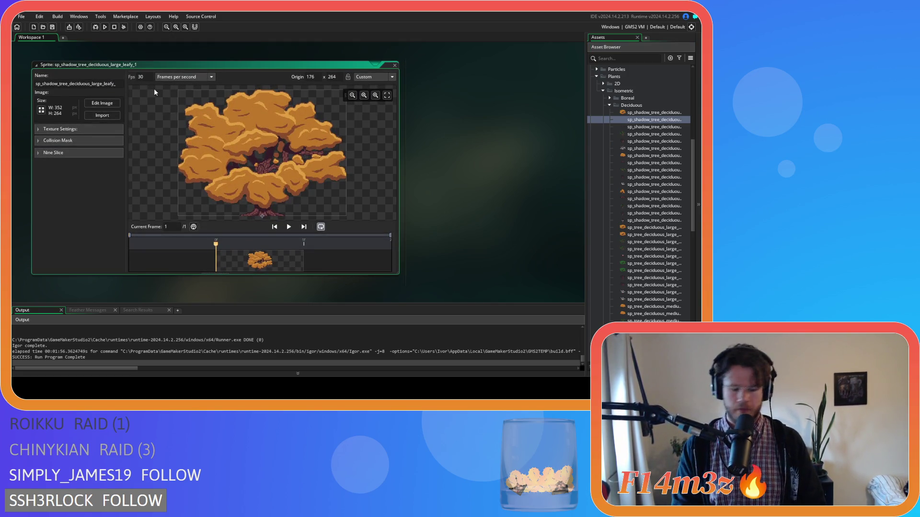
text(flipped)
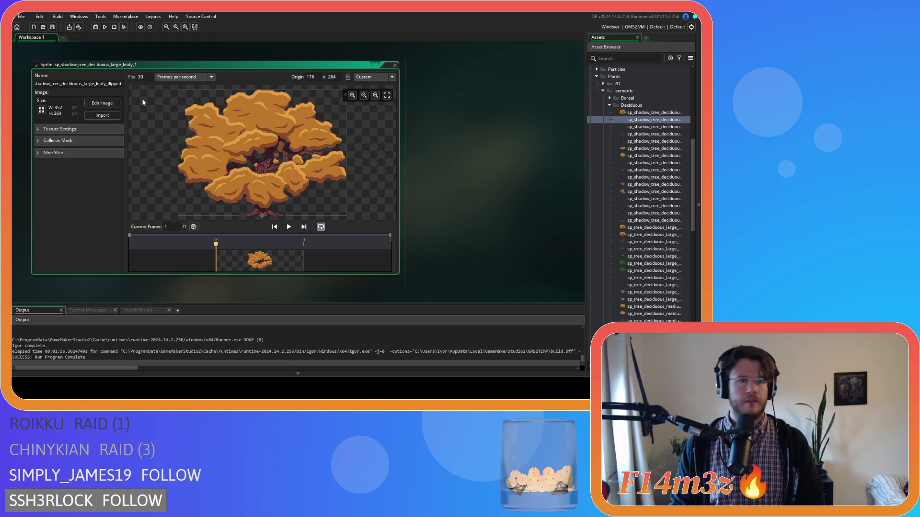
key(Return)
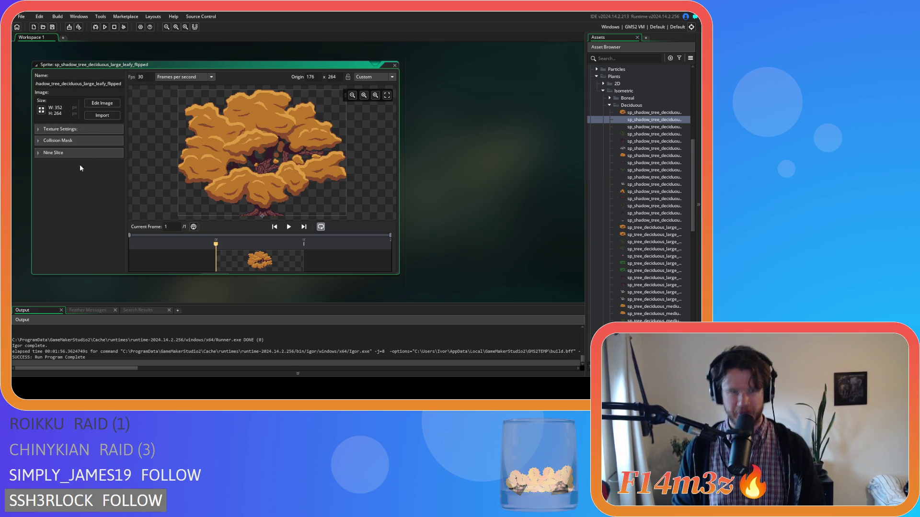
click(395, 64)
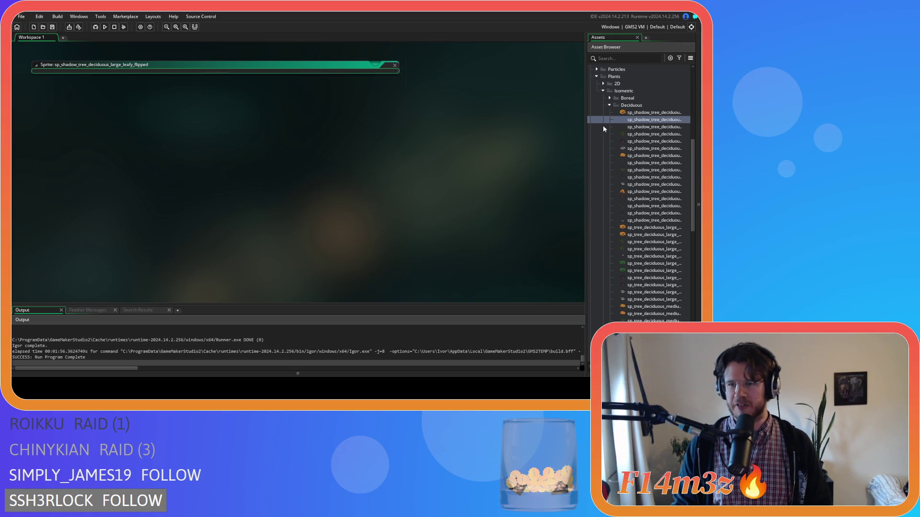
Rename the large roots shadow sprite copy to _flipped and check the large spring flipped sprite
click(657, 128)
double_click(648, 134)
click(123, 86)
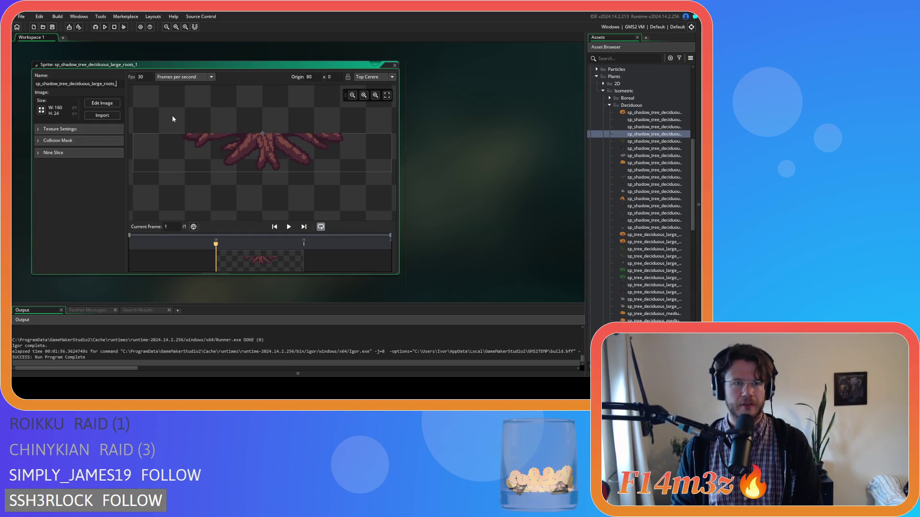
text(lipped)
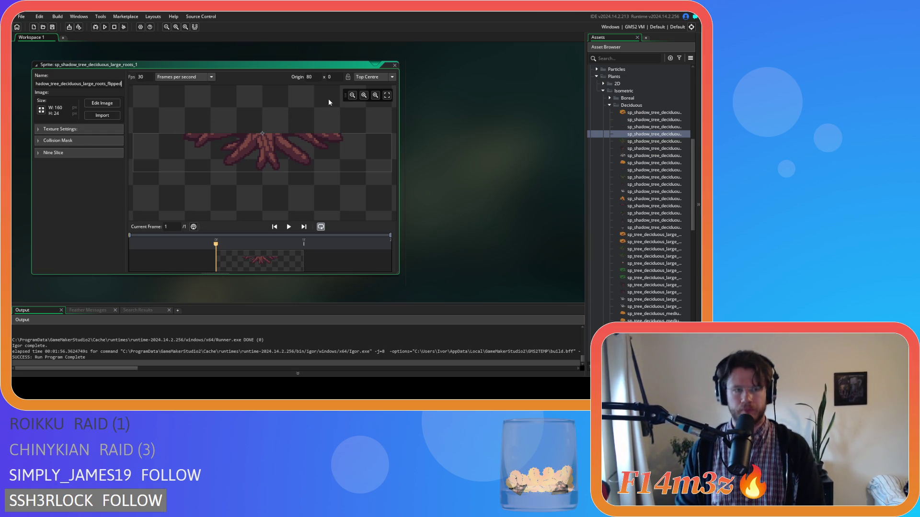
click(396, 66)
click(646, 142)
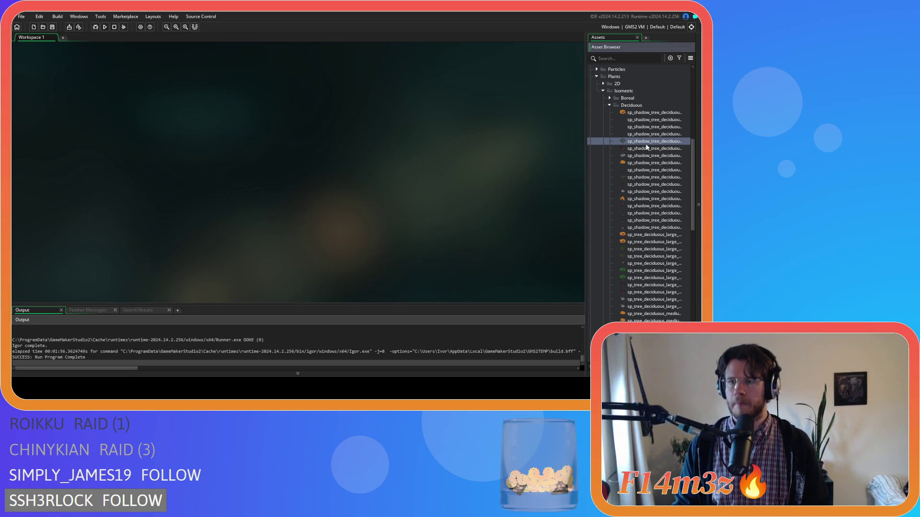
double_click(647, 146)
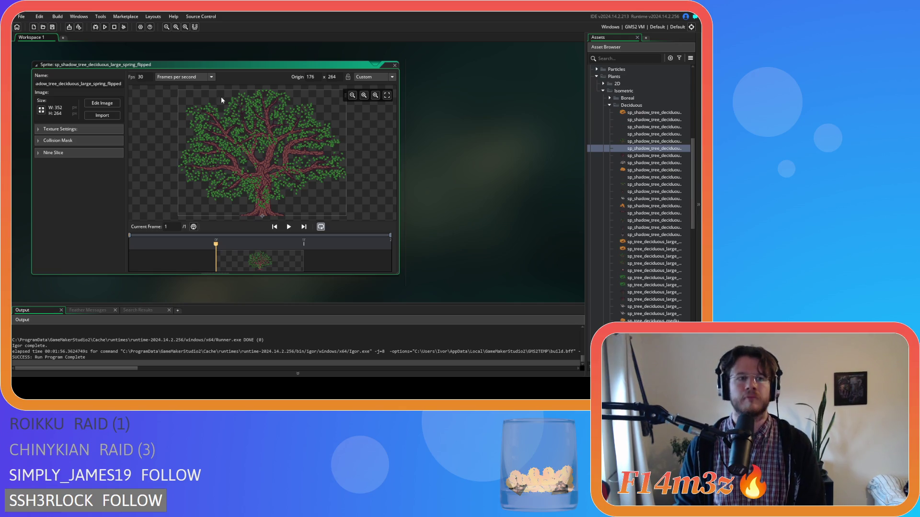
double_click(389, 65)
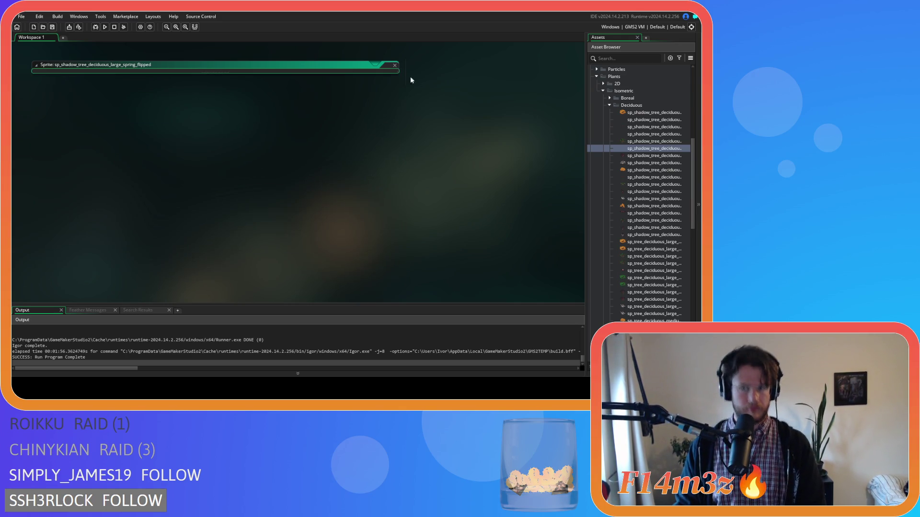
Rename the large winter deciduous shadow sprite to end in _flipped
click(654, 156)
double_click(654, 162)
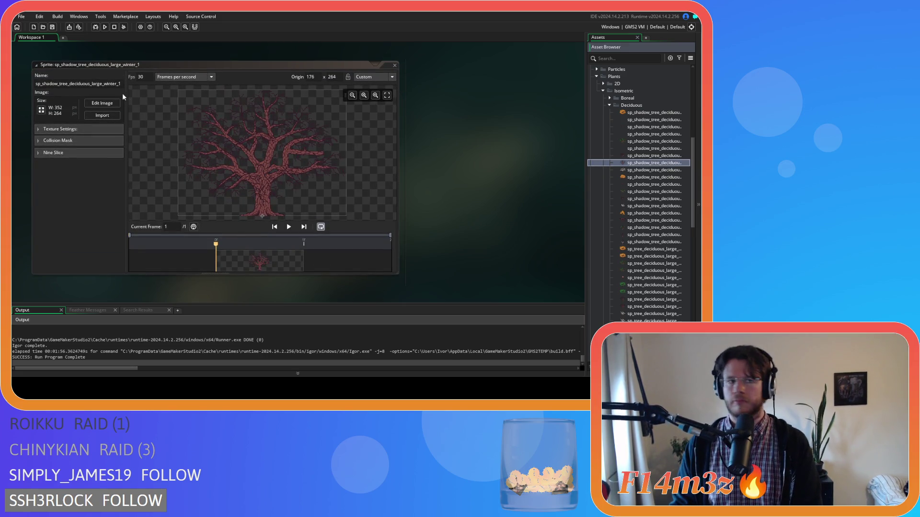
text(ipped)
key(Return)
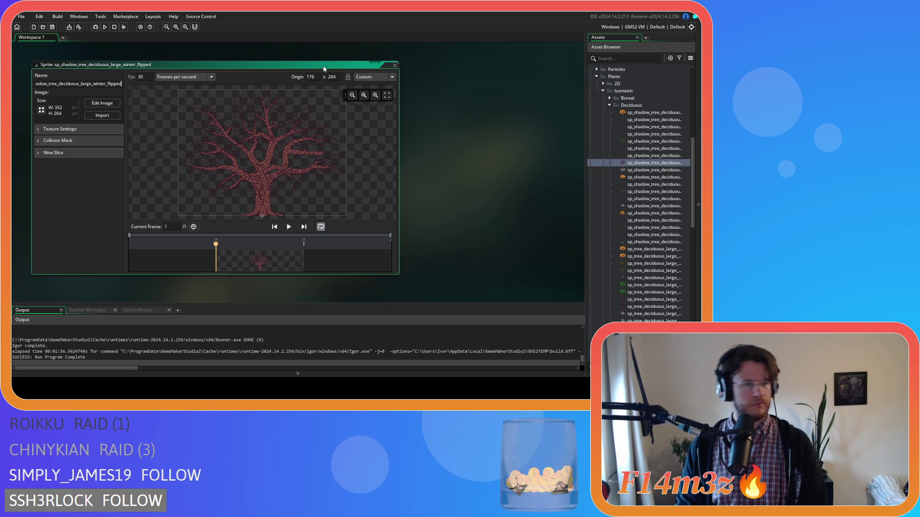
click(393, 65)
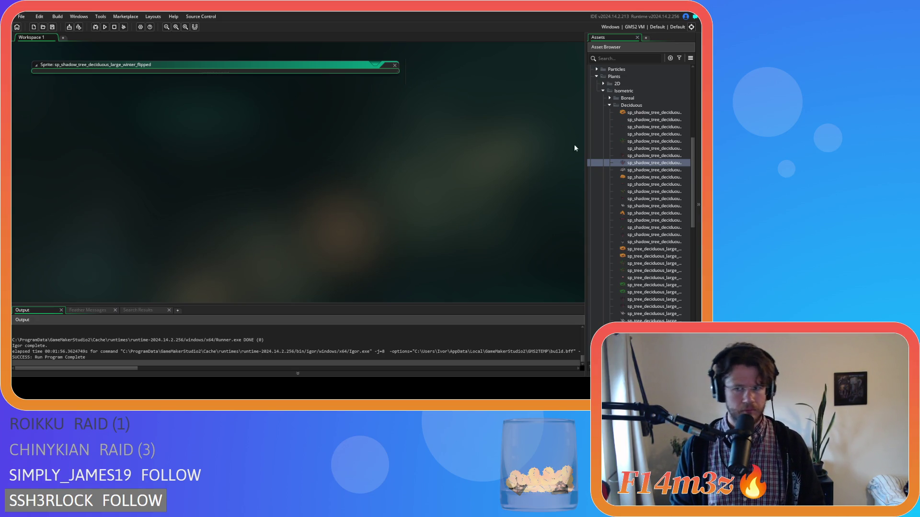
Rename the large winter snow shadow sprite to end in winter_snow_flipped
click(648, 172)
key(Down)
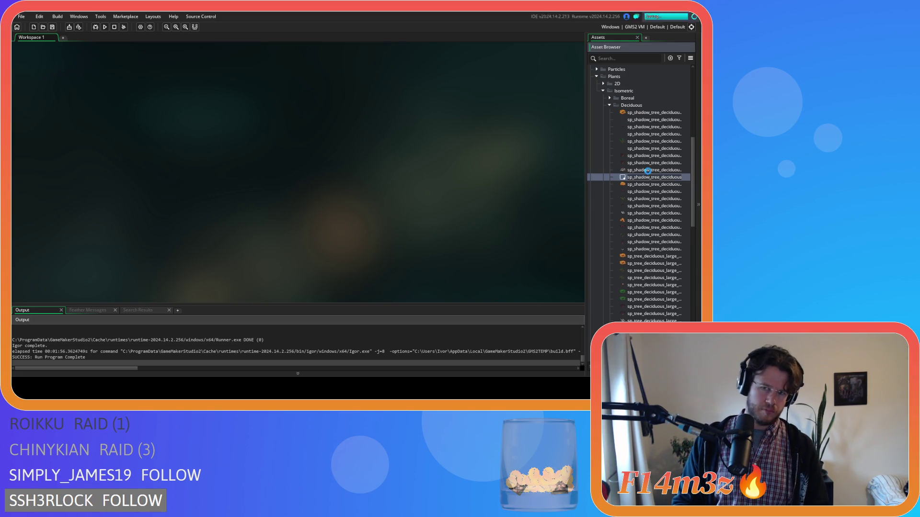
key(Return)
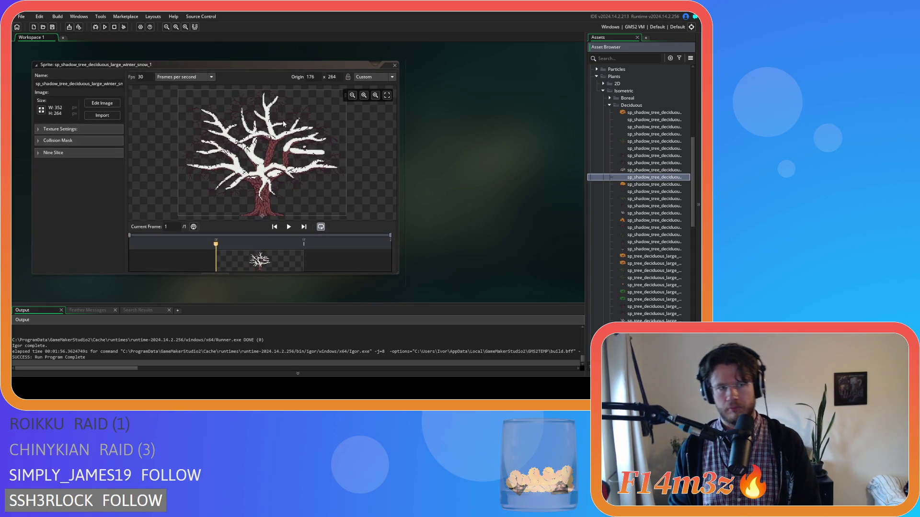
click(116, 85)
key(BackSpace)
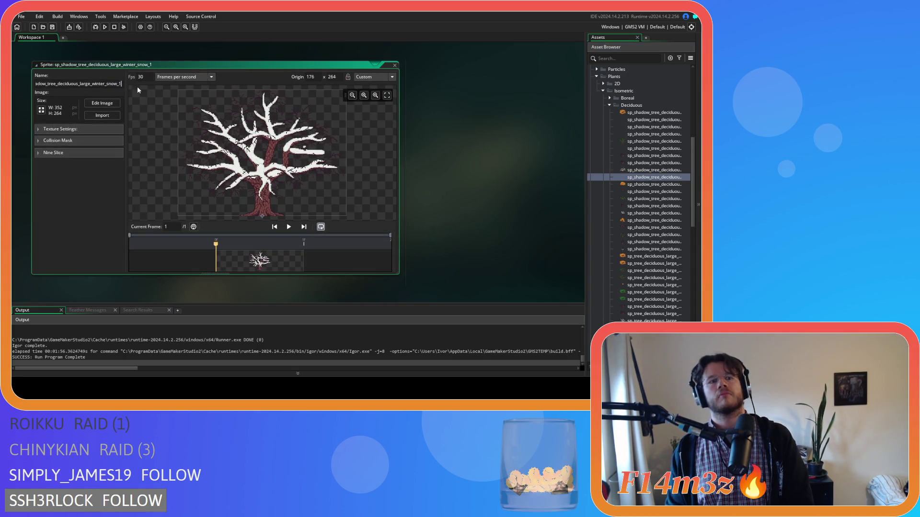
text(flipped)
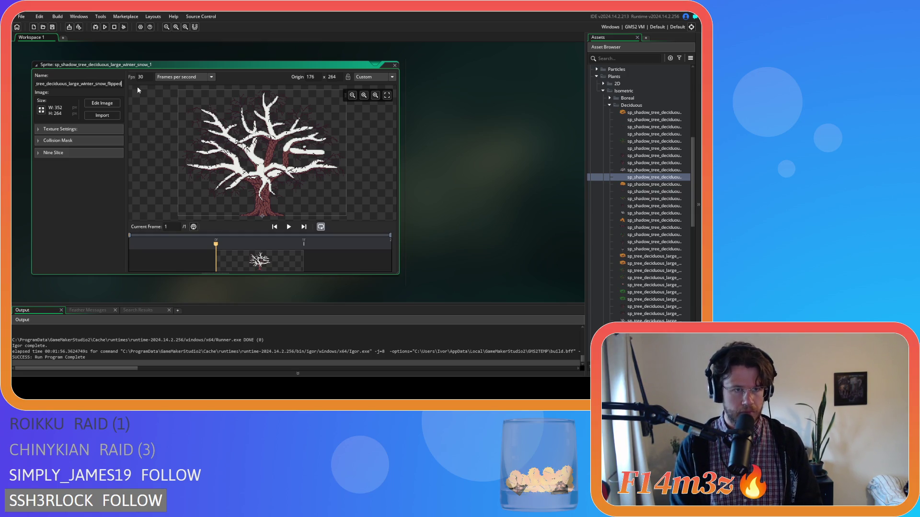
key(Return)
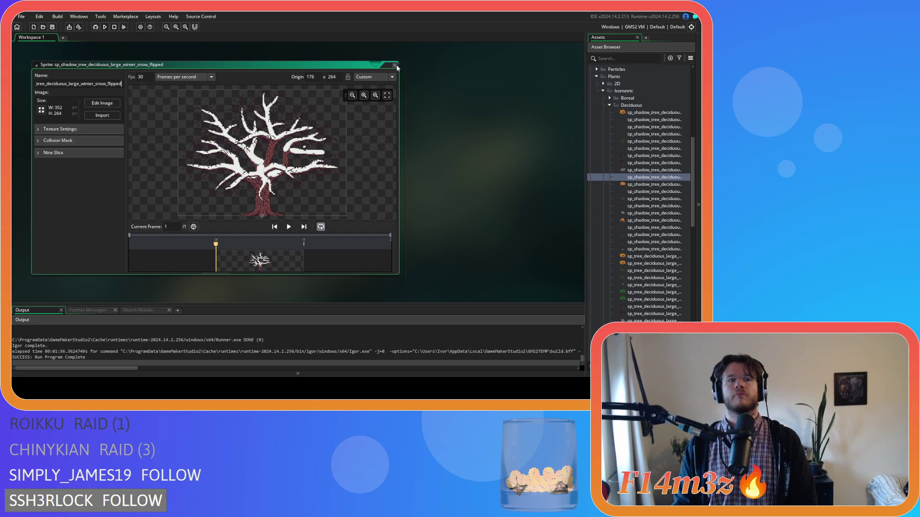
click(395, 65)
Begin renaming the medium leafy deciduous shadow sprite
double_click(650, 190)
click(111, 84)
key(End)
Finish the medium leafy _flipped rename, then rename the medium roots shadow sprite to _flipped
key(BackSpace)
text(flipped)
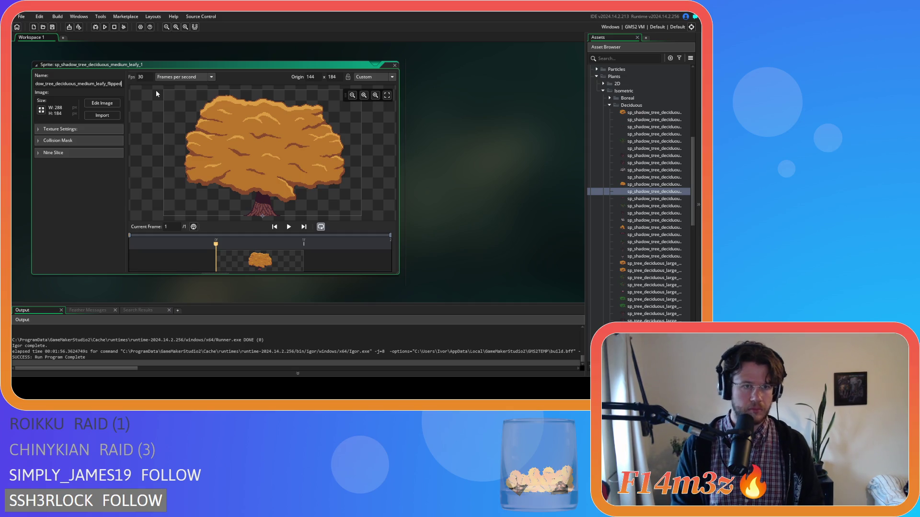
double_click(388, 64)
key(ctrl+w)
click(646, 199)
click(649, 206)
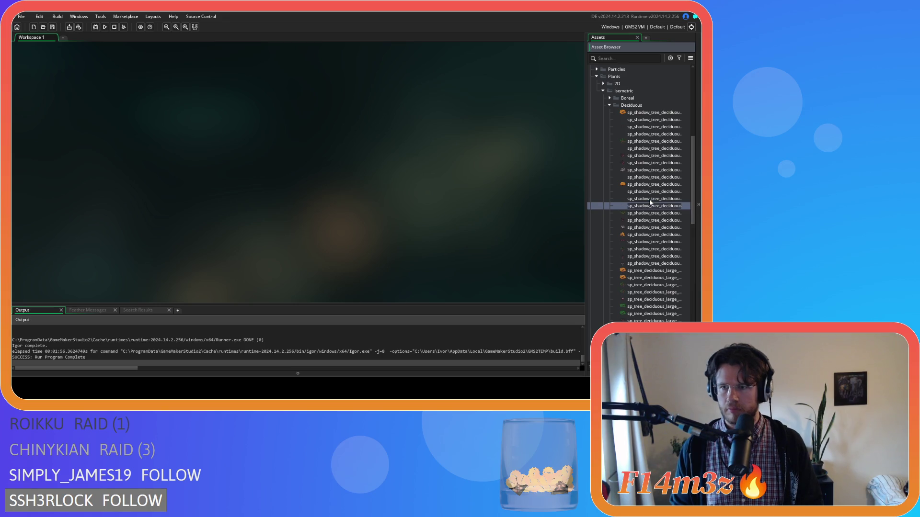
double_click(650, 201)
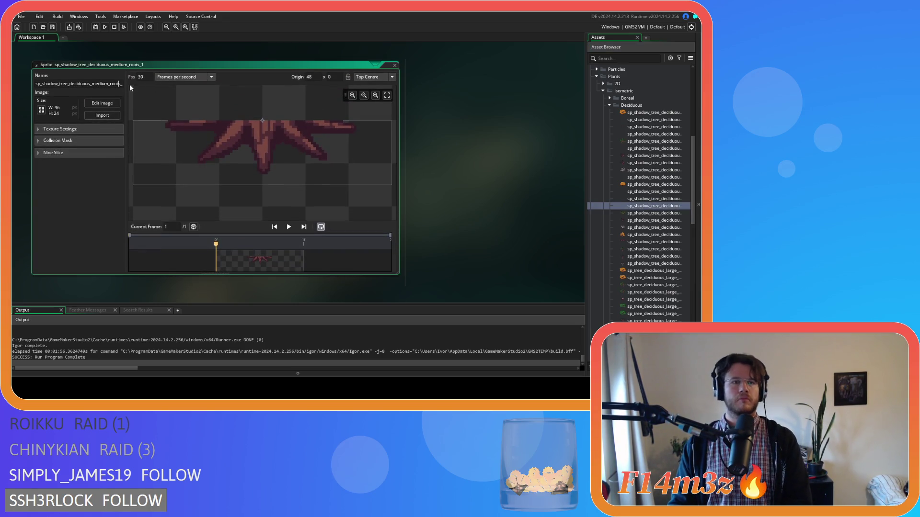
key(BackSpace)
text(fl)
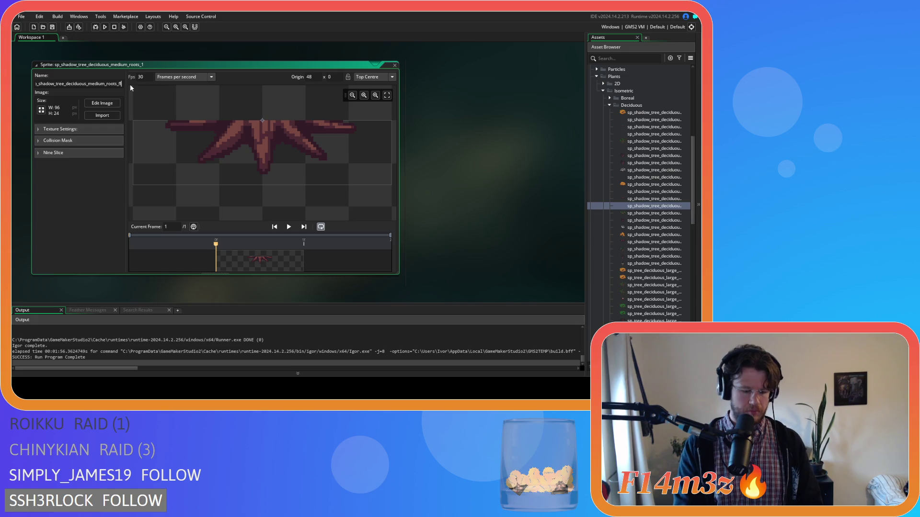
text(ipped)
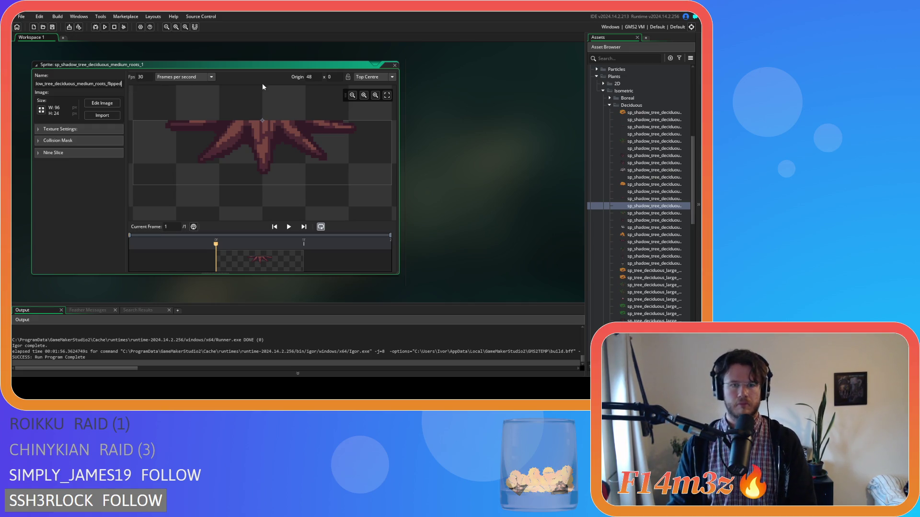
click(394, 65)
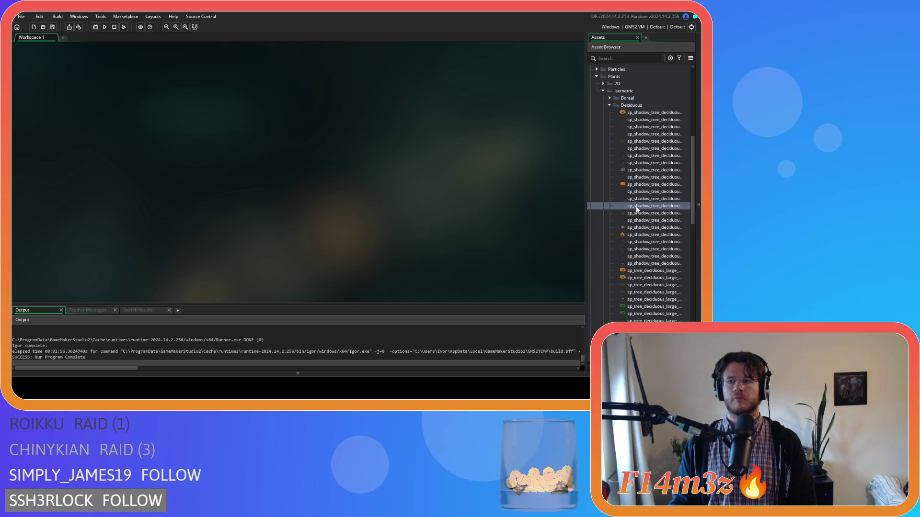
Rename the medium spring deciduous shadow sprite to end in _flipped
double_click(648, 214)
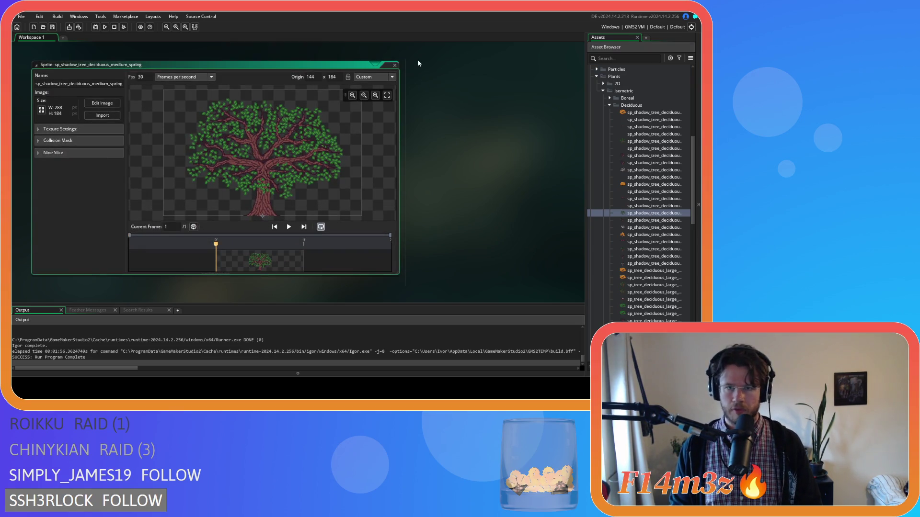
click(394, 66)
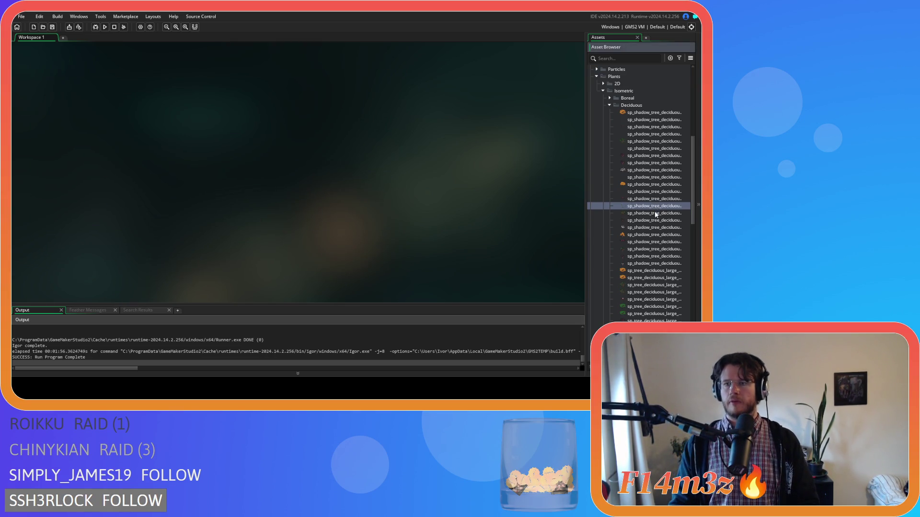
key(Down)
key(Return)
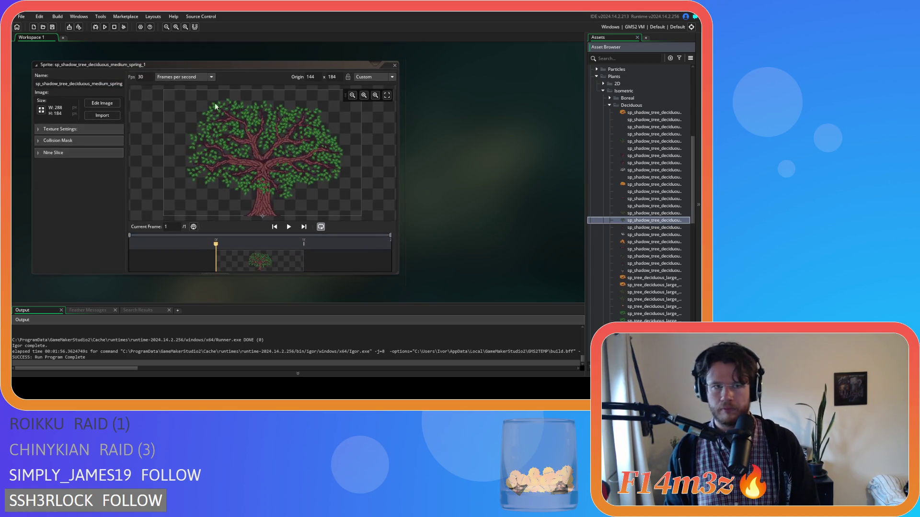
click(116, 83)
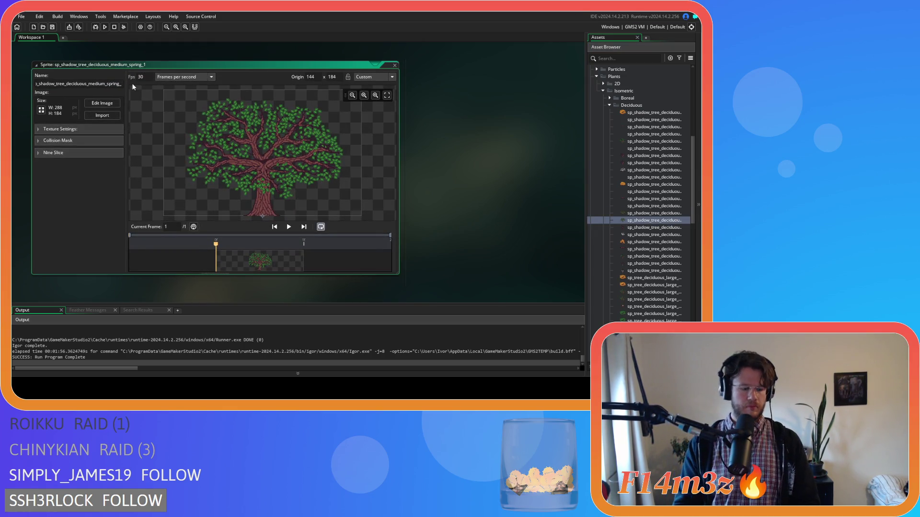
text(lipped)
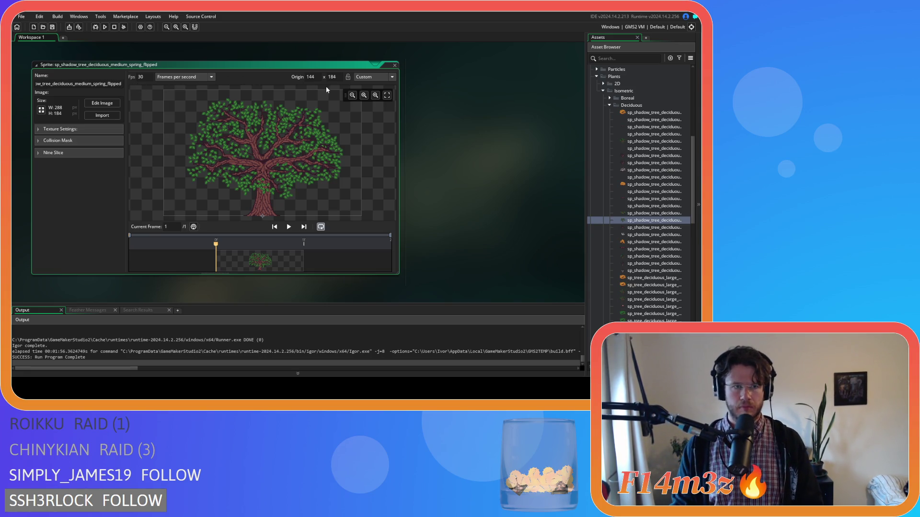
click(395, 66)
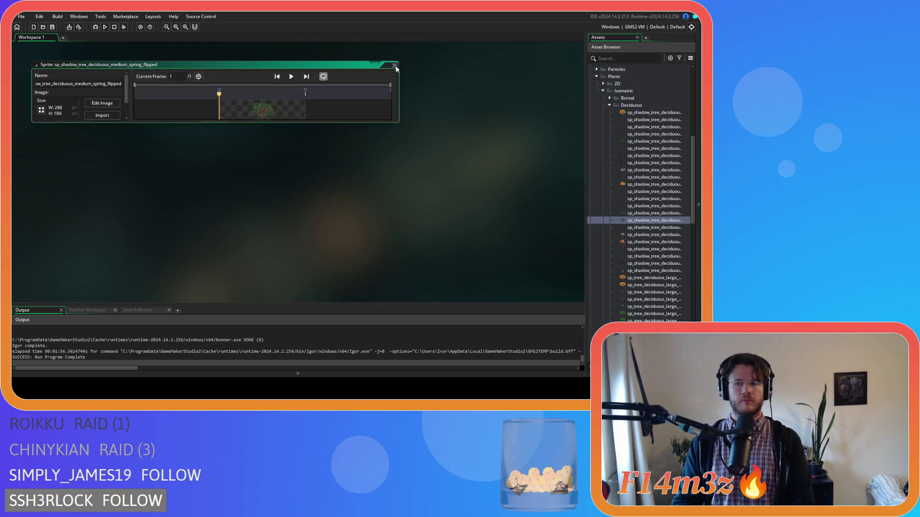
Rename the medium winter shadow sprite to sp_shadow_tree_deciduous_medium_winter_flipped
click(638, 228)
double_click(642, 234)
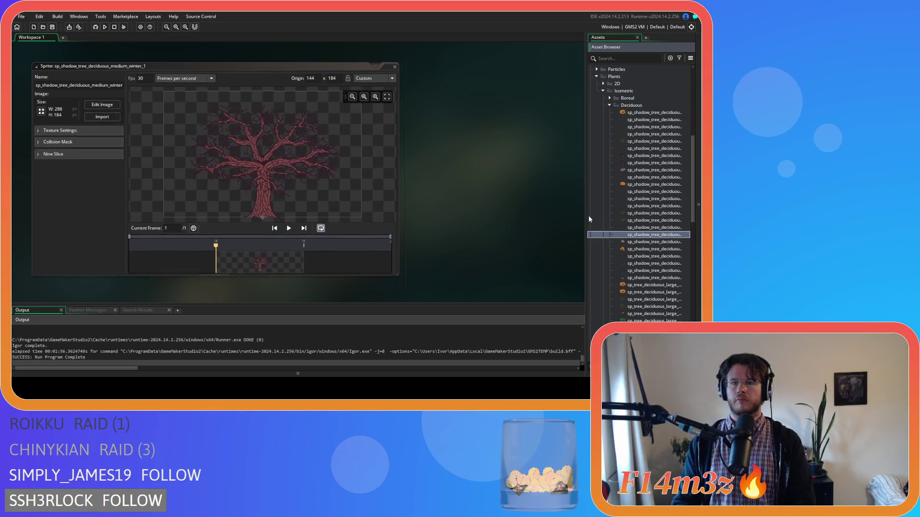
click(122, 84)
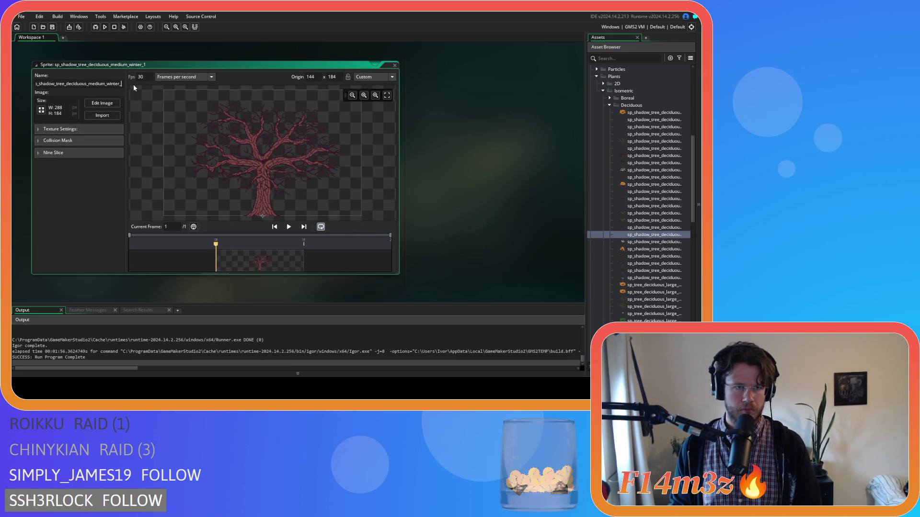
text(flipped)
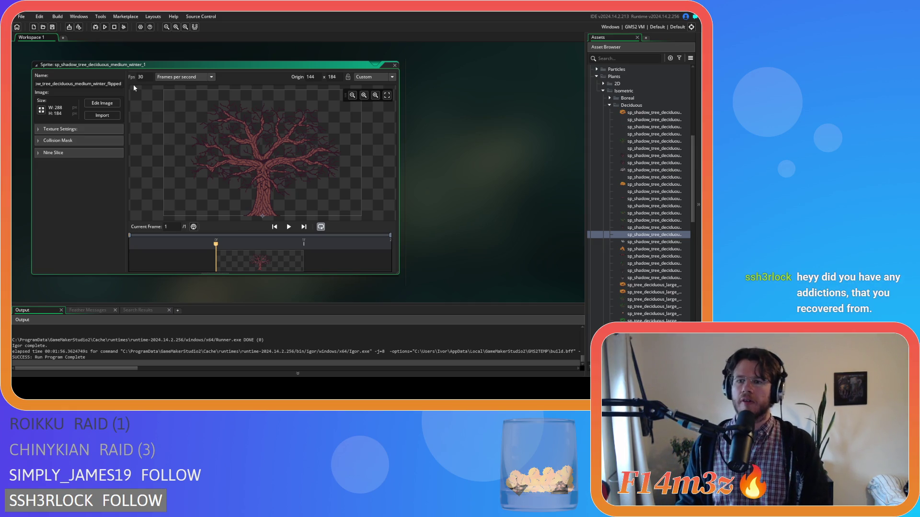
key(Return)
click(98, 104)
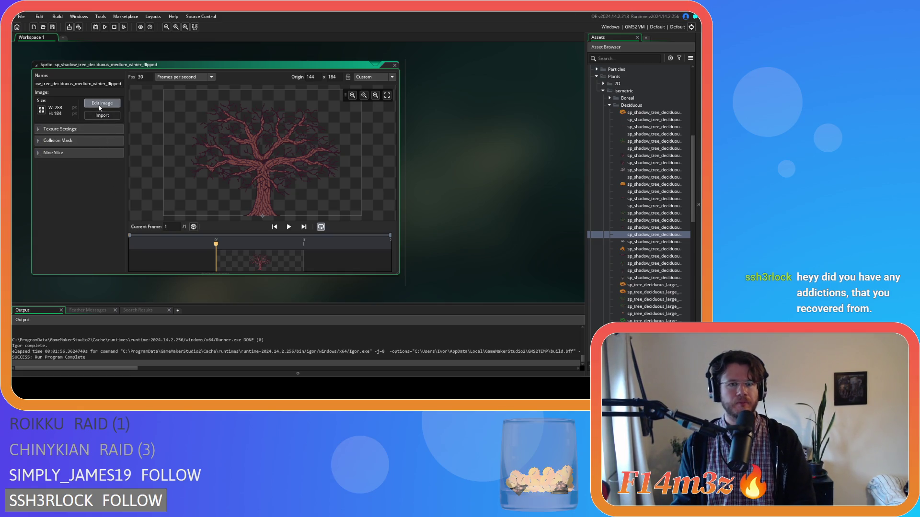
scroll(271, 177, up, 3)
scroll(271, 173, down, 3)
scroll(268, 179, up, 3)
scroll(269, 178, up, 3)
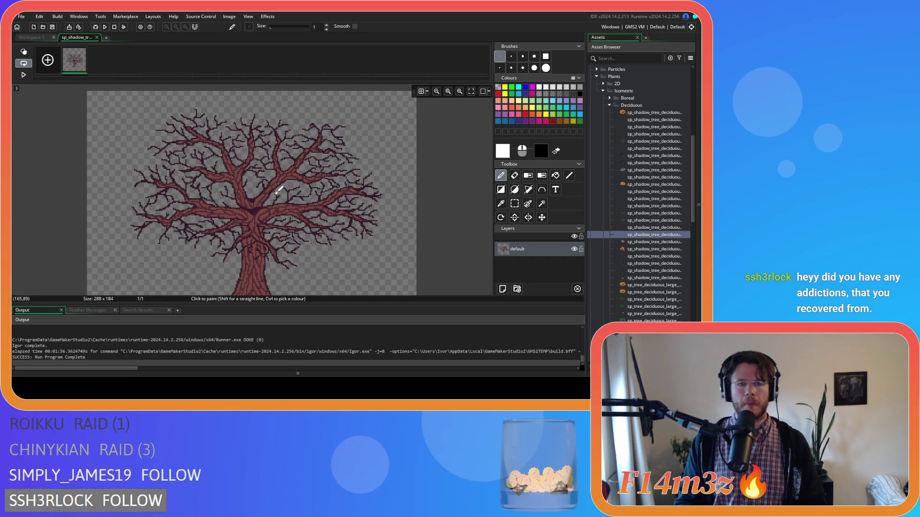
scroll(269, 180, up, 5)
key(e)
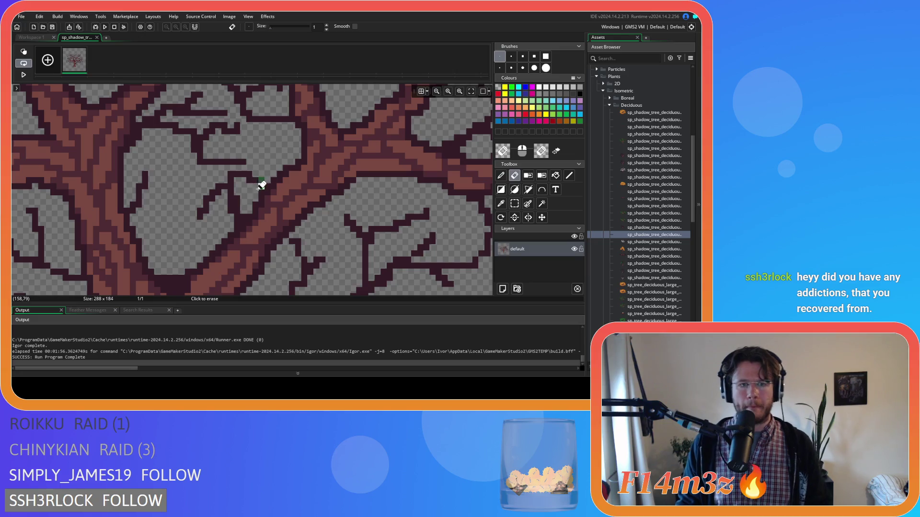
click(97, 37)
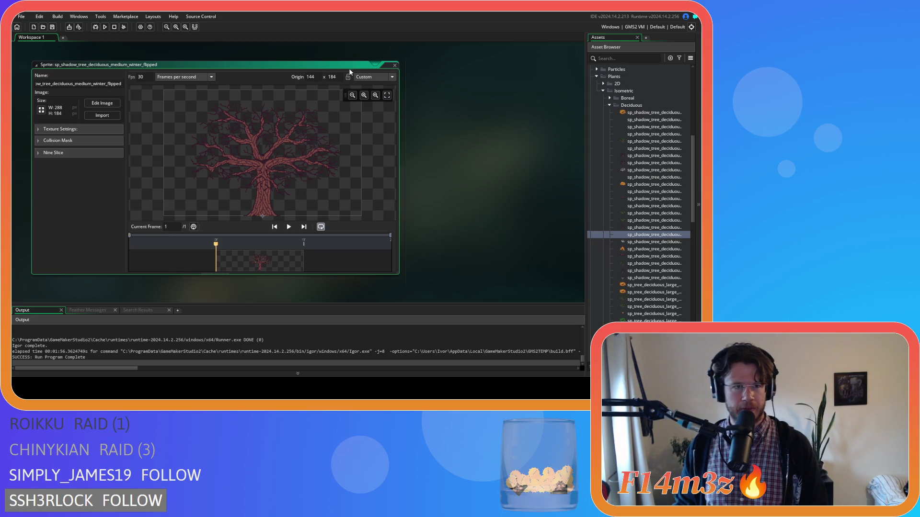
click(394, 66)
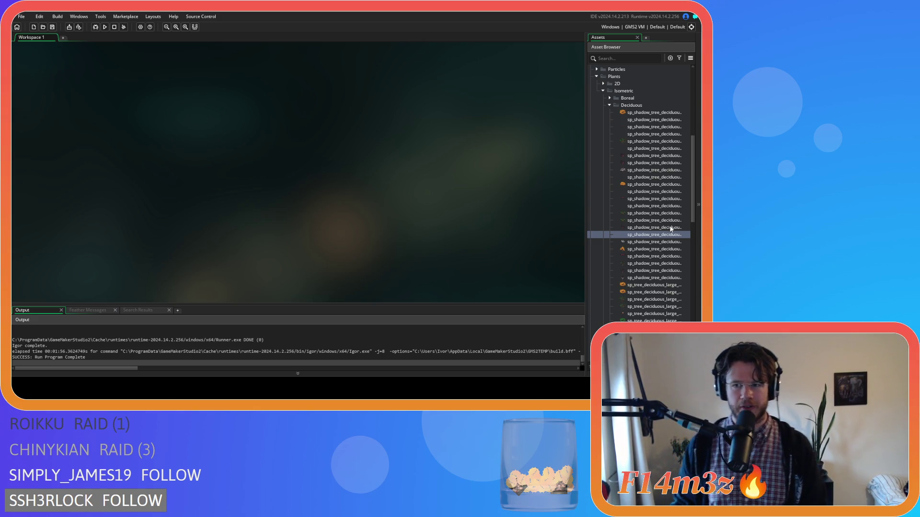
Review the medium winter flipped and medium winter snow shadow sprites in their editors
click(636, 245)
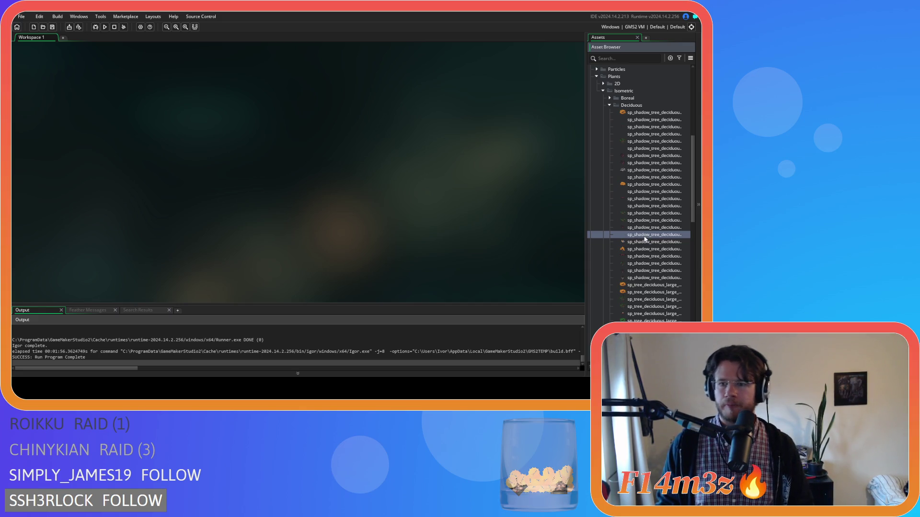
double_click(656, 236)
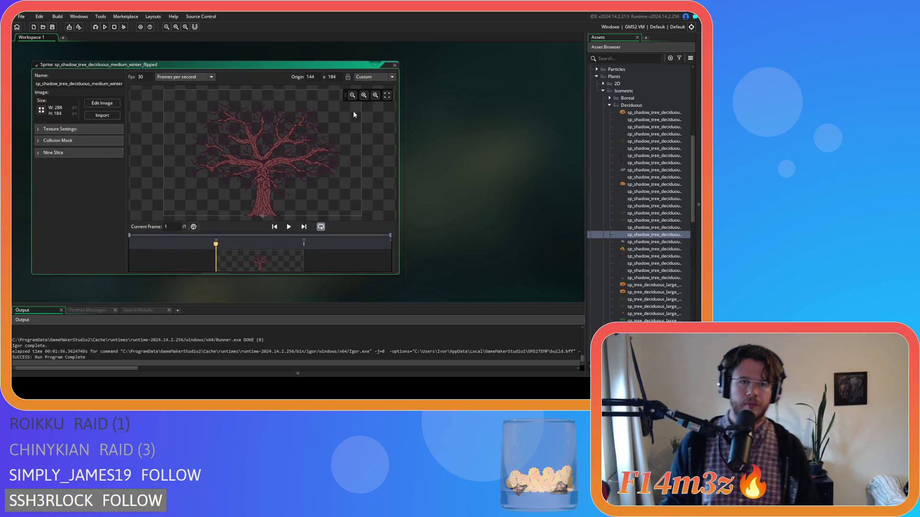
click(394, 65)
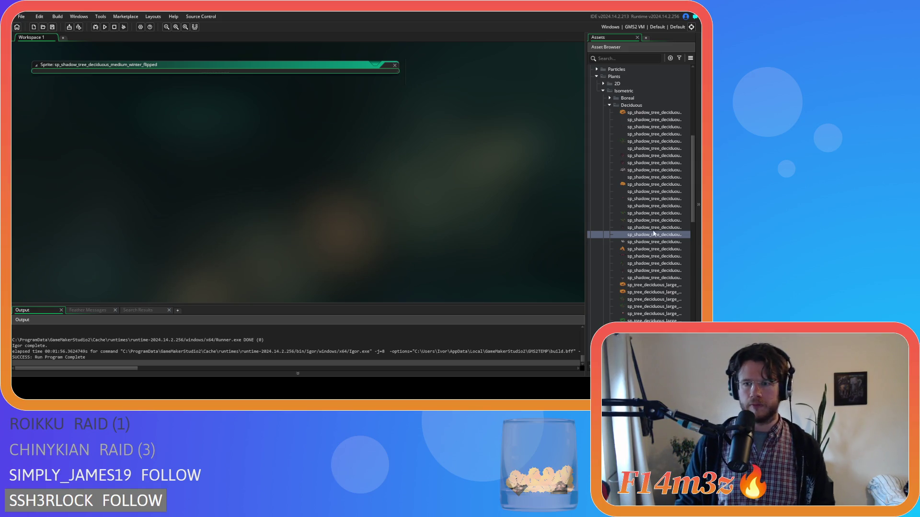
double_click(645, 244)
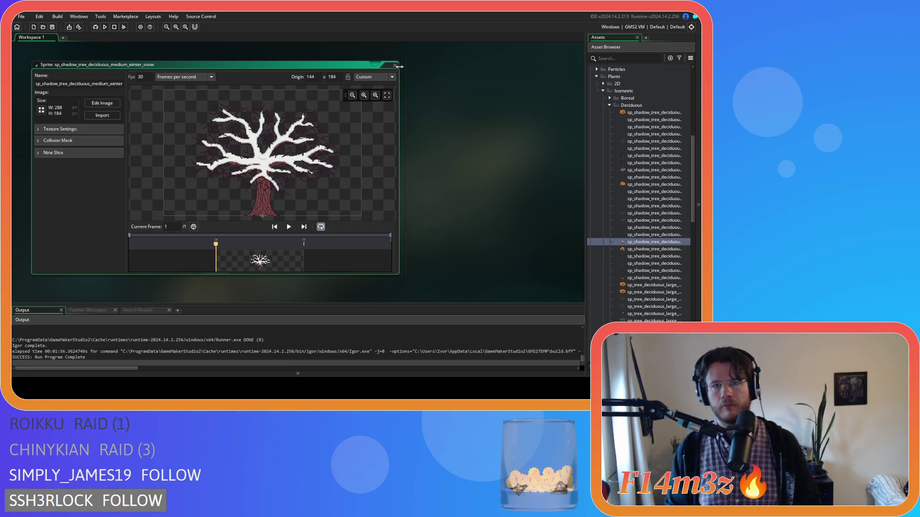
click(395, 66)
click(664, 241)
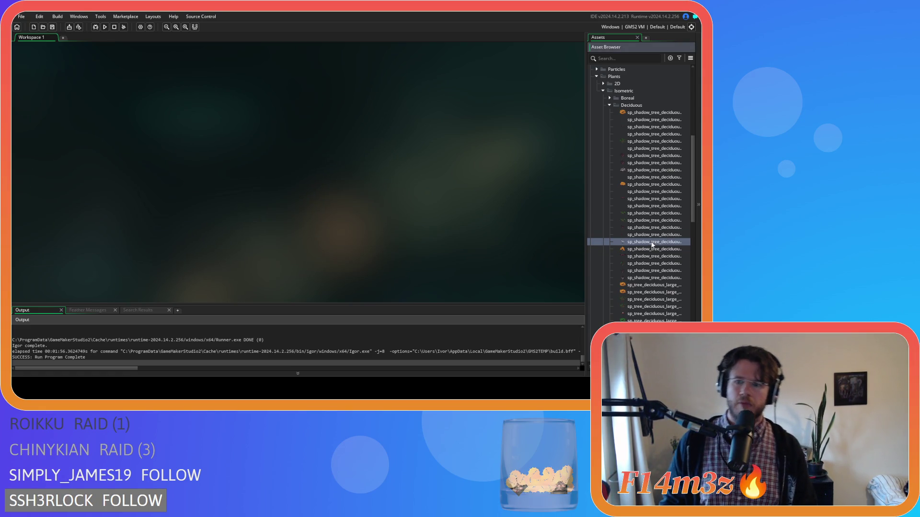
Duplicate the medium winter snow shadow sprite and rename the copy to end in _flipped
key(ctrl+d)
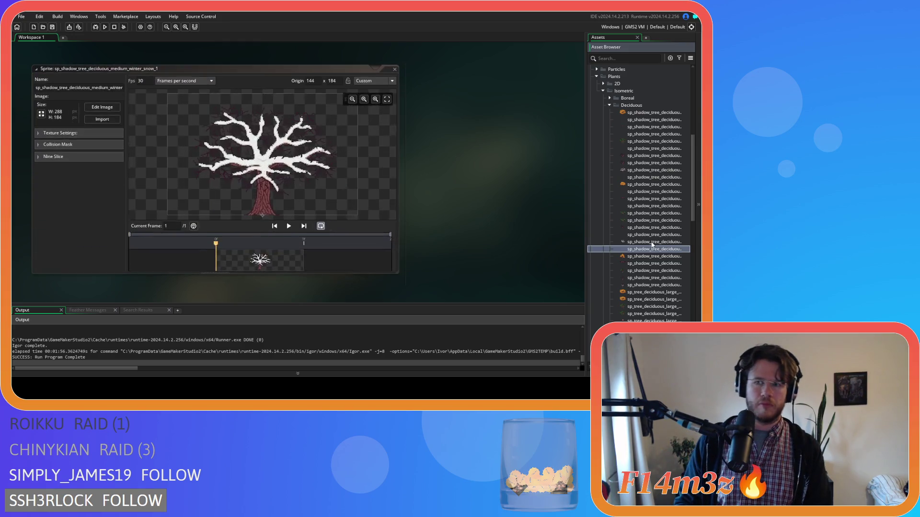
click(104, 82)
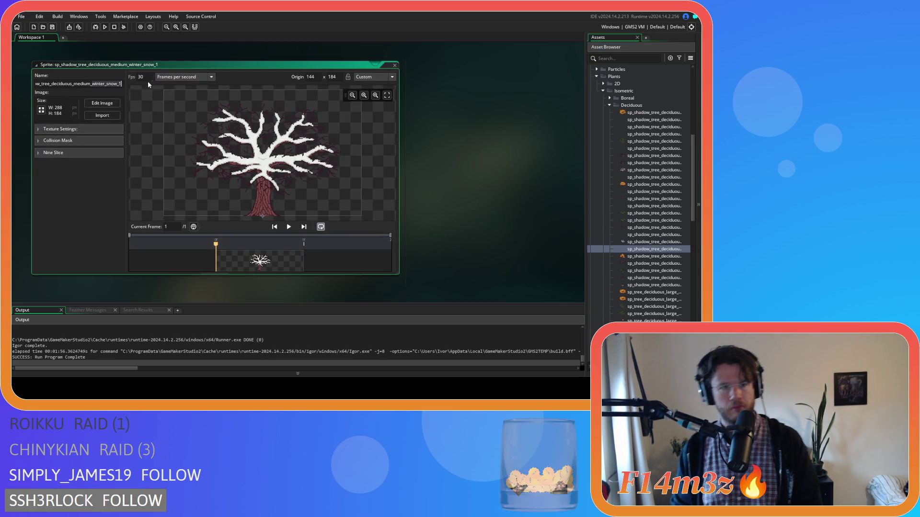
key(End)
key(BackSpace)
text(flipped)
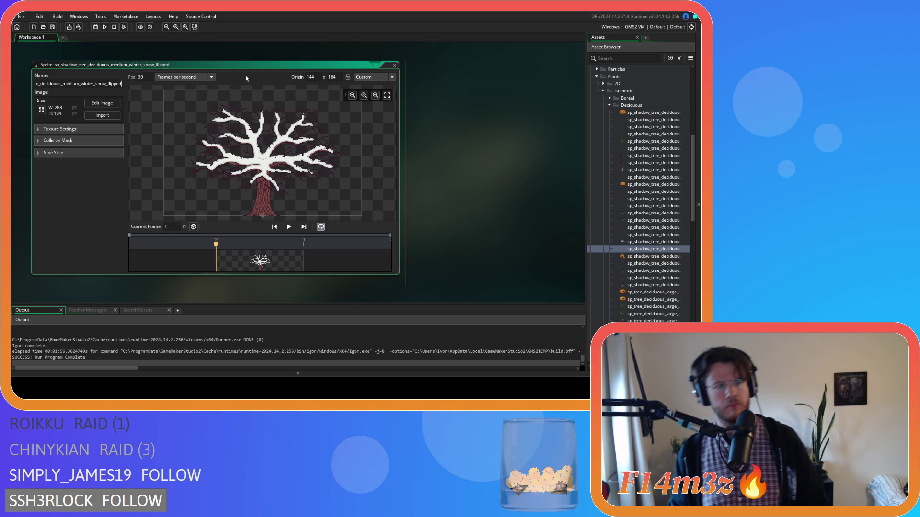
click(394, 65)
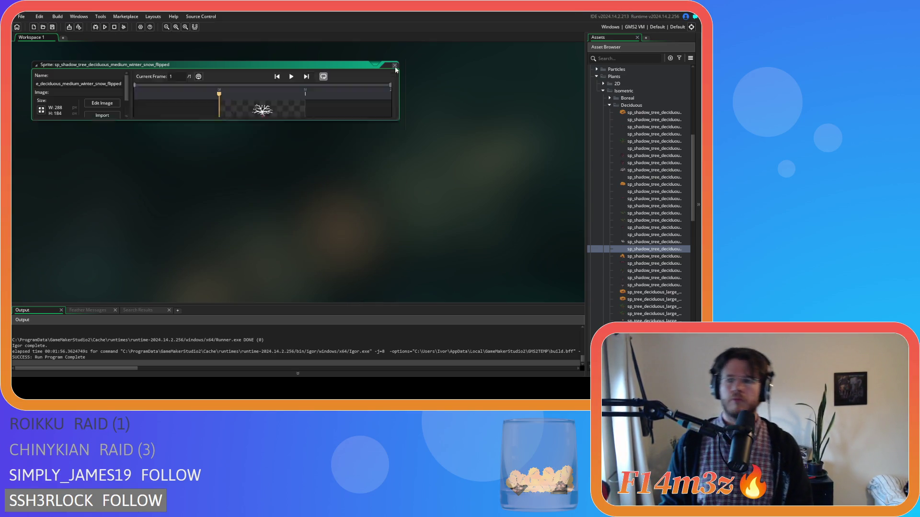
Rename the small leafy shadow sprite copy to _flipped and reopen it to verify
click(656, 257)
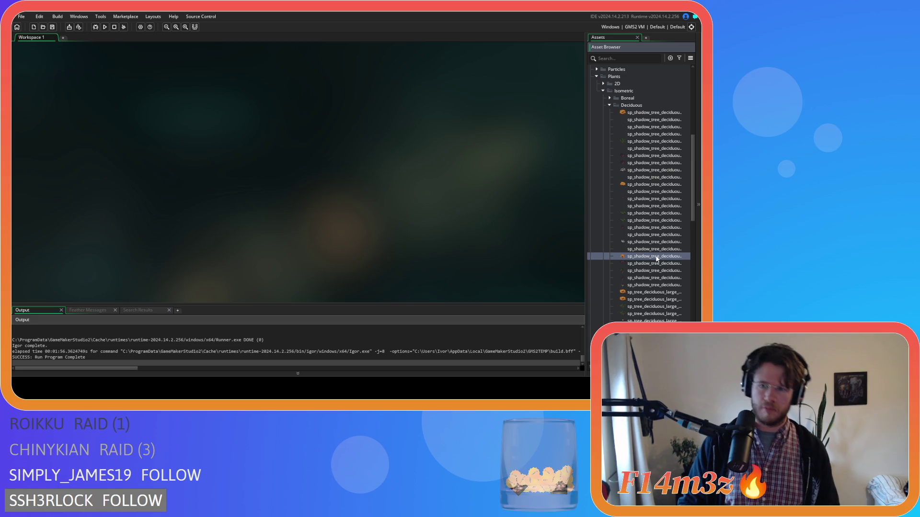
key(Down)
key(Return)
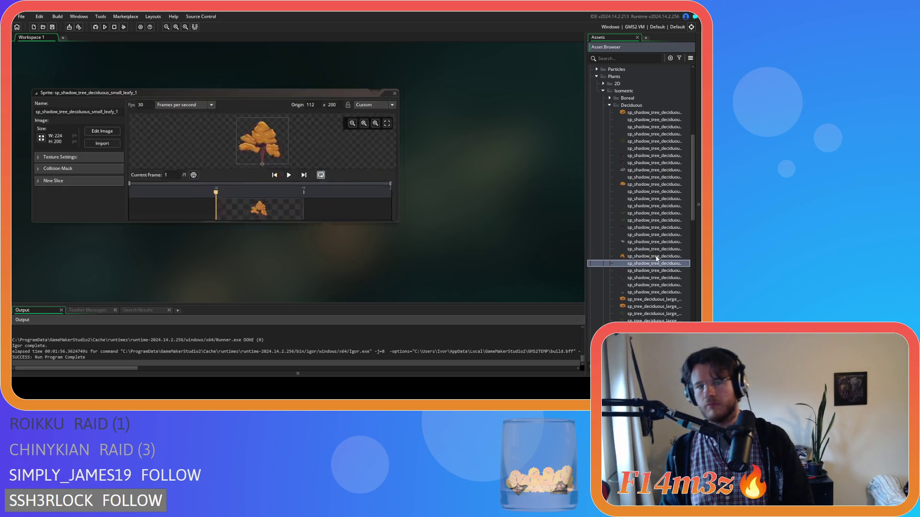
click(128, 86)
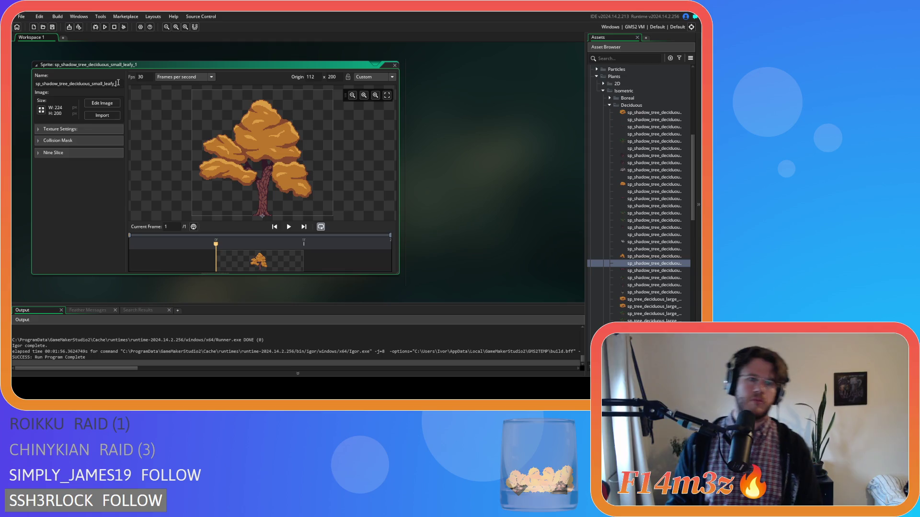
text(ipped)
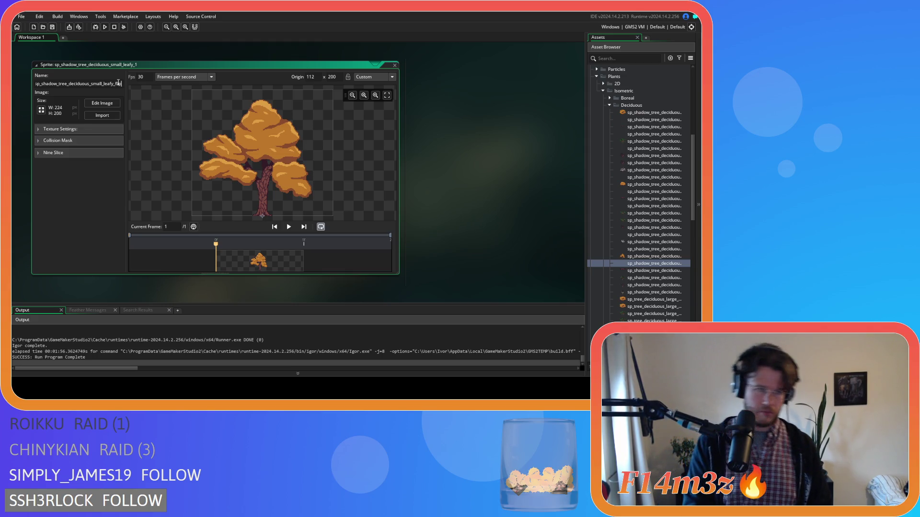
key(Return)
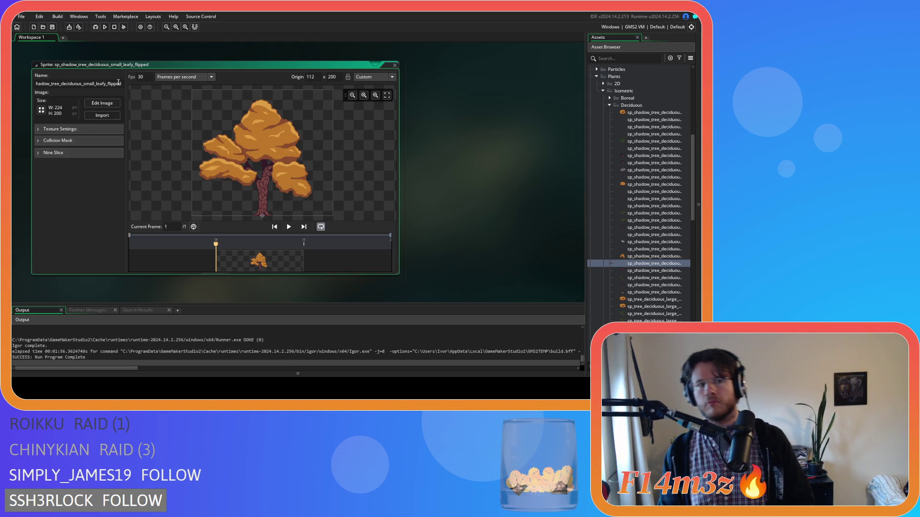
click(395, 66)
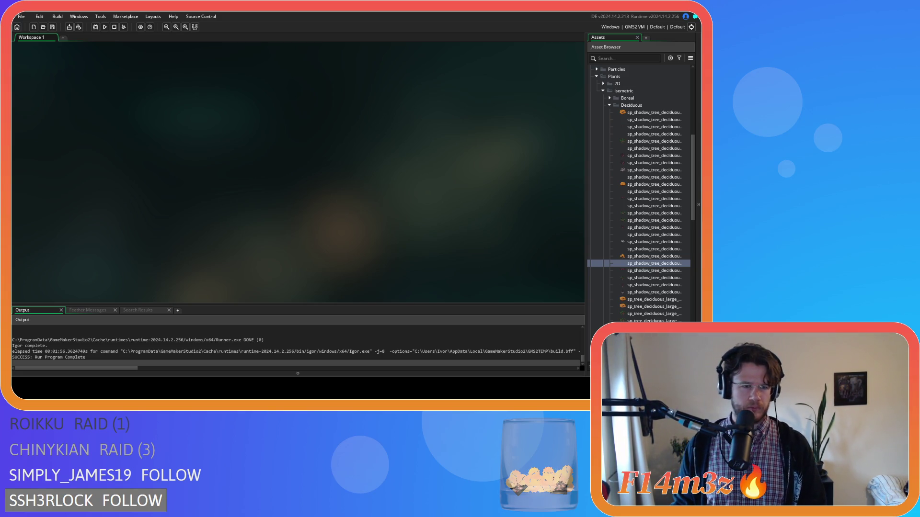
double_click(646, 265)
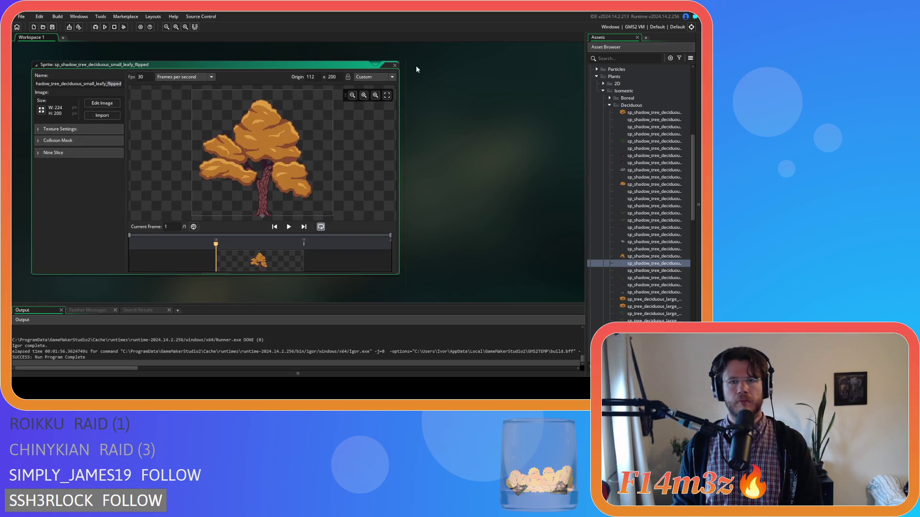
click(395, 65)
Duplicate the small roots shadow sprite as sp_shadow_tree_deciduous_small_roots_flipped
click(654, 270)
key(ctrl+d)
double_click(644, 278)
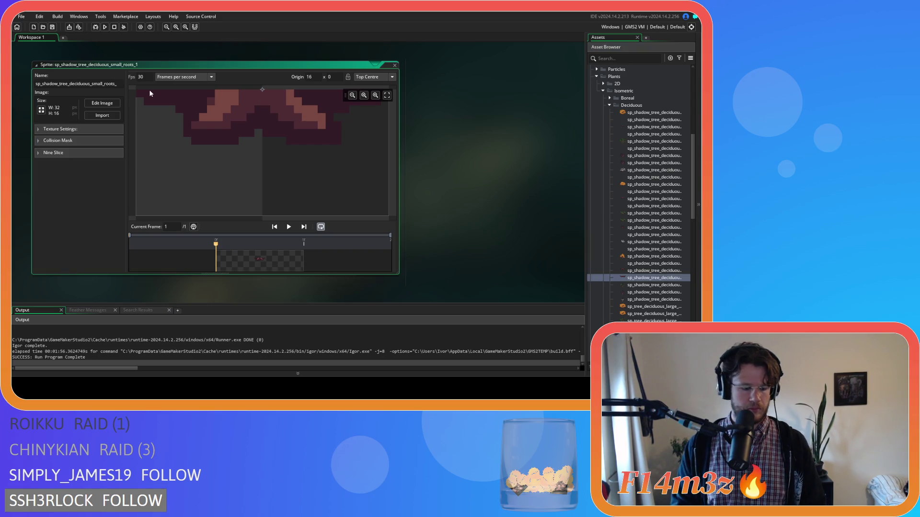
key(BackSpace)
text(flipped)
key(Return)
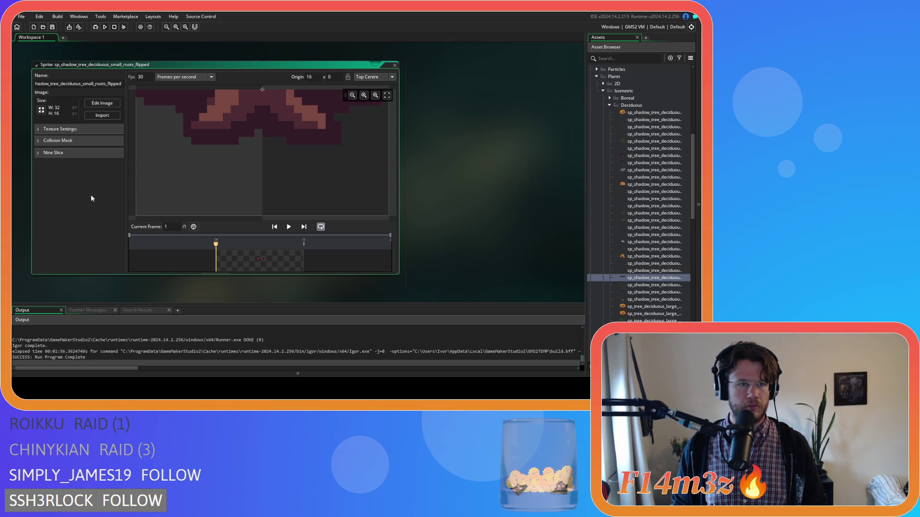
click(394, 66)
click(652, 286)
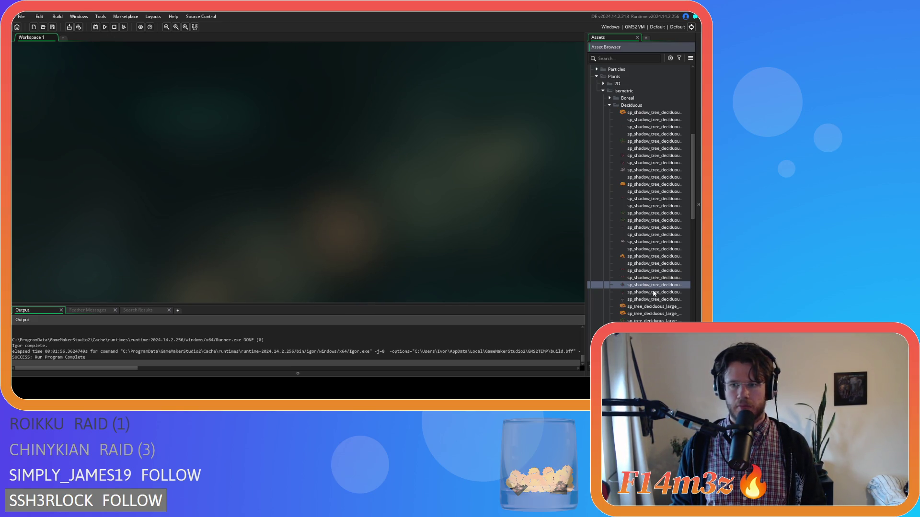
Duplicate the small spring shadow sprite and rename the copy sp_shadow_tree_deciduous_small_spring_flipped
key(ctrl+d)
key(Return)
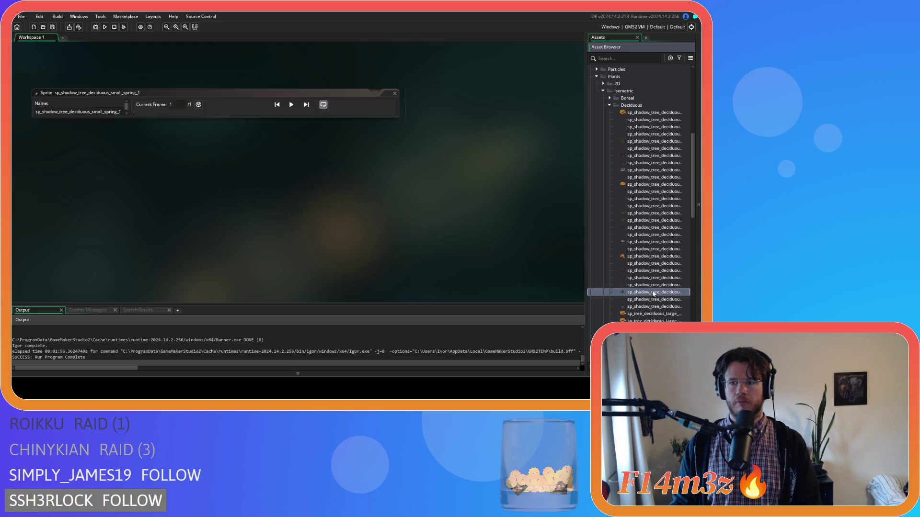
click(120, 84)
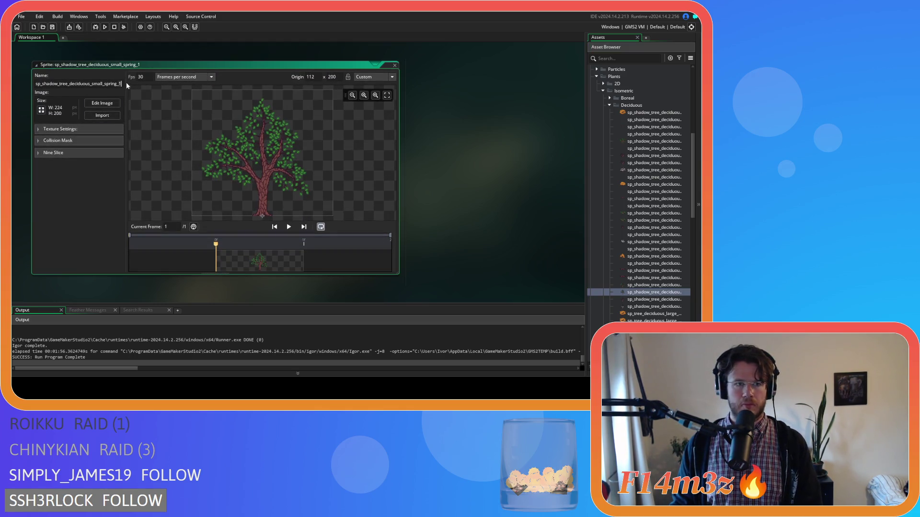
key(BackSpace)
text(flipped)
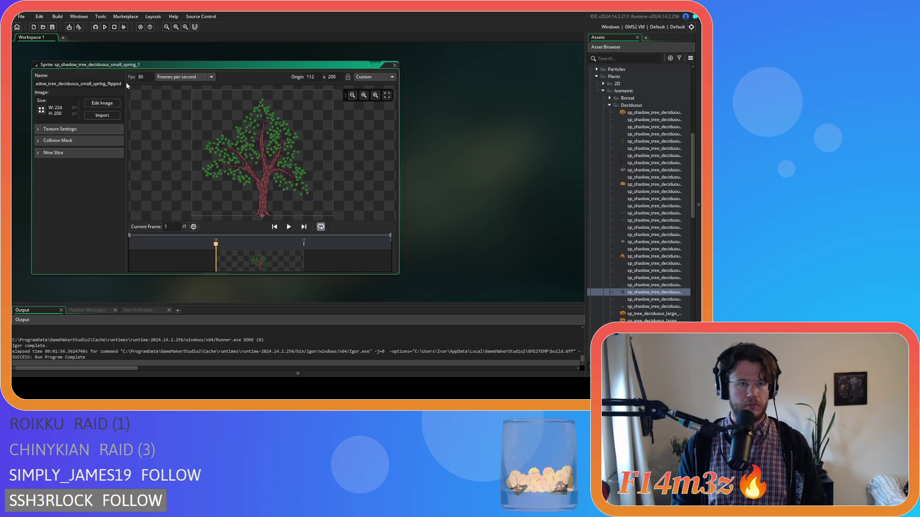
key(Return)
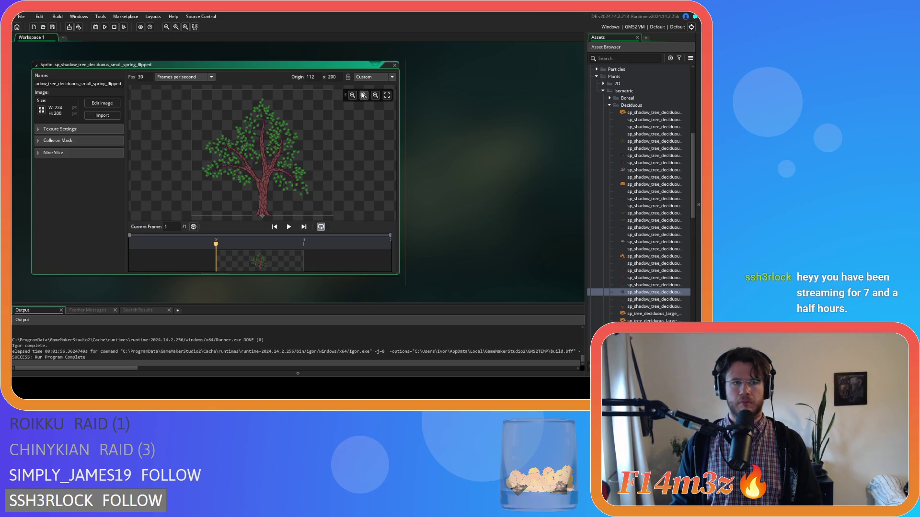
click(394, 65)
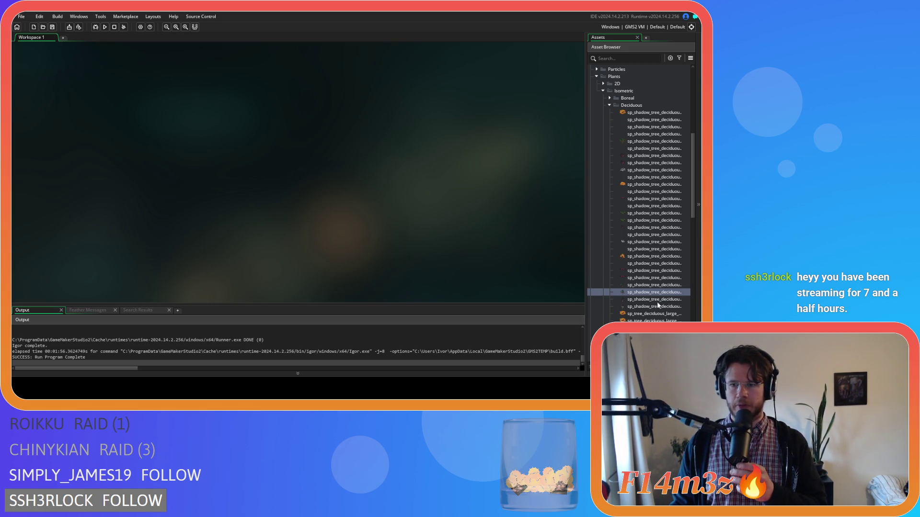
Compare the original and flipped small spring shadow sprites, then delete the shadow sprite below them
double_click(640, 285)
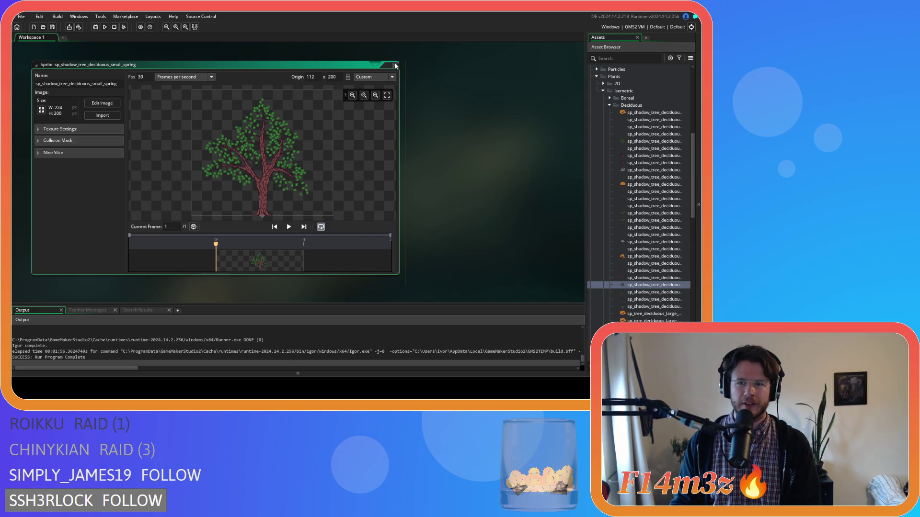
click(394, 65)
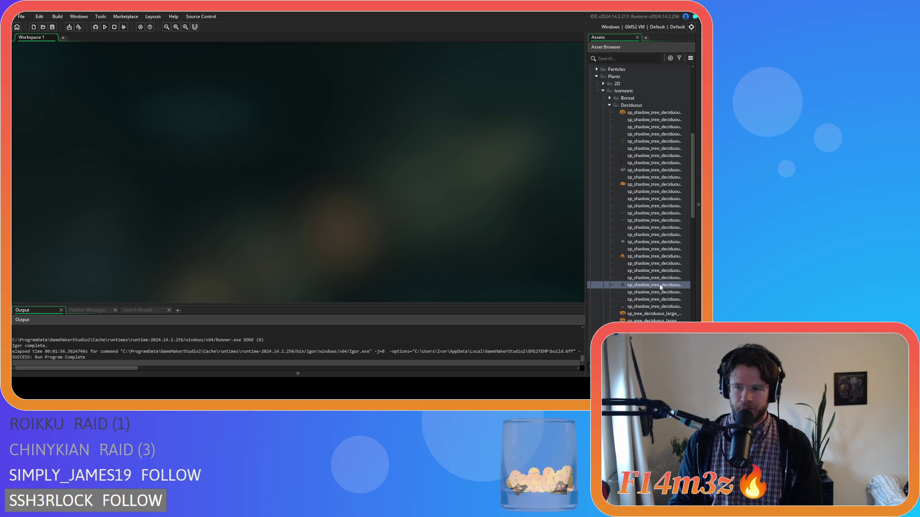
double_click(661, 293)
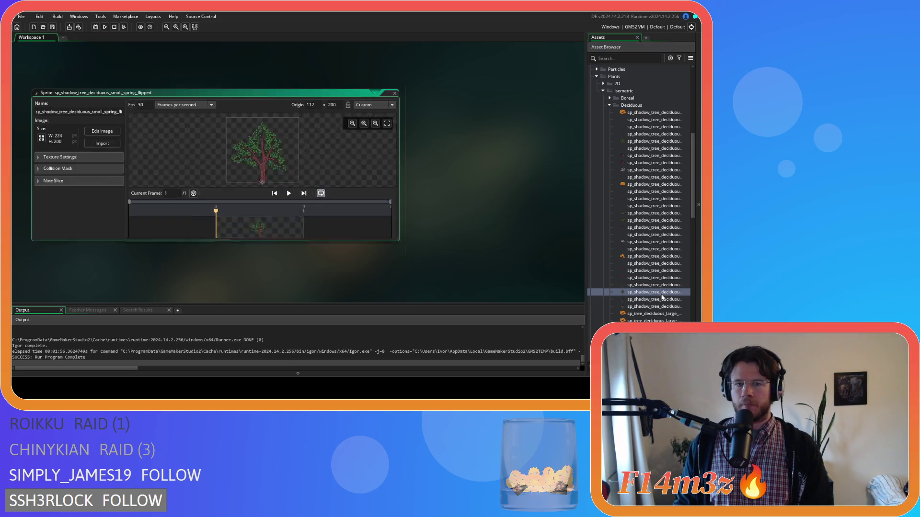
click(396, 66)
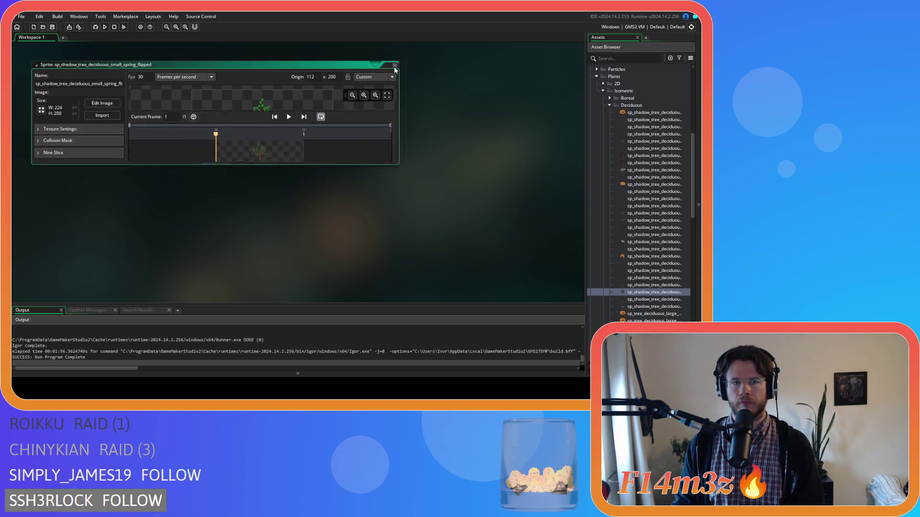
double_click(661, 285)
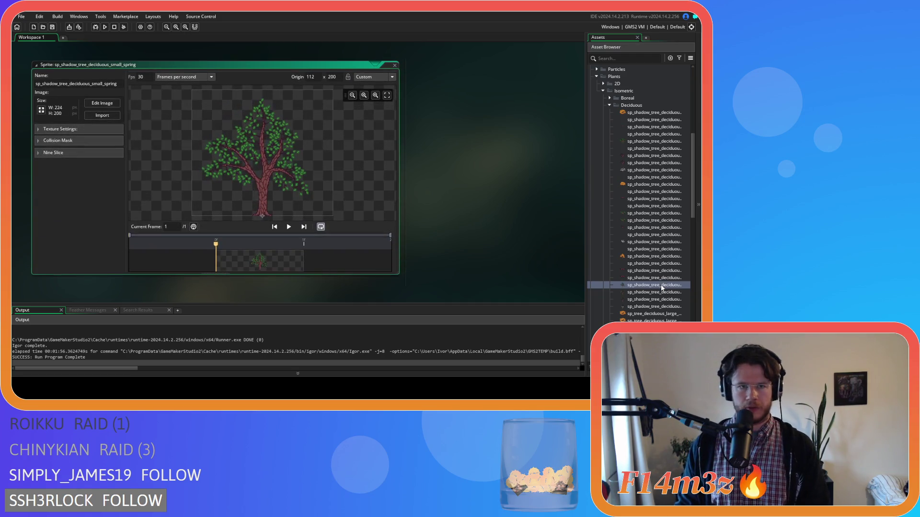
click(397, 64)
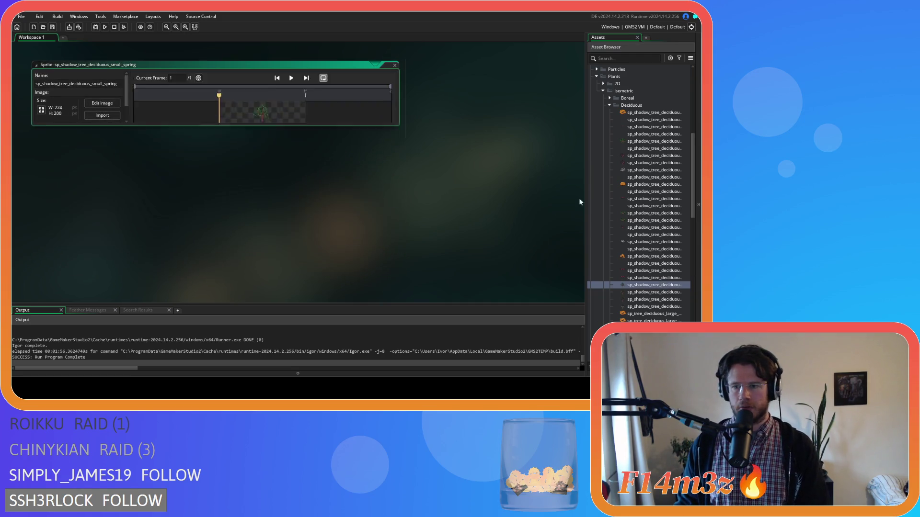
click(659, 293)
key(Delete)
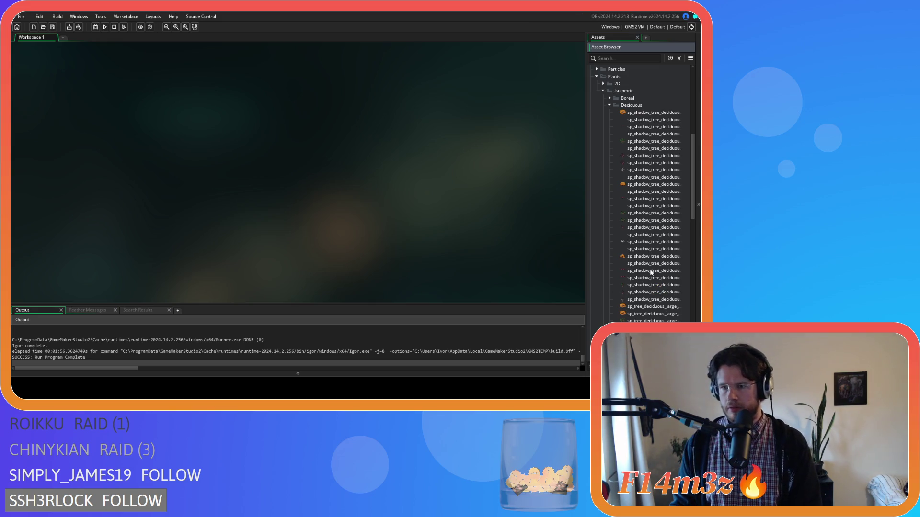
Browse the Deciduous sprites and briefly view sp_tree_deciduous_medium_winter
click(645, 292)
scroll(655, 284, down, 3)
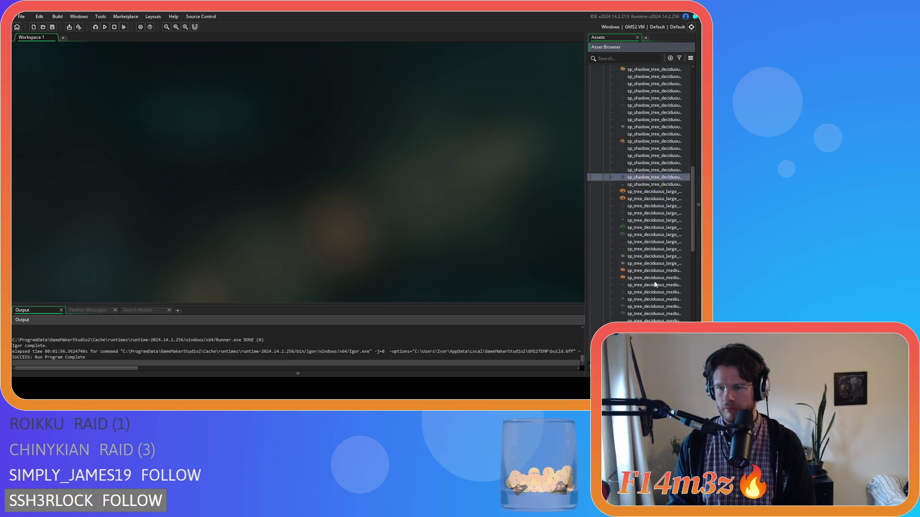
scroll(657, 269, up, 3)
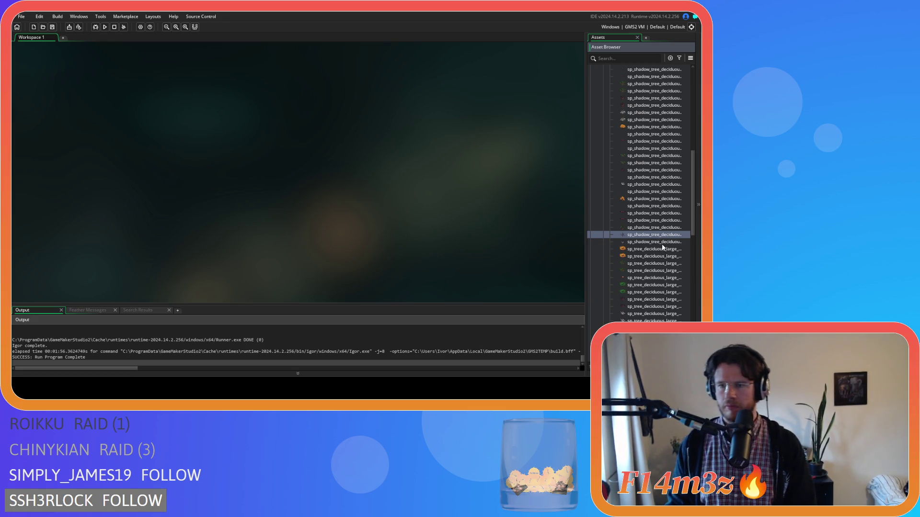
scroll(662, 246, down, 5)
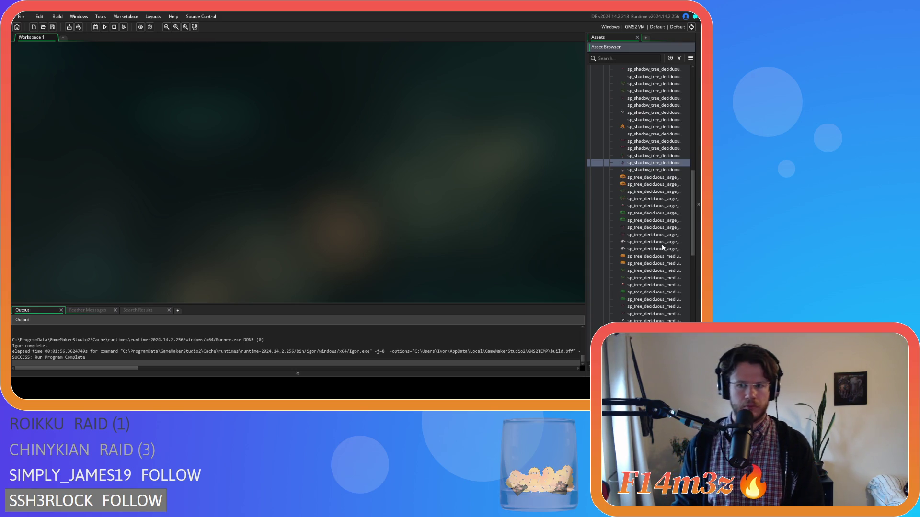
scroll(662, 247, down, 5)
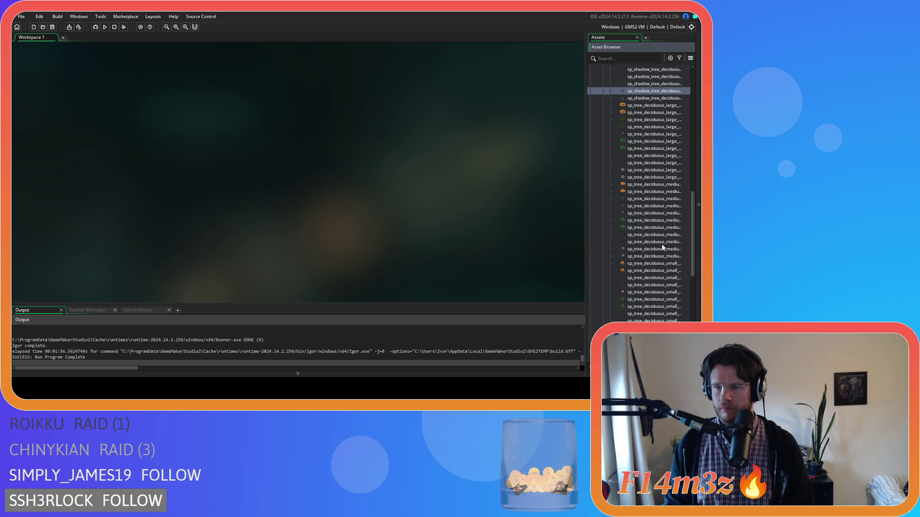
double_click(655, 235)
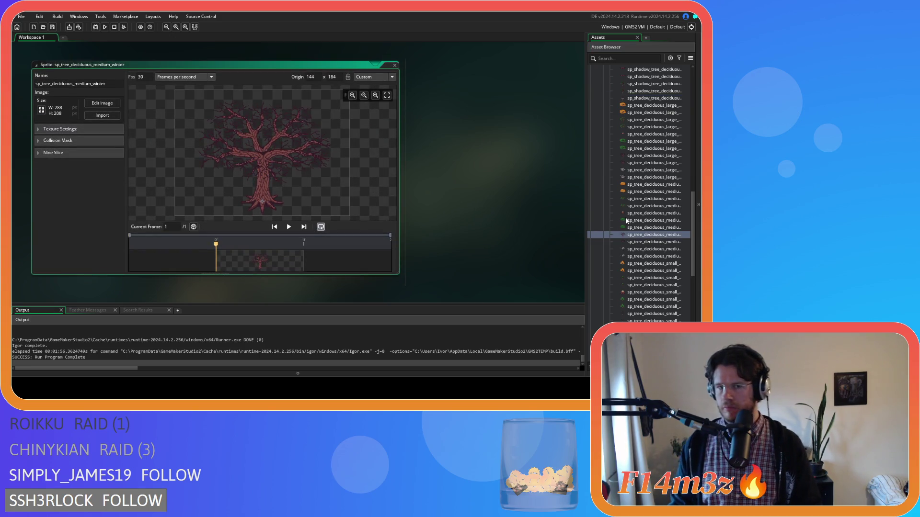
click(396, 65)
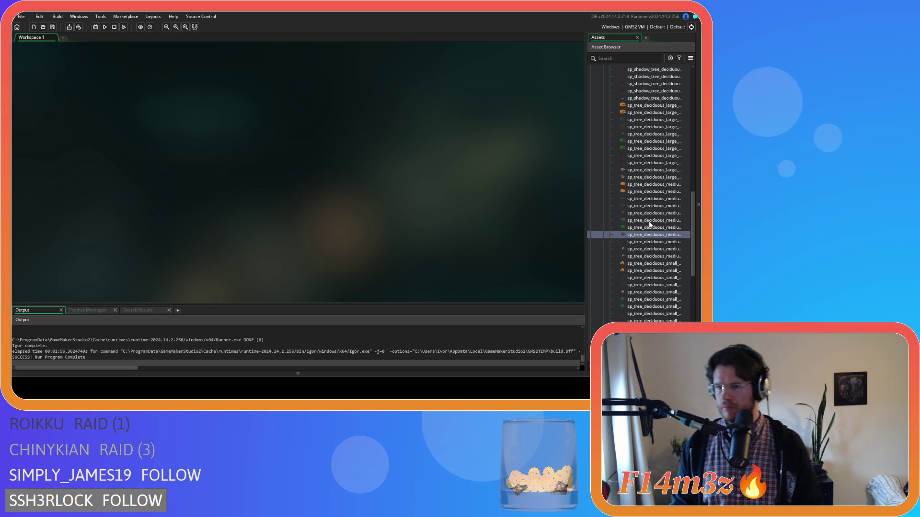
Copy the whole sp_tree_deciduous_small_spring image, then open sp_shadow_tree_deciduous_small_spring
double_click(652, 278)
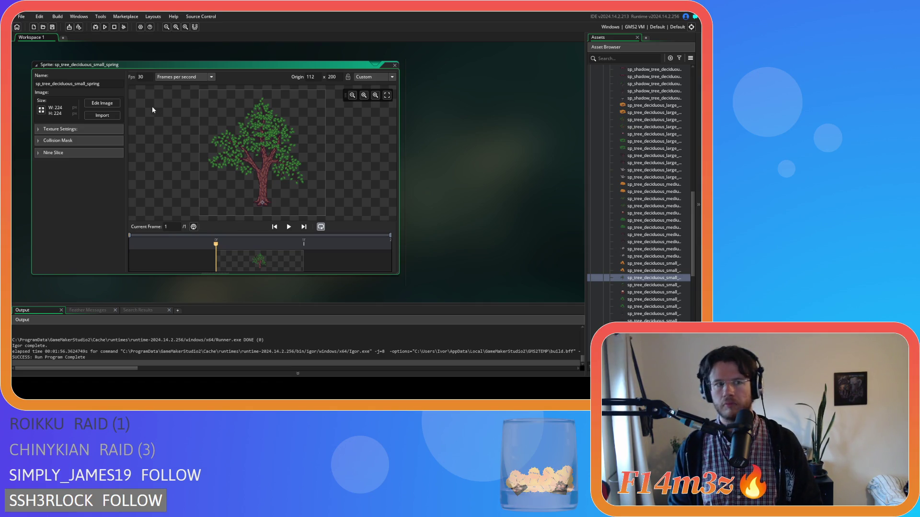
click(109, 107)
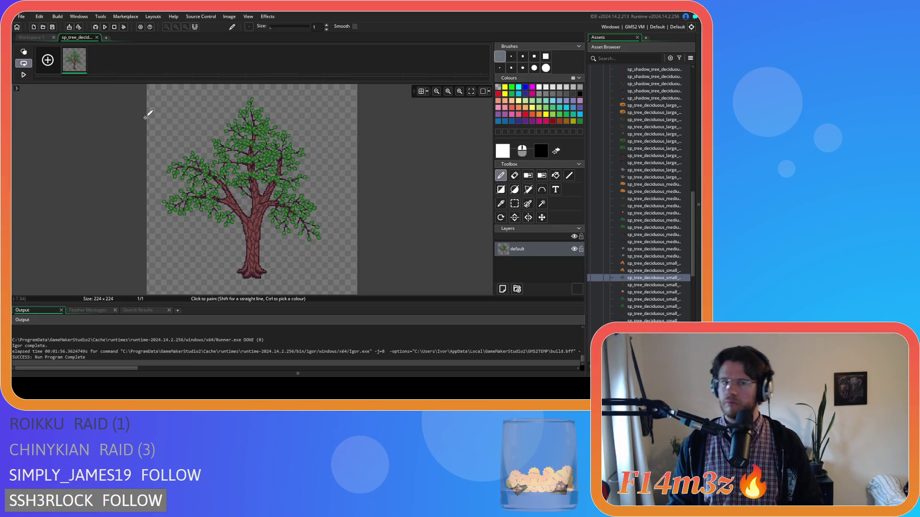
key(ctrl+a)
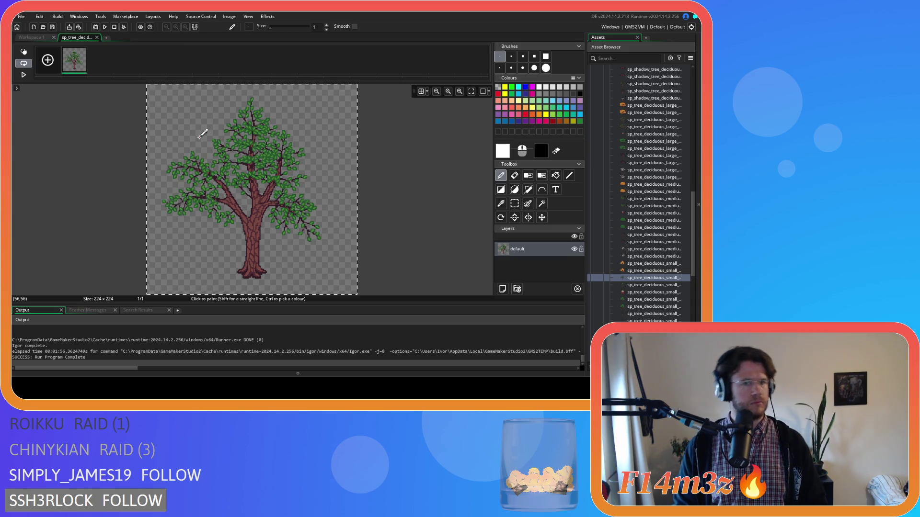
key(ctrl+c)
key(ctrl+v)
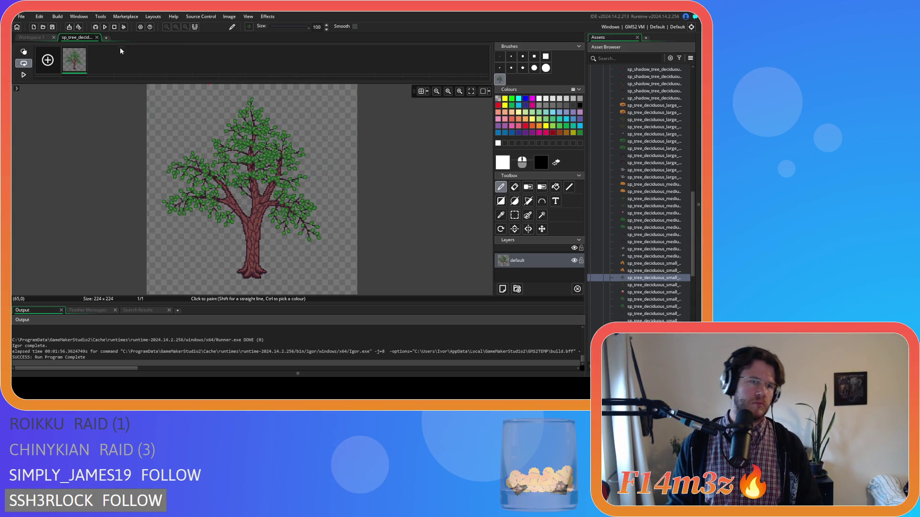
click(96, 38)
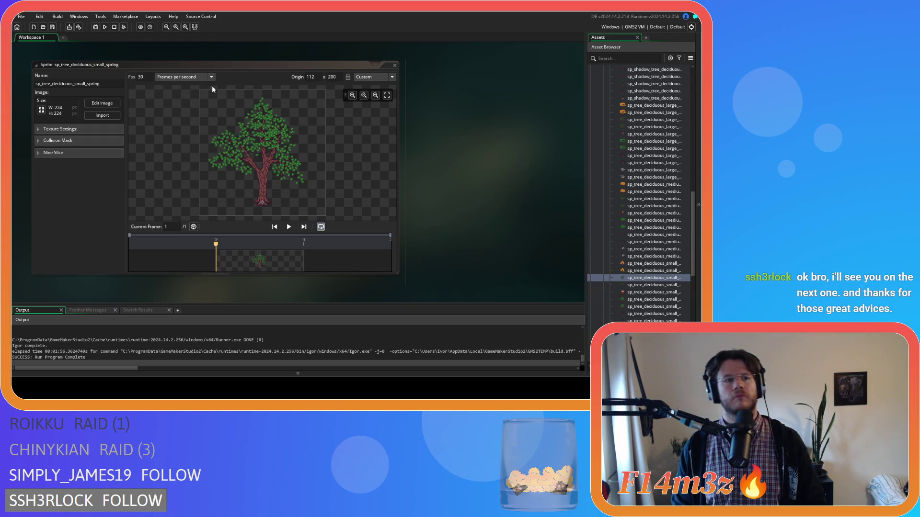
click(395, 66)
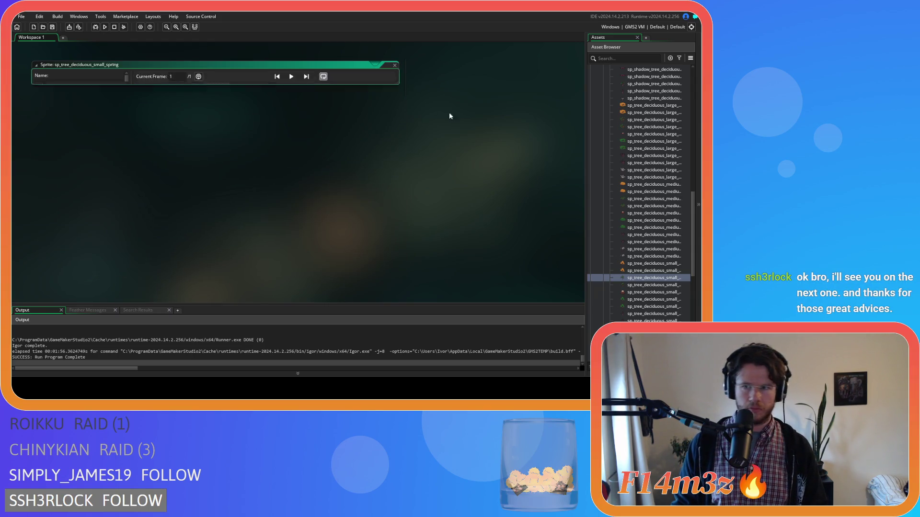
scroll(666, 211, up, 3)
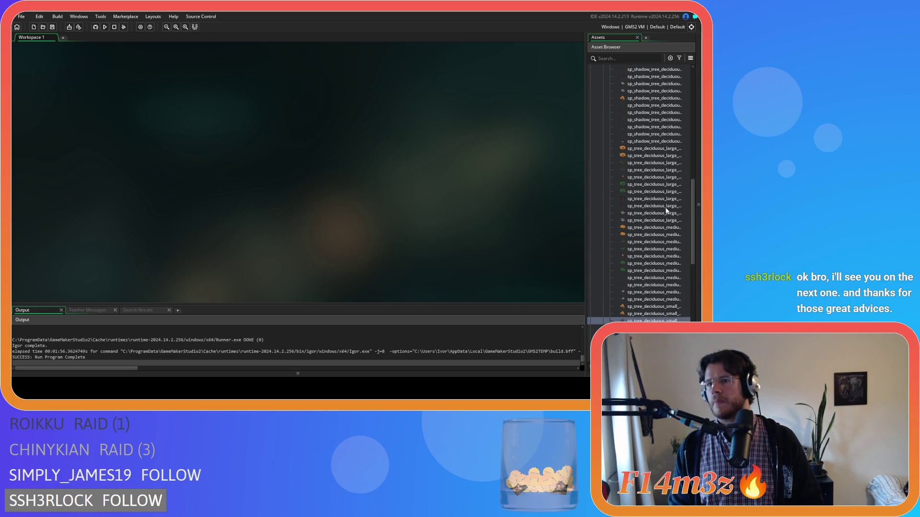
double_click(659, 128)
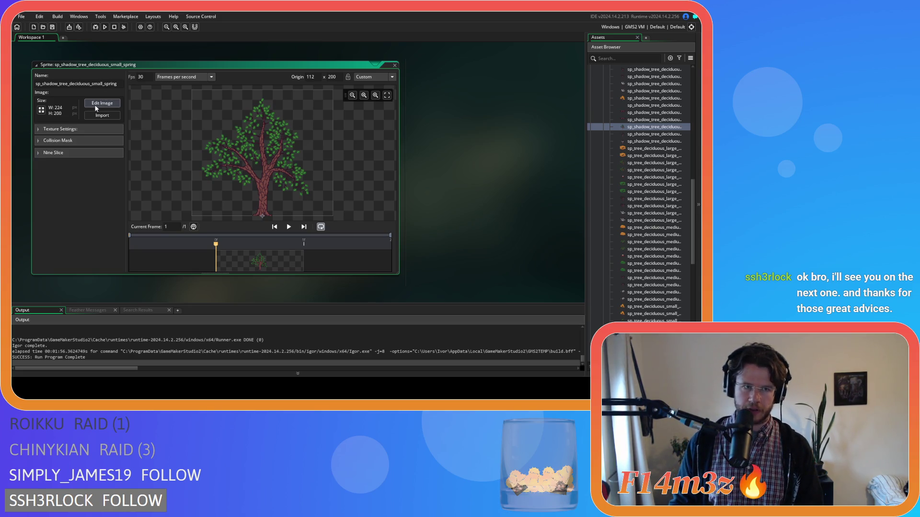
Clear the shadow image, paste the tree art in, and show the pixel grid
click(95, 105)
key(Delete)
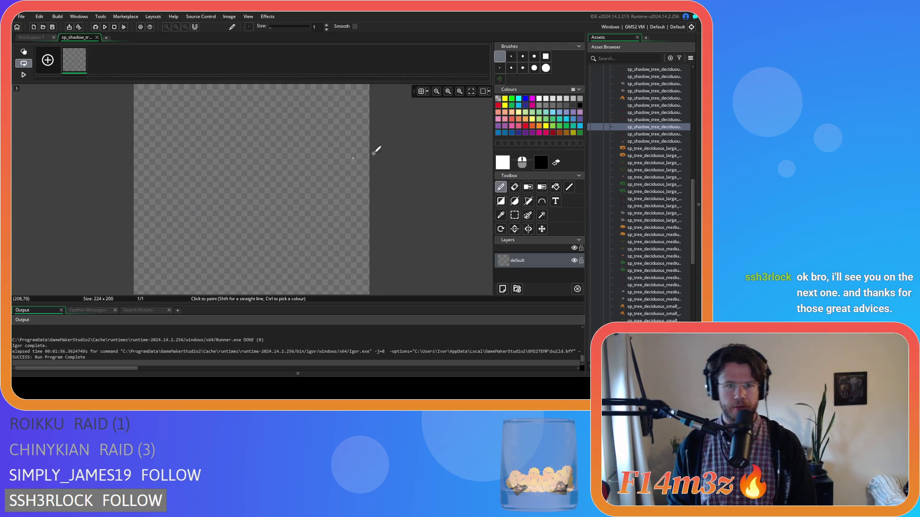
key(ctrl+v)
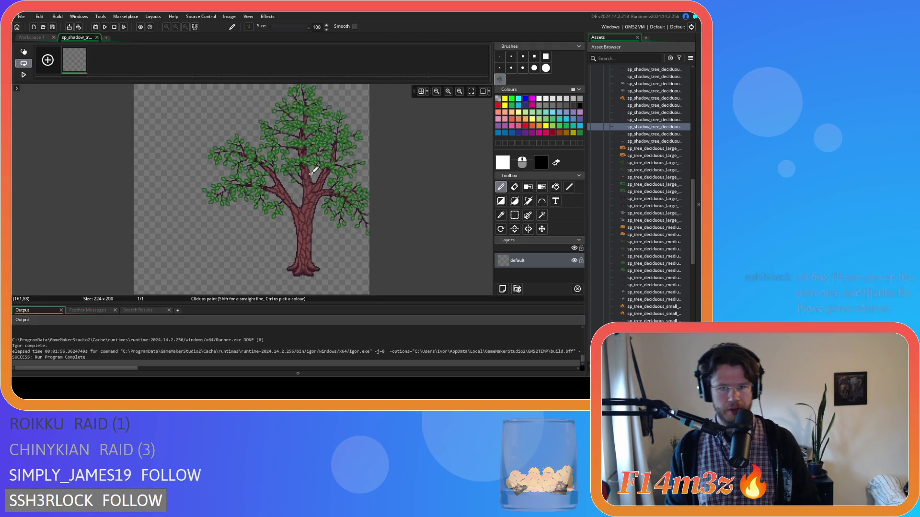
key(ctrl+v)
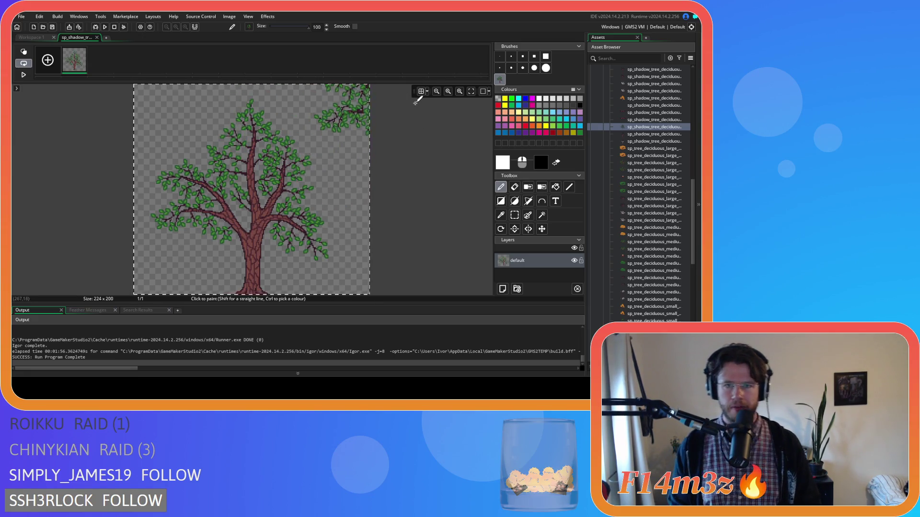
click(421, 91)
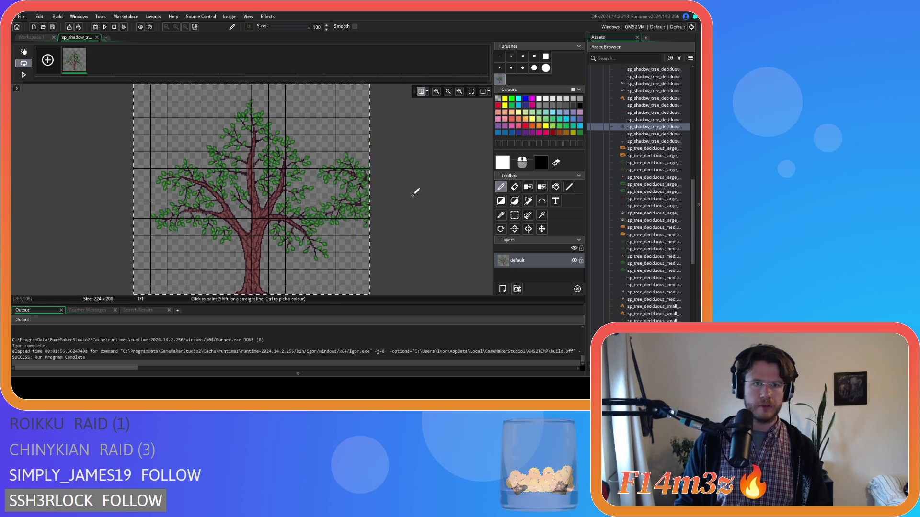
key(ctrl+z)
key(ctrl+v)
Paste the tree onto a new layer aligned over the original, removing the default layer
click(502, 288)
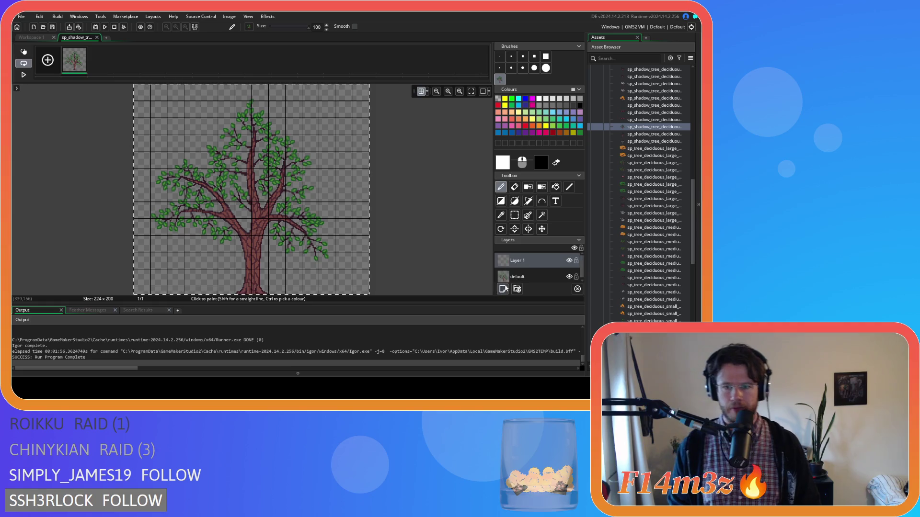
key(ctrl+v)
drag(266, 184, 257, 194)
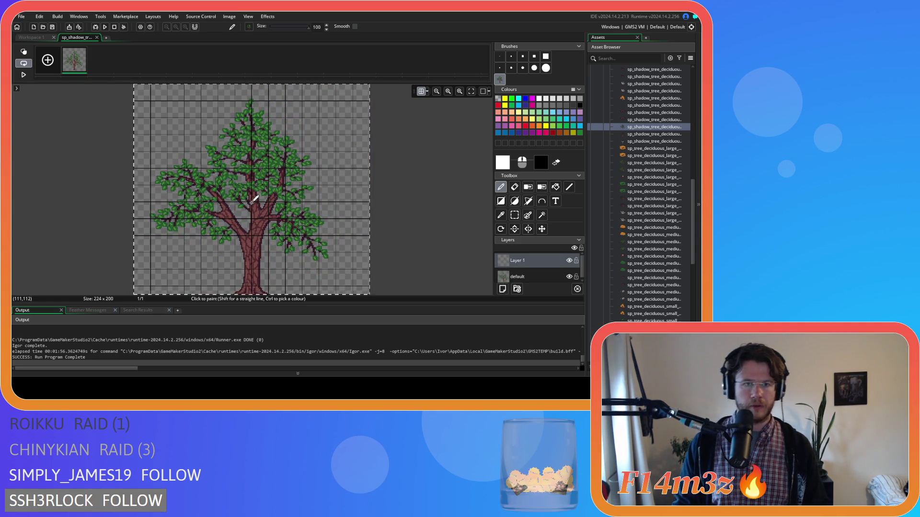
drag(255, 198, 322, 199)
key(ctrl+z)
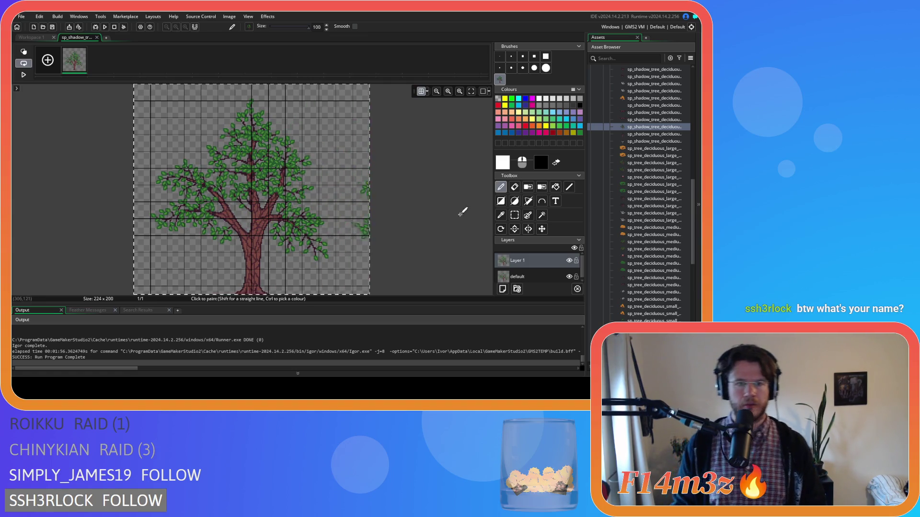
click(500, 56)
click(539, 274)
key(Delete)
click(514, 215)
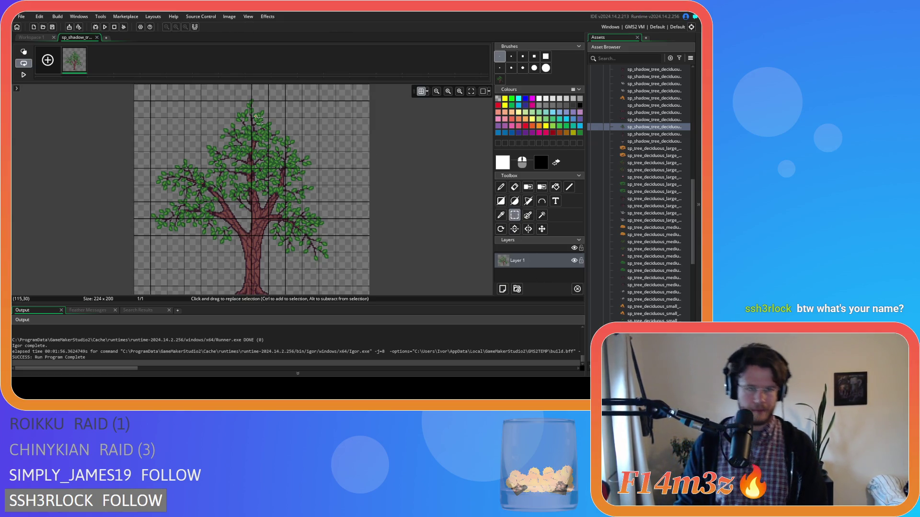
click(97, 37)
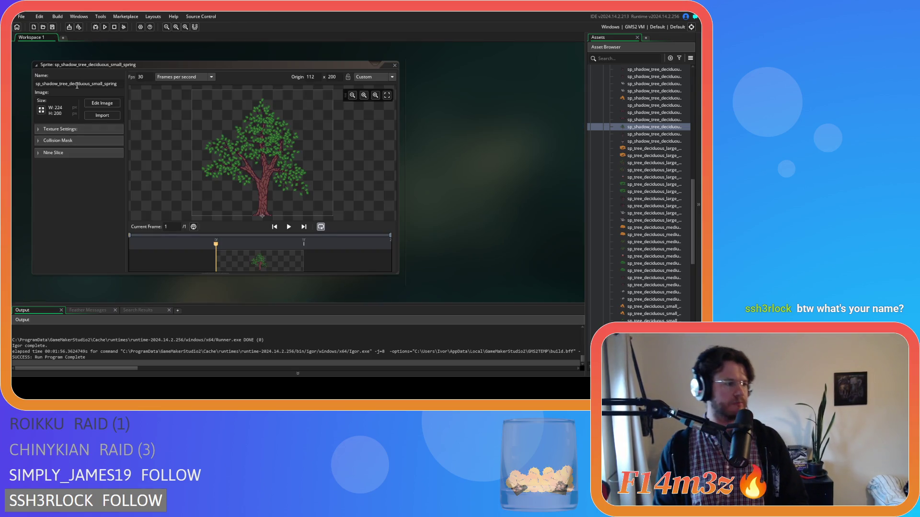
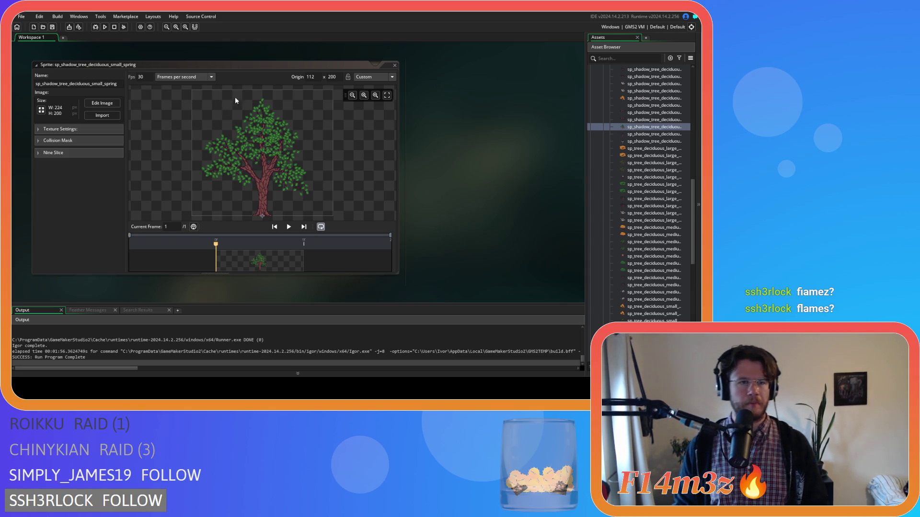
Close the spring shadow sprite window
click(263, 64)
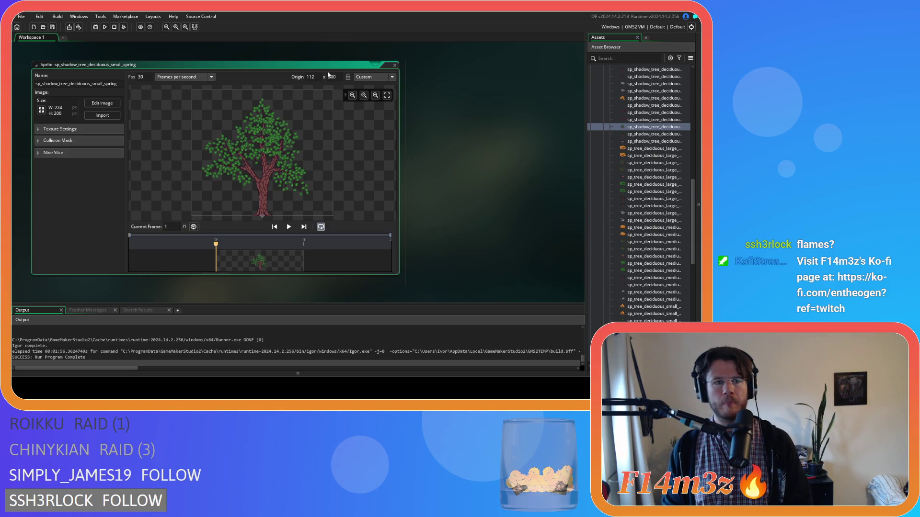
click(395, 67)
scroll(655, 191, down, 3)
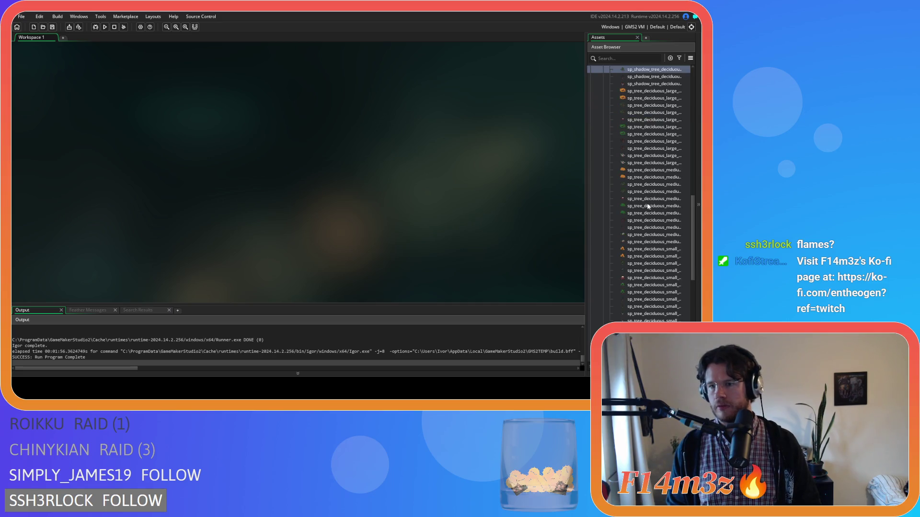
Copy the entire sp_tree_deciduous_small_winter drawing, then close that sprite
double_click(646, 301)
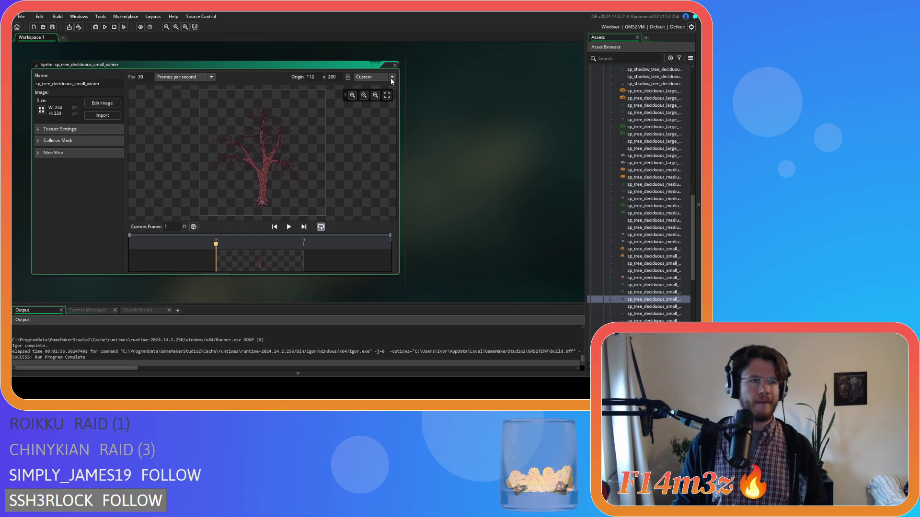
click(94, 102)
key(ctrl+a)
key(ctrl+c)
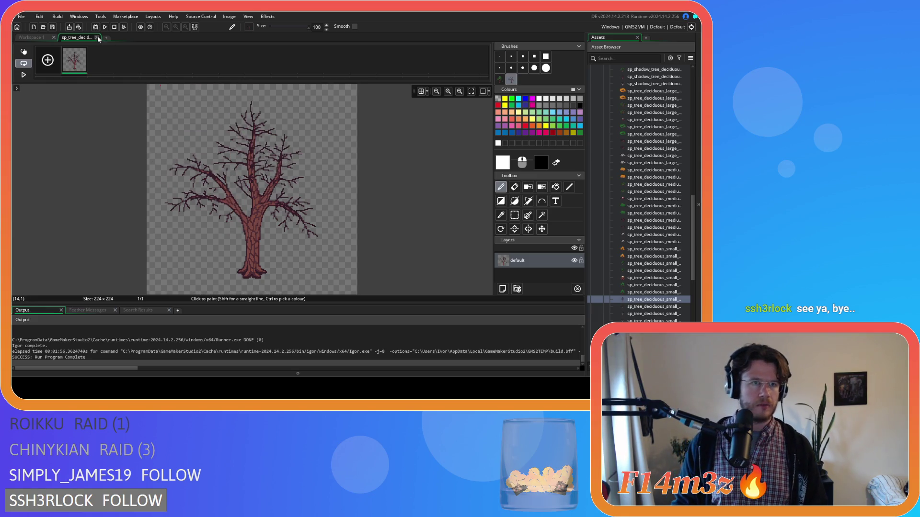
click(97, 37)
click(395, 66)
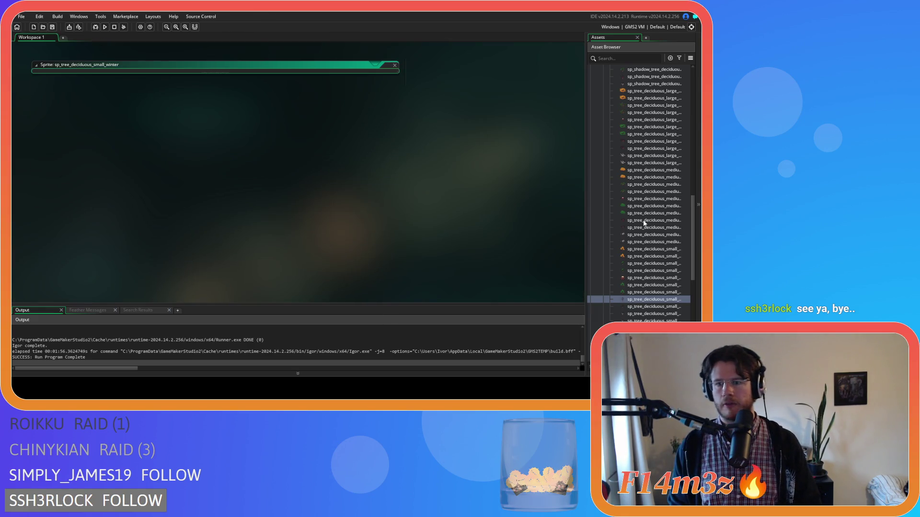
Open sp_shadow_tree_deciduous_small_winter from the asset list
scroll(667, 249, up, 1)
scroll(646, 215, up, 1)
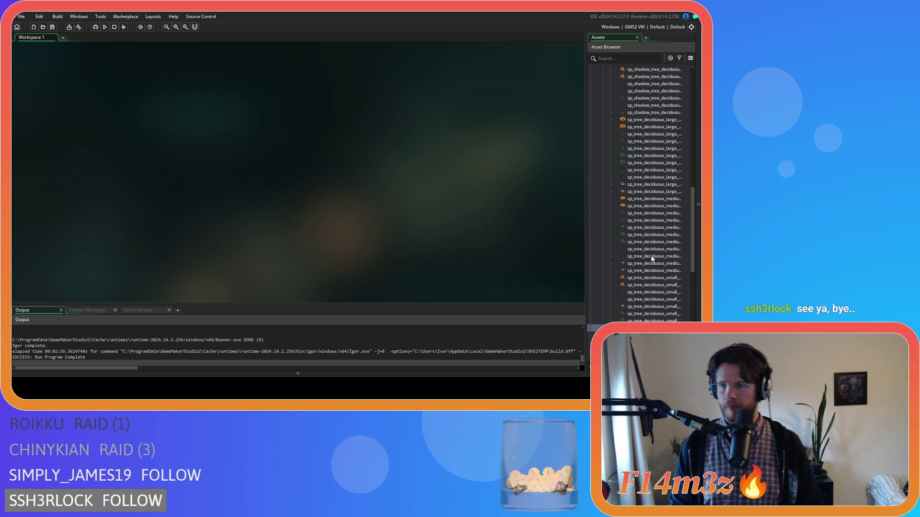
scroll(652, 259, up, 1)
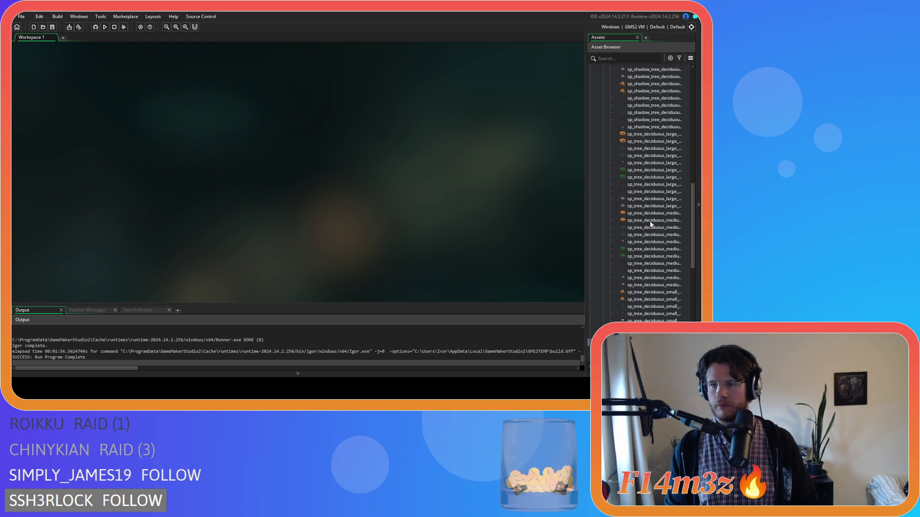
scroll(646, 151, up, 1)
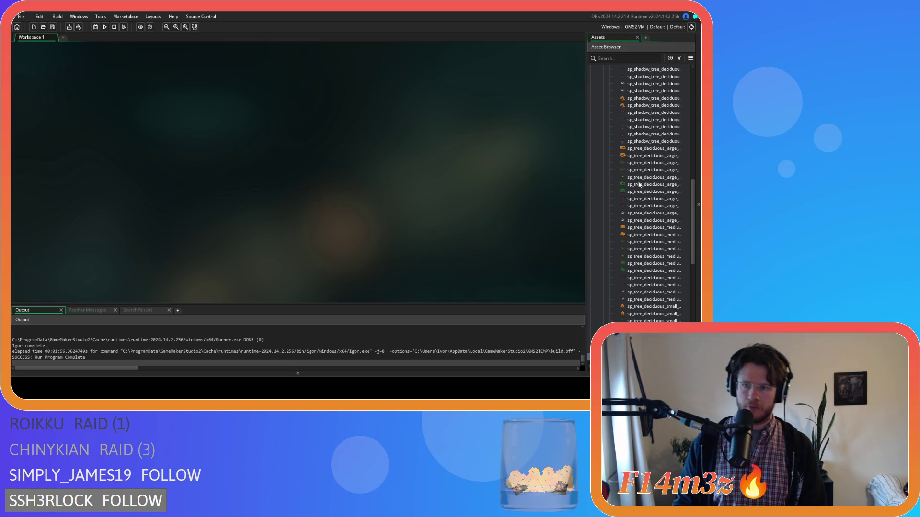
double_click(652, 135)
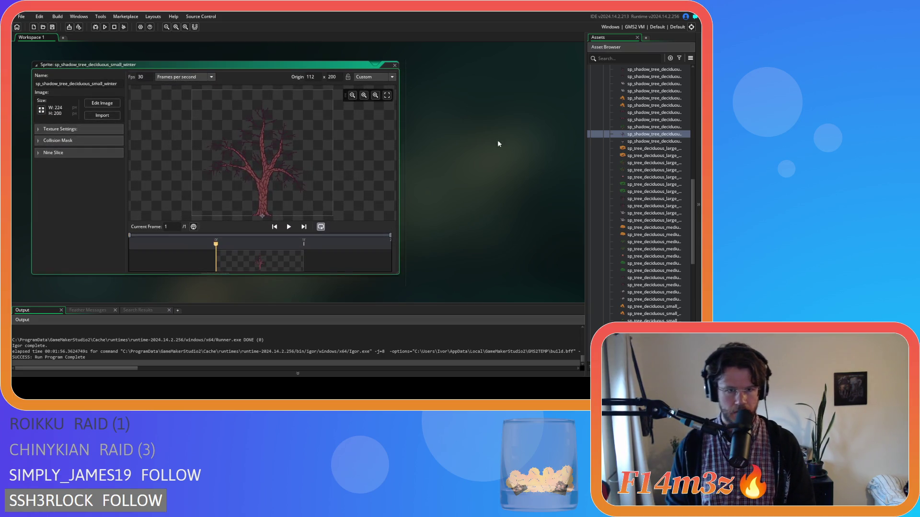
Clear the shadow winter canvas and paste the copied winter tree in its place
click(96, 103)
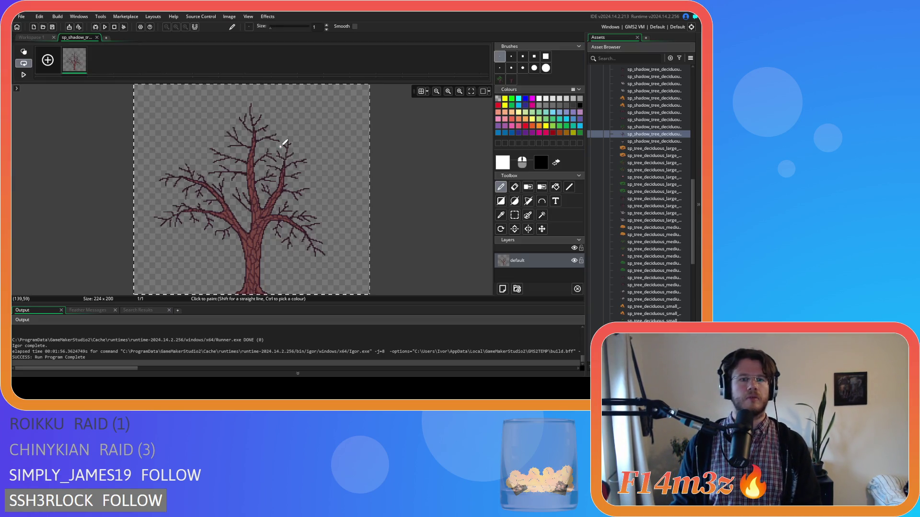
key(Delete)
key(ctrl+v)
click(502, 289)
click(511, 79)
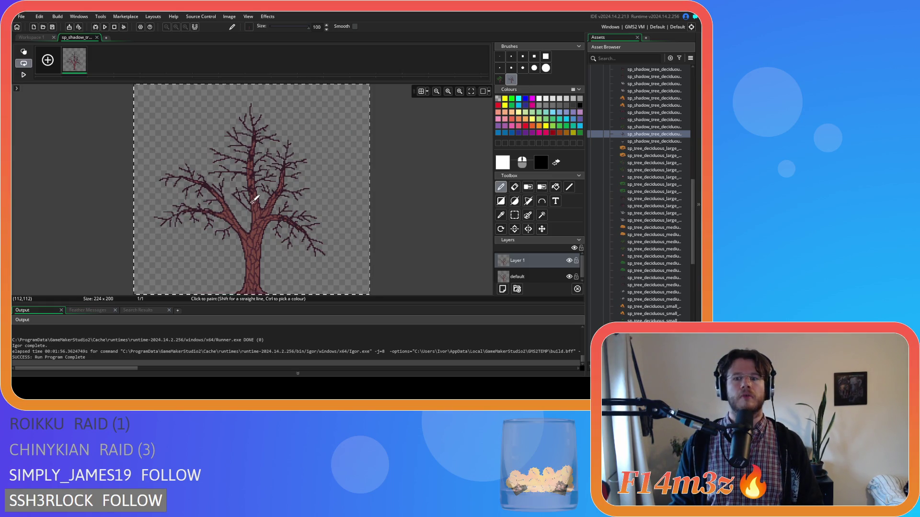
click(516, 218)
key(ctrl+d)
Delete the old default layer so only the tree layer remains, and close the sprite
click(533, 274)
key(Delete)
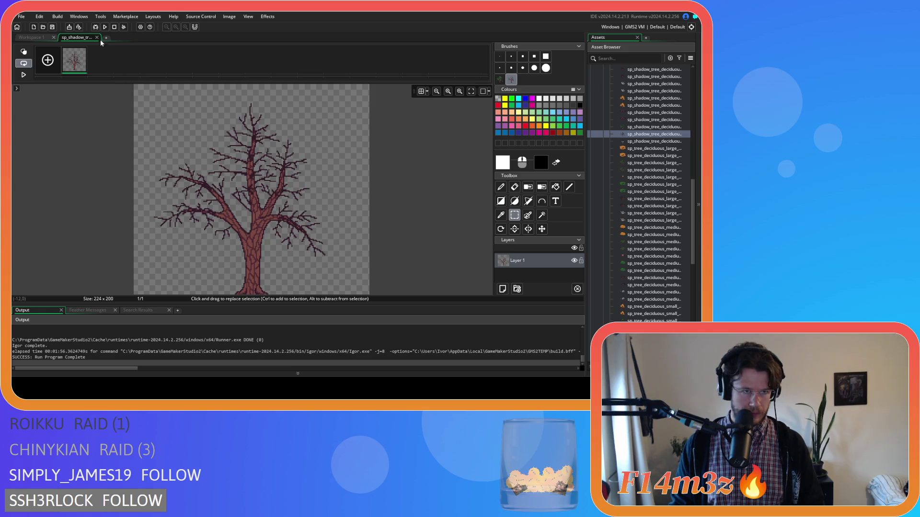
click(97, 37)
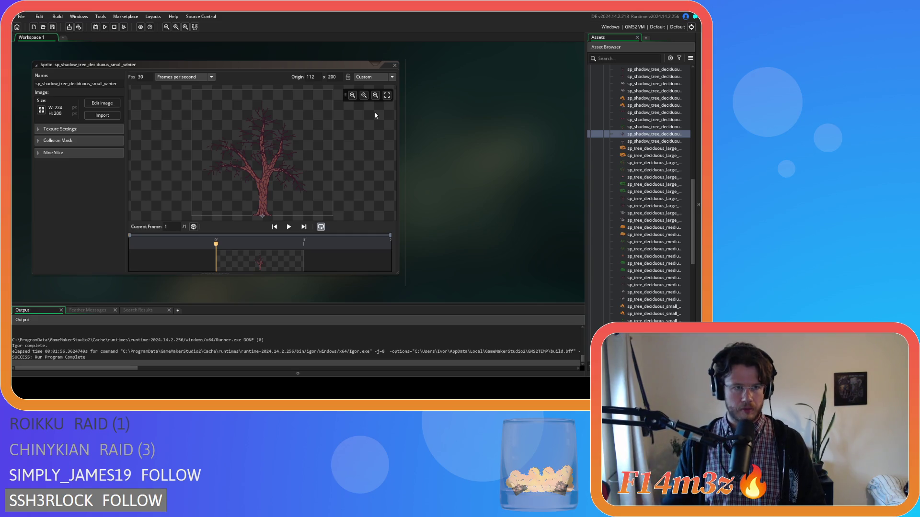
click(394, 65)
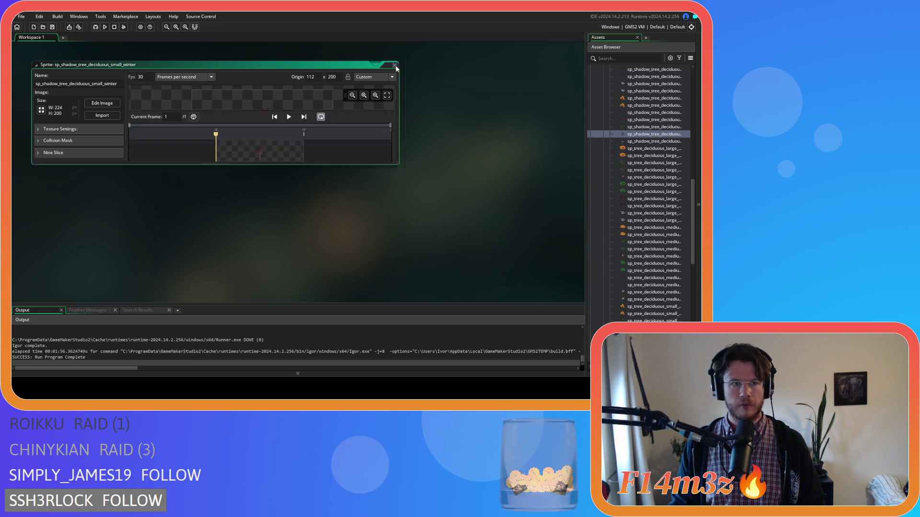
scroll(628, 178, down, 3)
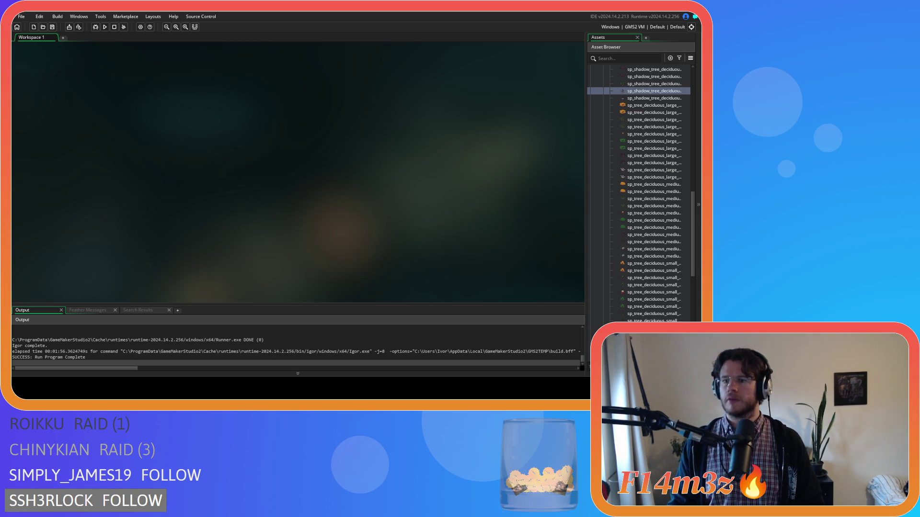
Take the snowy tree drawing from sp_tree_deciduous_small_winter_snow's image, then close that sprite
click(632, 327)
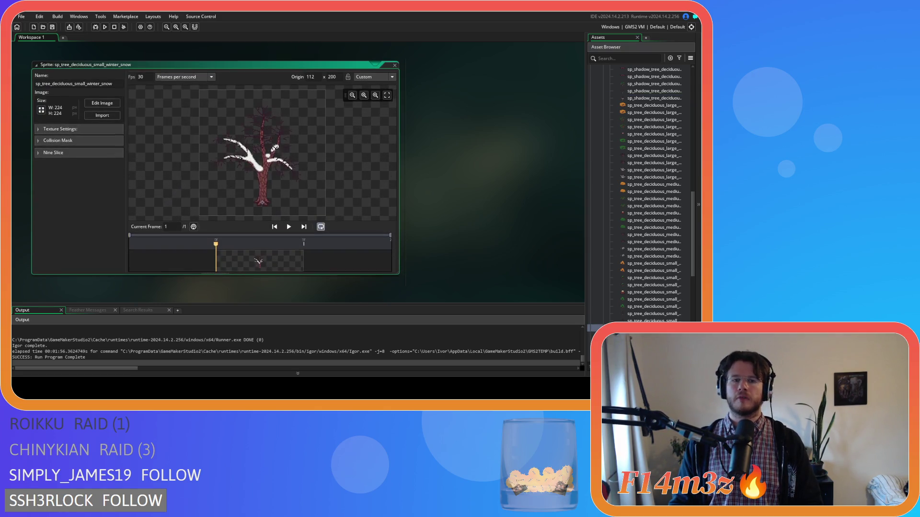
click(101, 104)
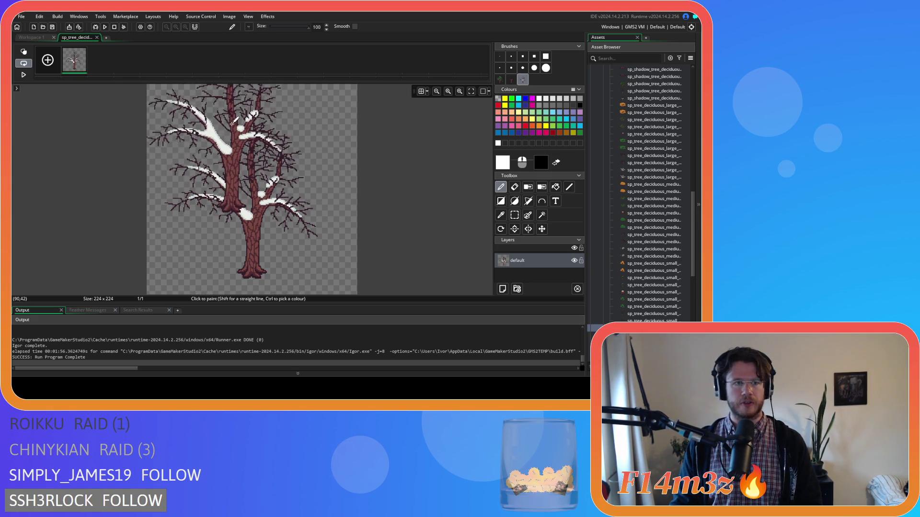
click(97, 38)
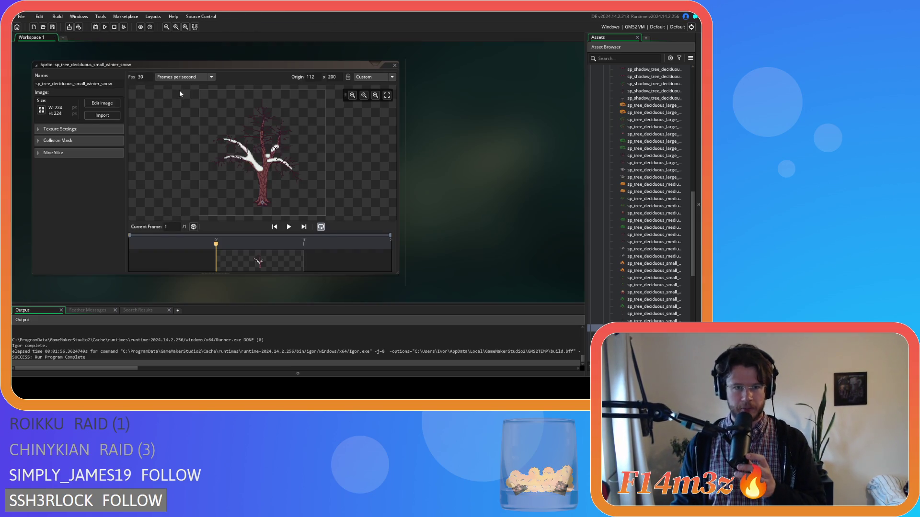
click(395, 67)
scroll(647, 187, up, 3)
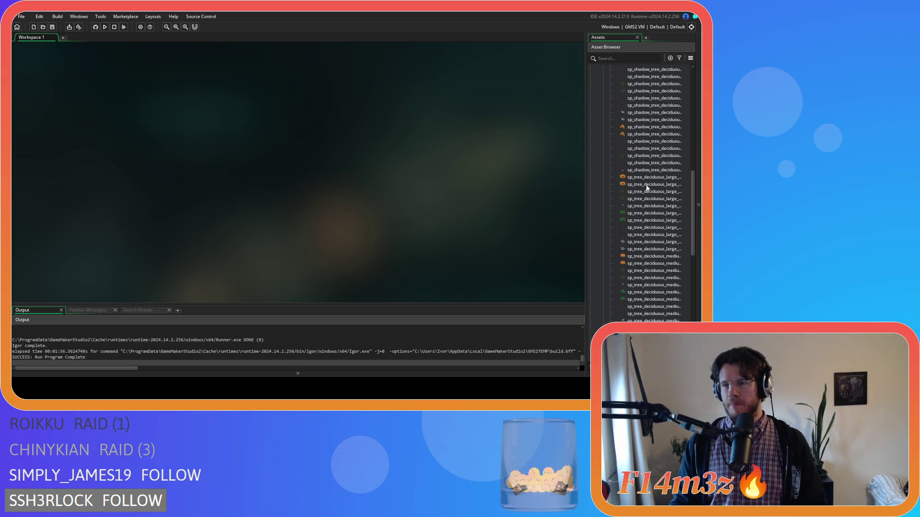
Paste the snowy tree as a new layer in sp_shadow_tree_deciduous_small_winter_snow
double_click(646, 170)
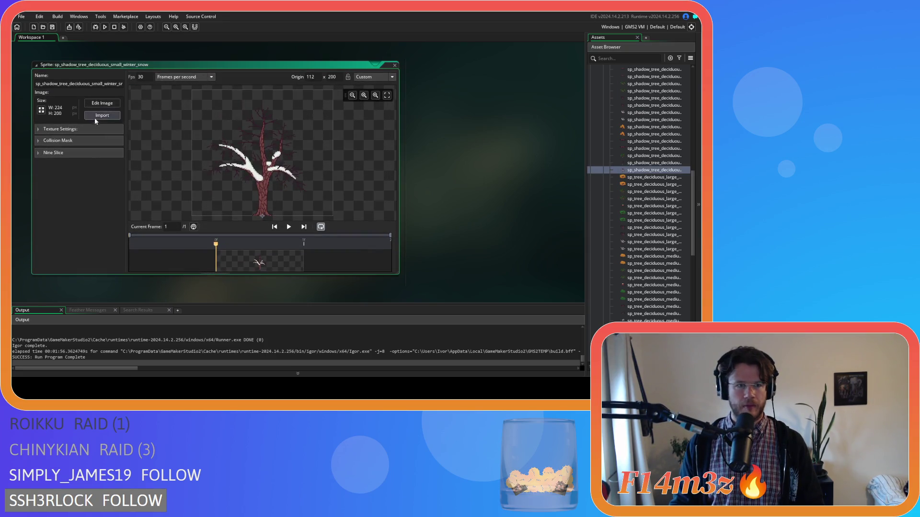
click(101, 103)
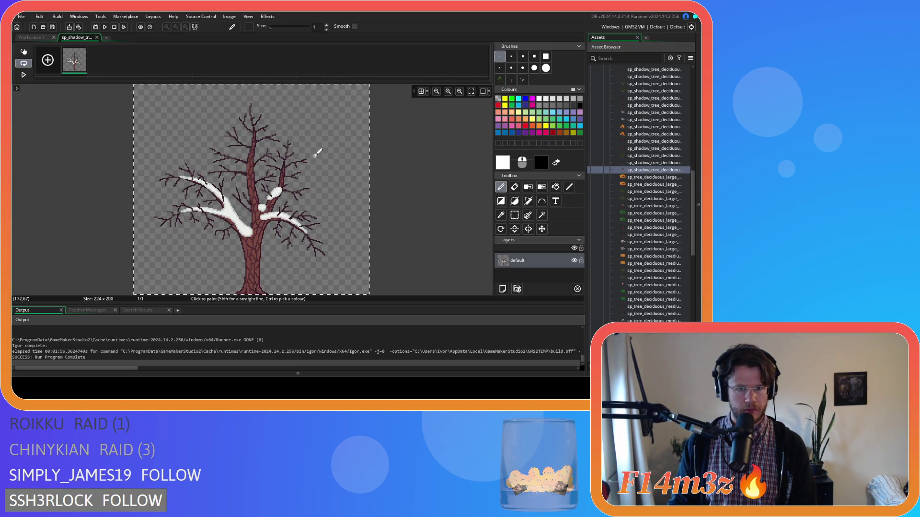
click(502, 289)
click(514, 214)
click(501, 187)
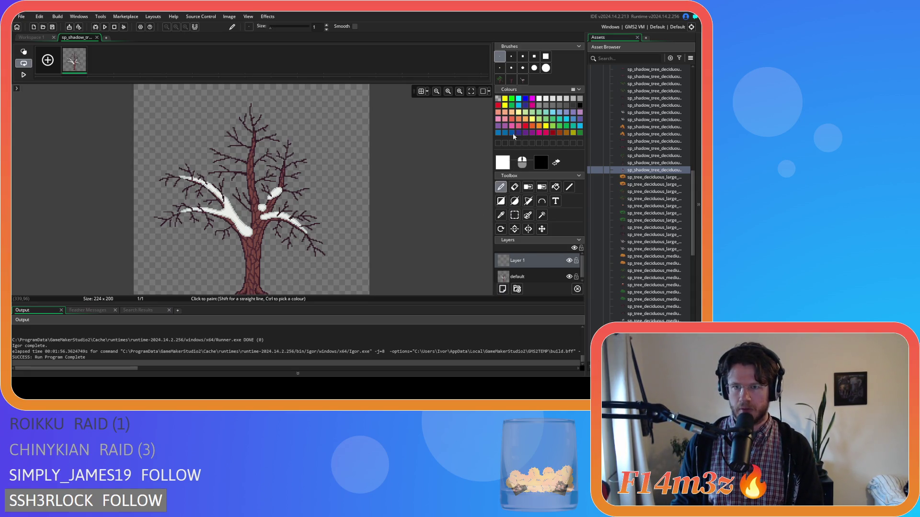
click(523, 80)
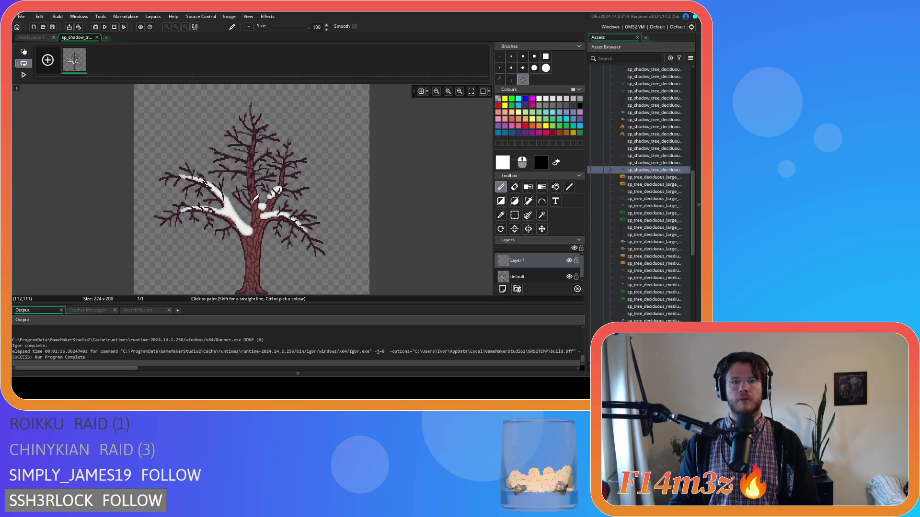
Remove the original default layer and close the shadow snowy tree sprite
click(526, 276)
key(ctrl+e)
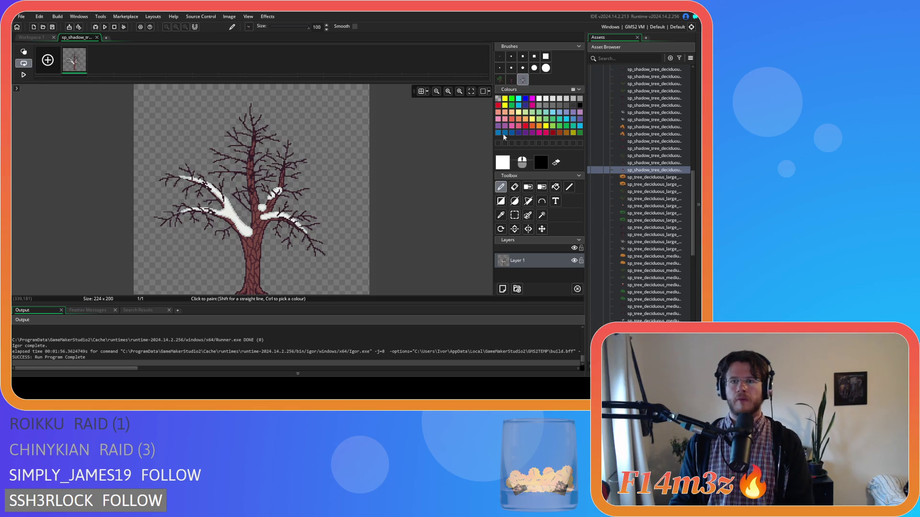
click(96, 37)
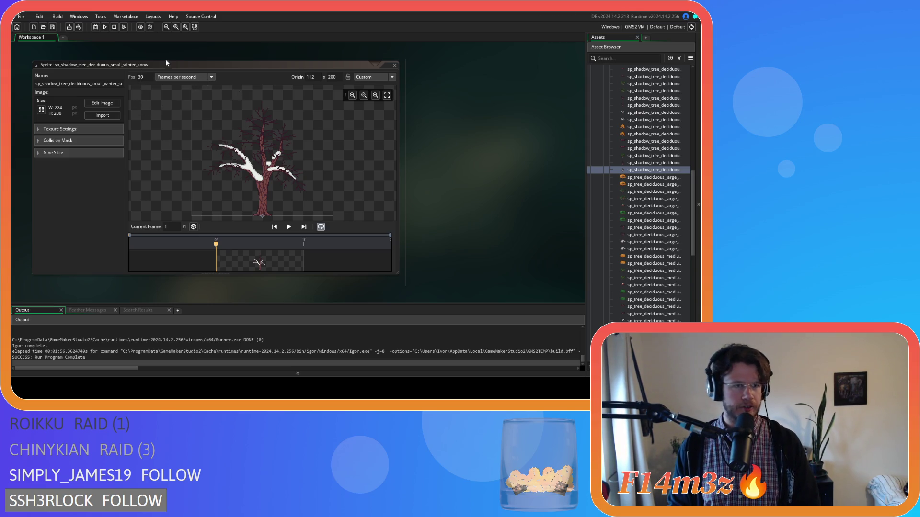
click(126, 65)
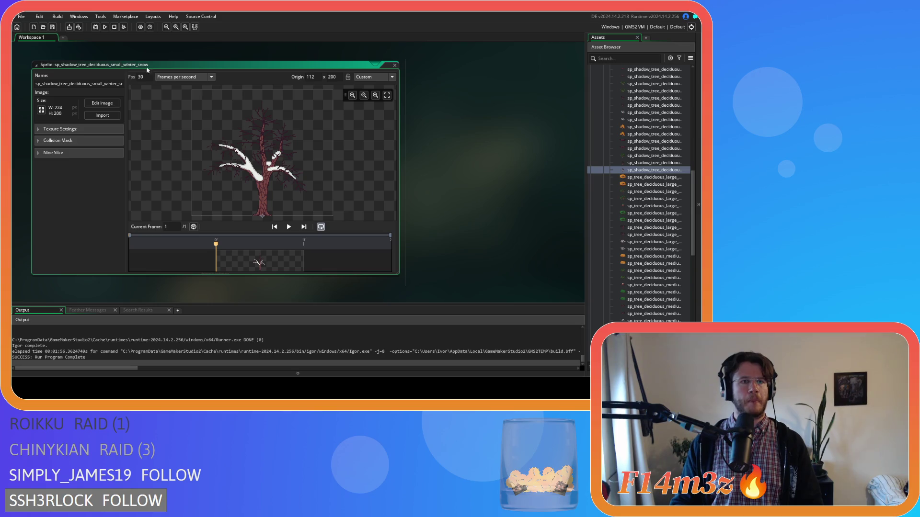
click(395, 66)
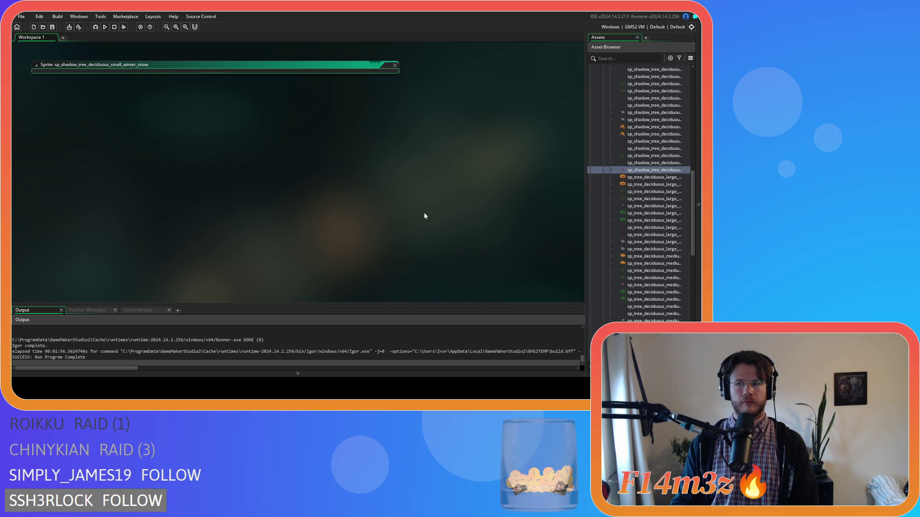
right_click(413, 211)
mouse_move(432, 222)
click(510, 238)
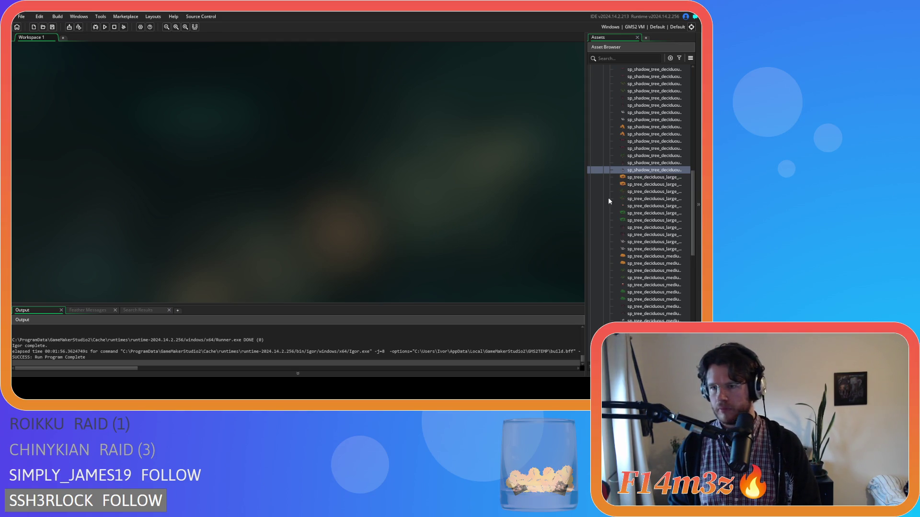
Inspect the medium spring tree sprite's image, then close it
scroll(652, 178, up, 2)
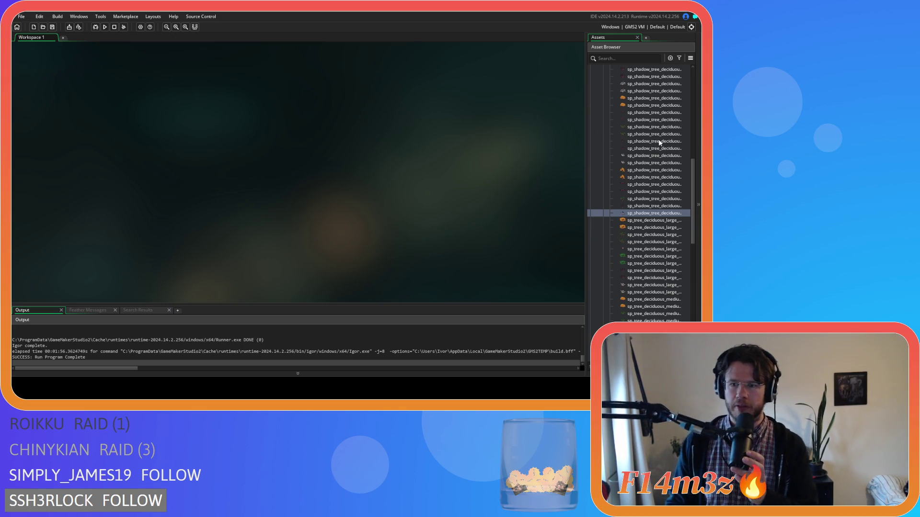
scroll(650, 183, down, 5)
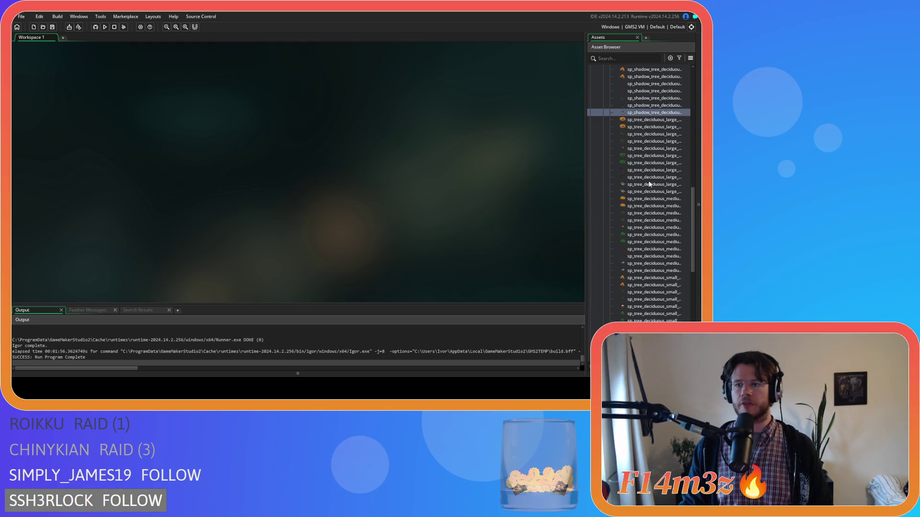
double_click(656, 213)
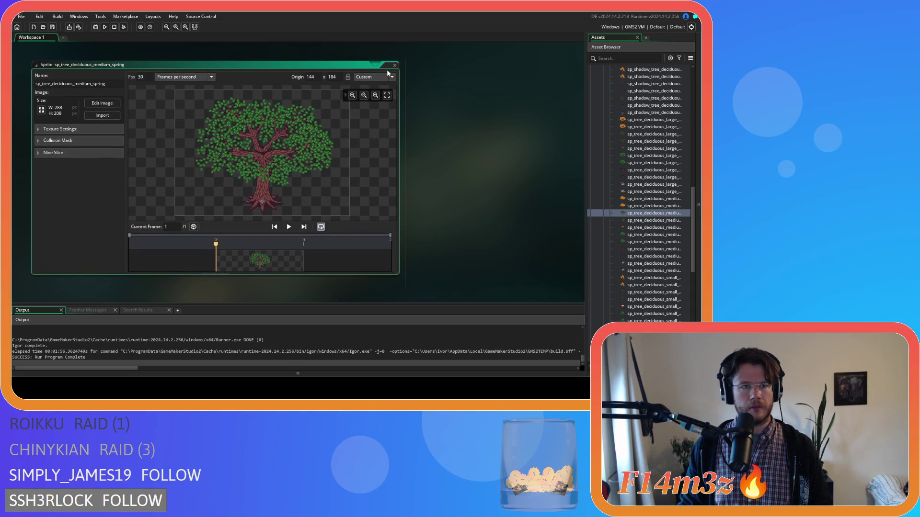
click(103, 103)
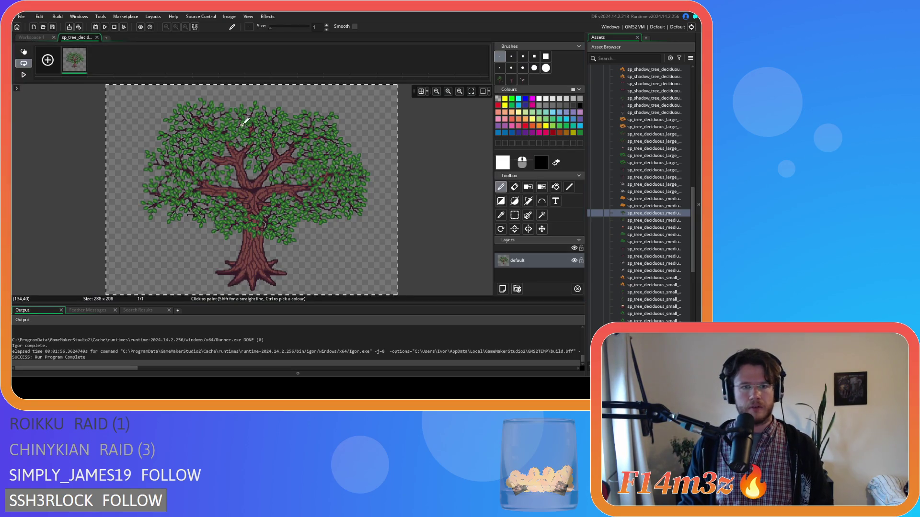
click(98, 38)
click(394, 65)
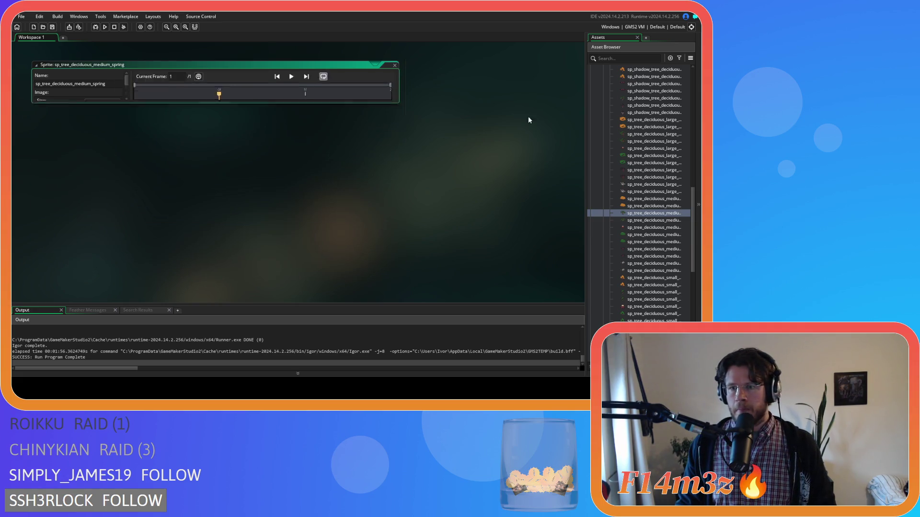
Widen the asset list and open sp_shadow_tree_deciduous_medium_spring
scroll(655, 159, up, 1)
scroll(655, 159, up, 6)
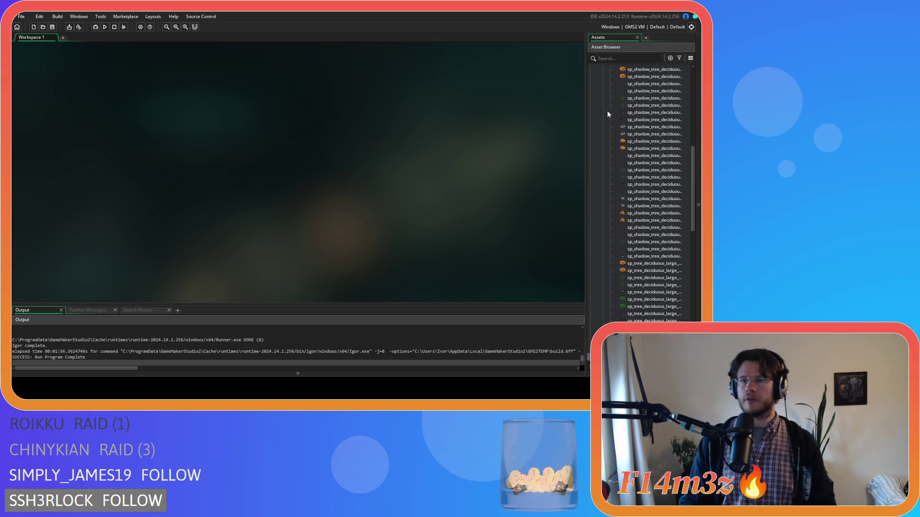
drag(586, 127, 536, 126)
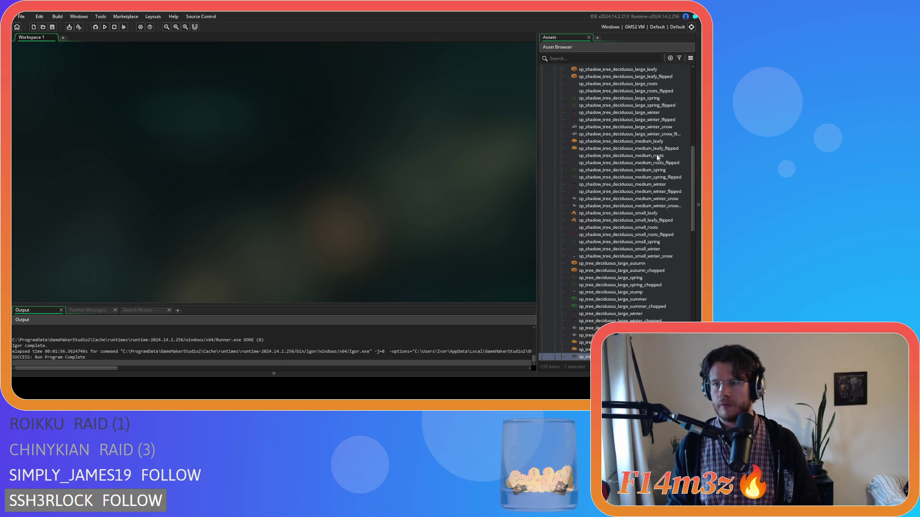
click(618, 172)
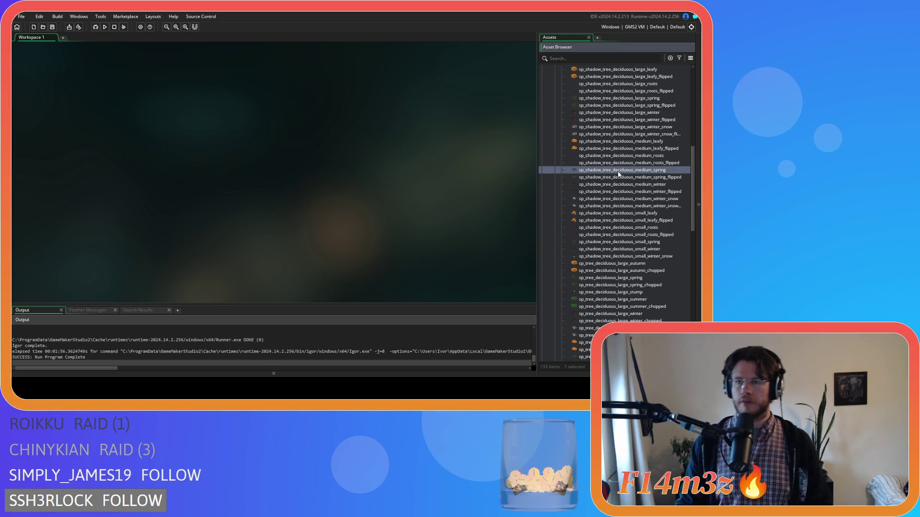
double_click(618, 171)
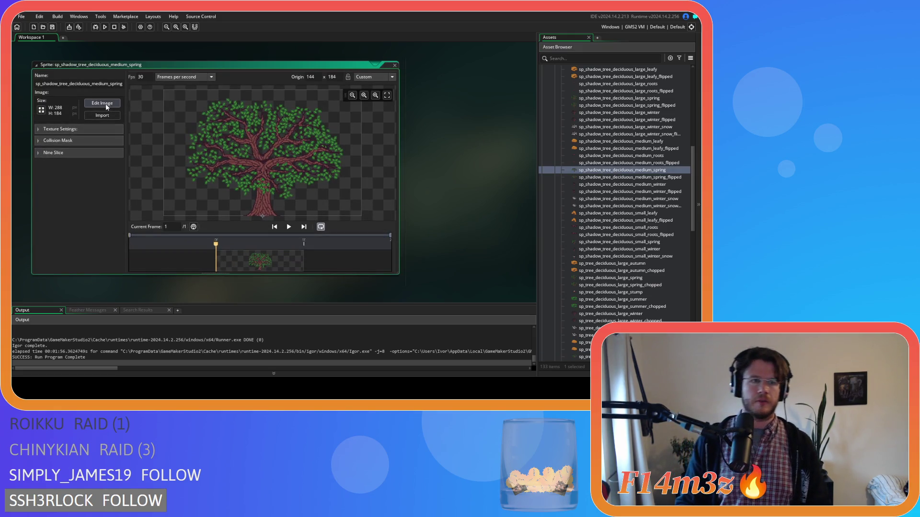
Delete the overlapping default layer from the medium winter shadow sprite and close it
click(106, 103)
click(493, 277)
click(529, 289)
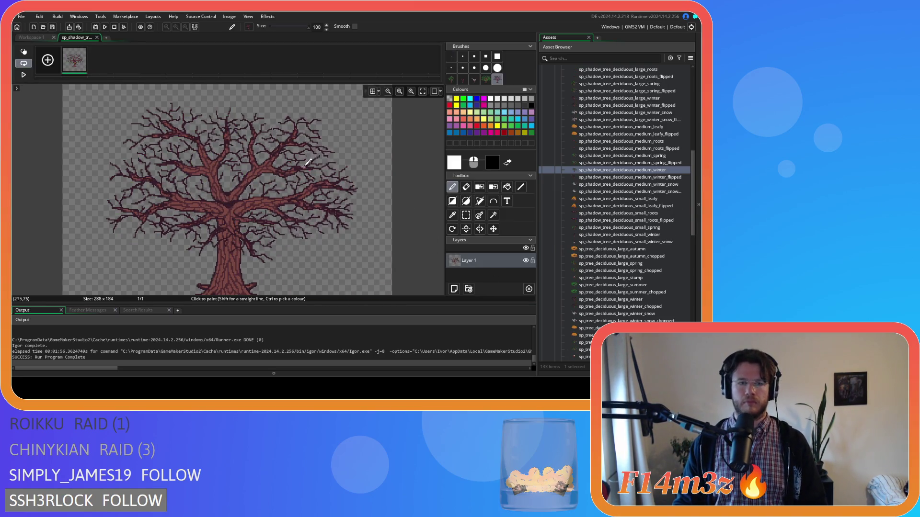
click(97, 38)
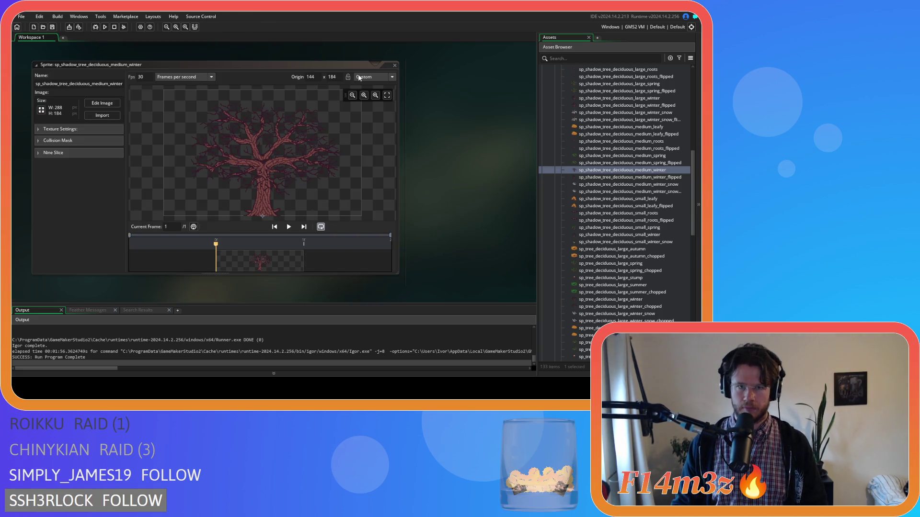
click(395, 65)
In the medium winter flipped shadow sprite, stamp the tree onto a new layer and delete the default layer
double_click(585, 177)
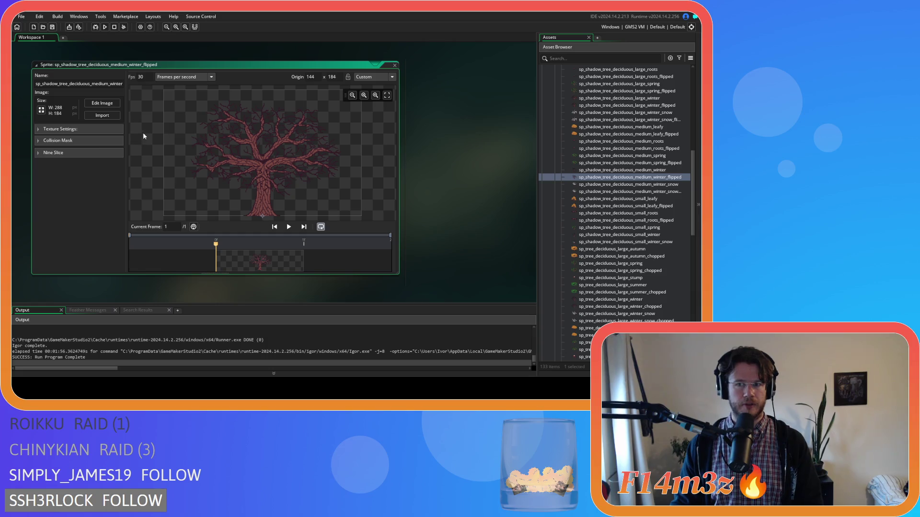
click(89, 107)
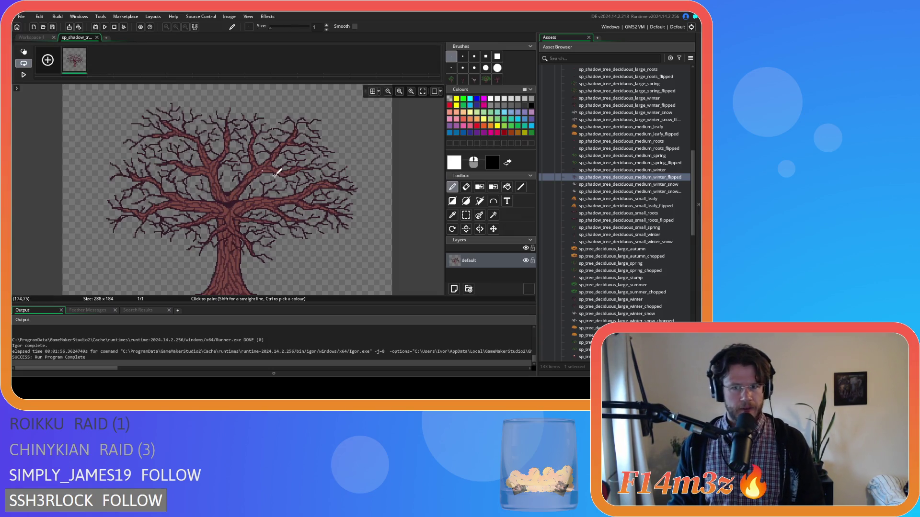
click(454, 289)
click(497, 79)
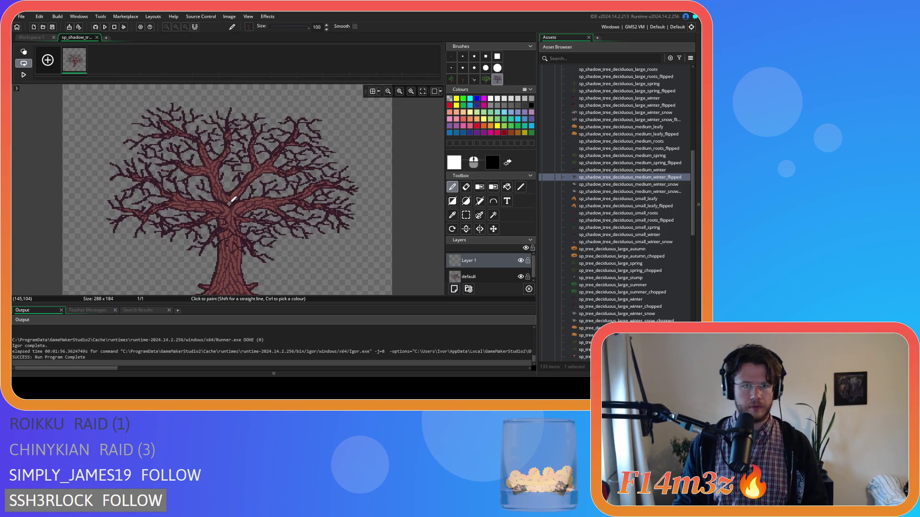
click(479, 277)
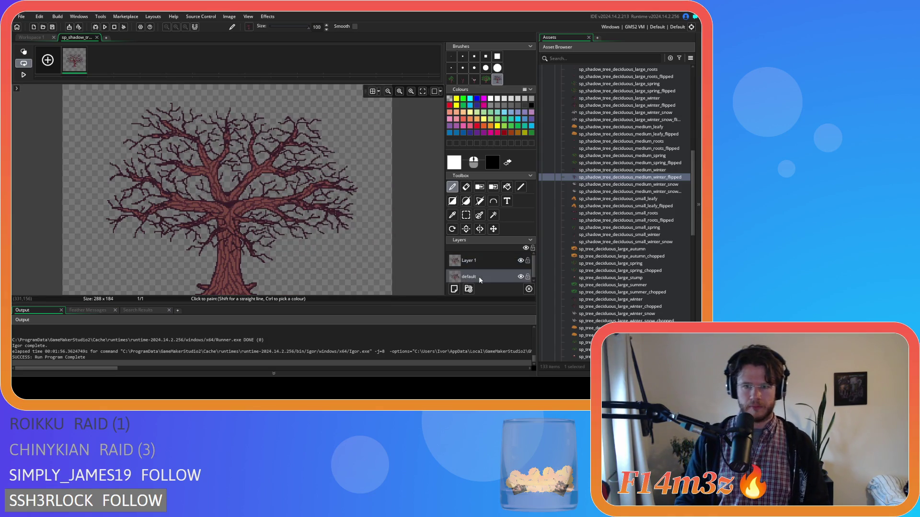
key(Delete)
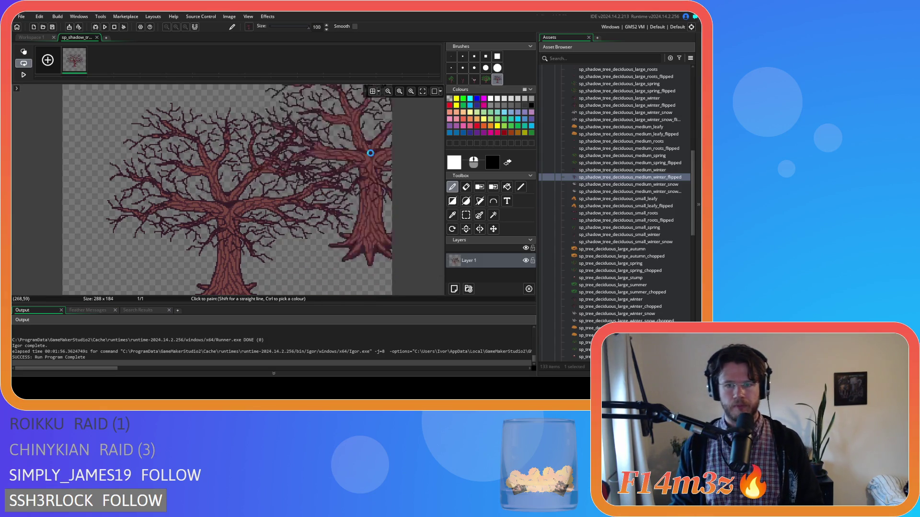
click(97, 38)
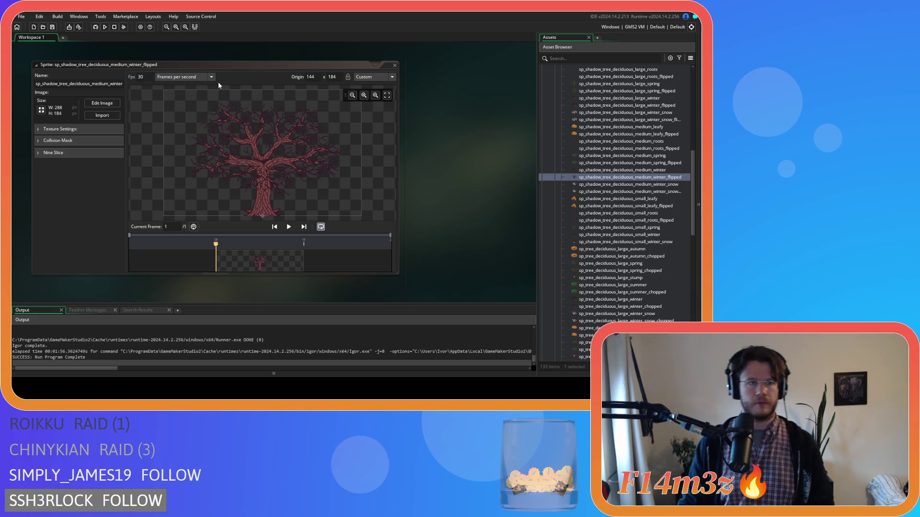
click(393, 65)
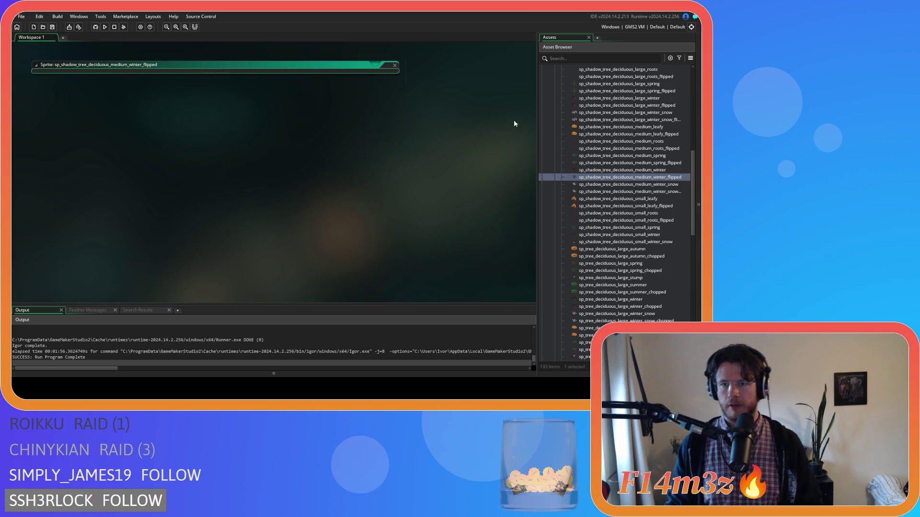
Check the medium spring flipped shadow sprite, then close it
double_click(609, 163)
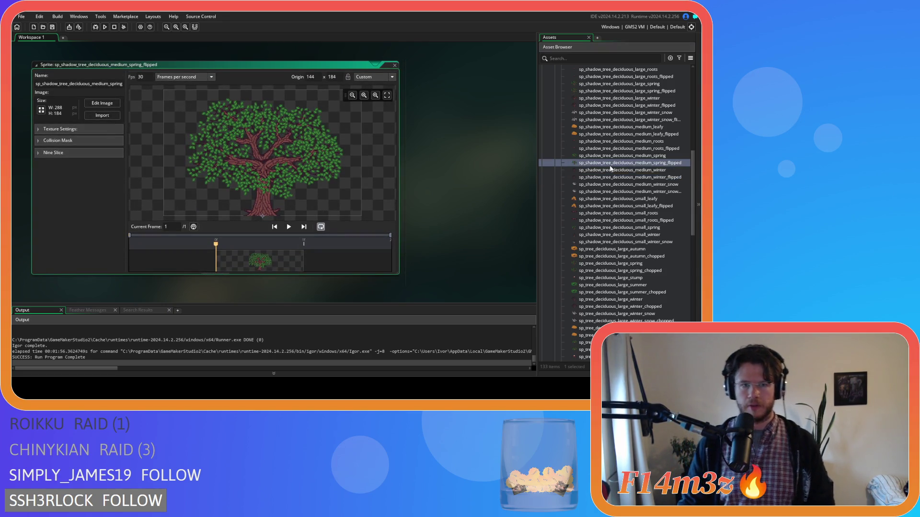
click(393, 65)
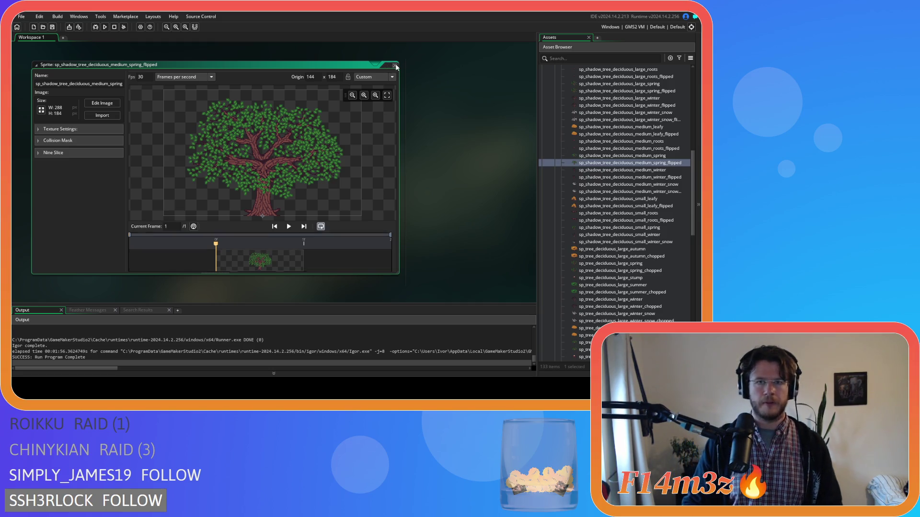
scroll(620, 206, down, 5)
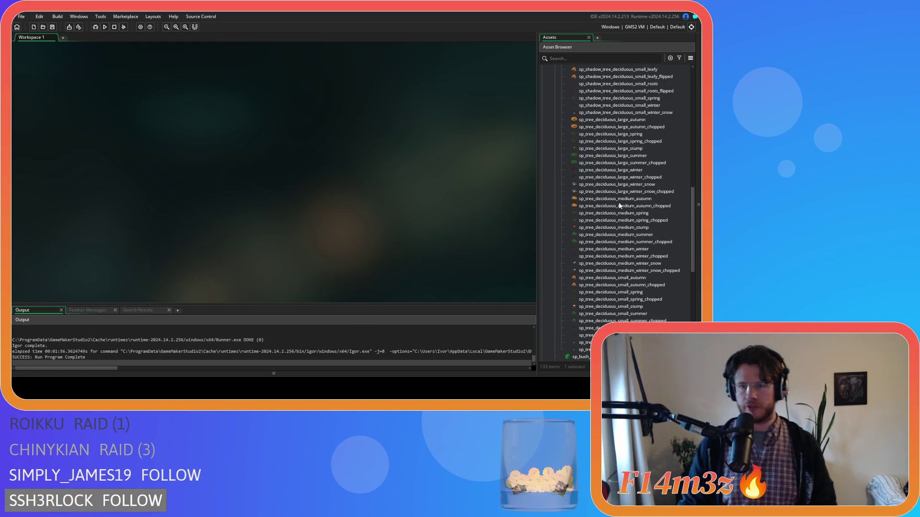
Inspect the large and medium winter snow tree sprites, closing each afterward
double_click(616, 187)
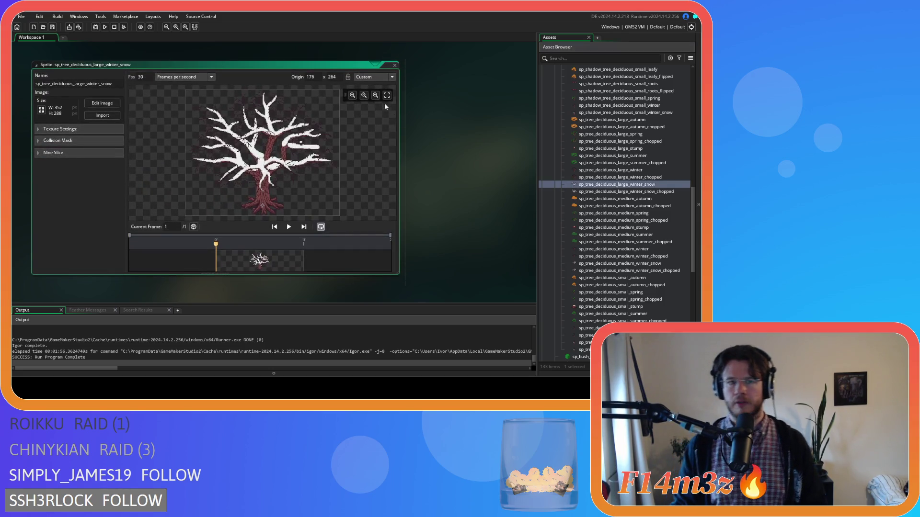
click(394, 65)
scroll(619, 237, down, 2)
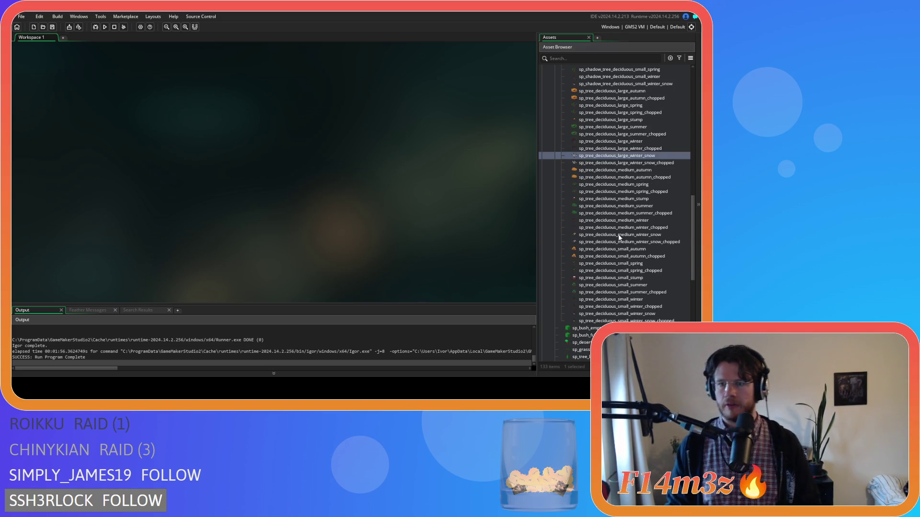
double_click(619, 236)
click(102, 102)
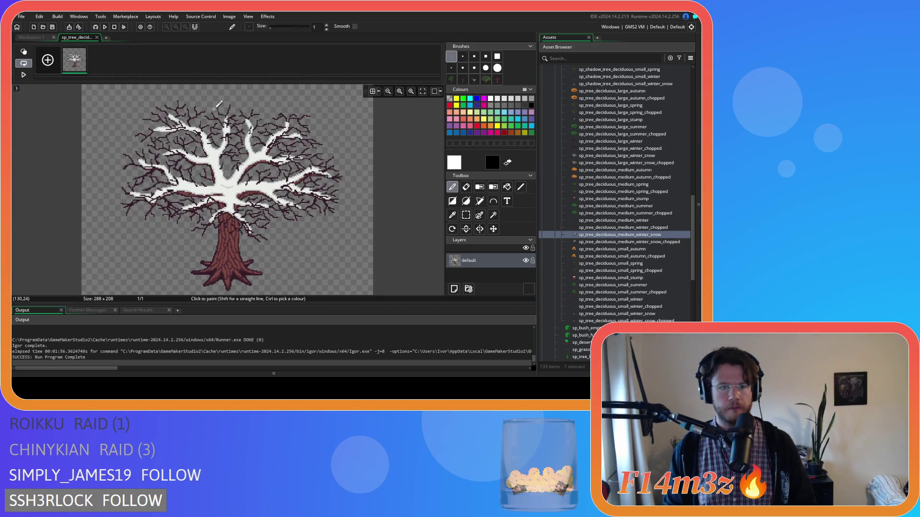
scroll(217, 104, down, 2)
click(97, 37)
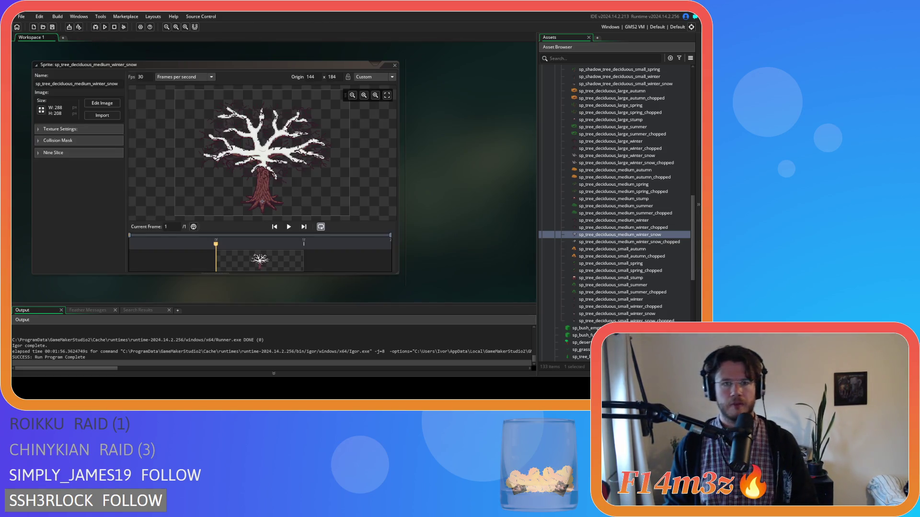
click(394, 65)
Open sp_shadow_tree_deciduous_medium_winter_snow from the asset list
scroll(617, 201, up, 3)
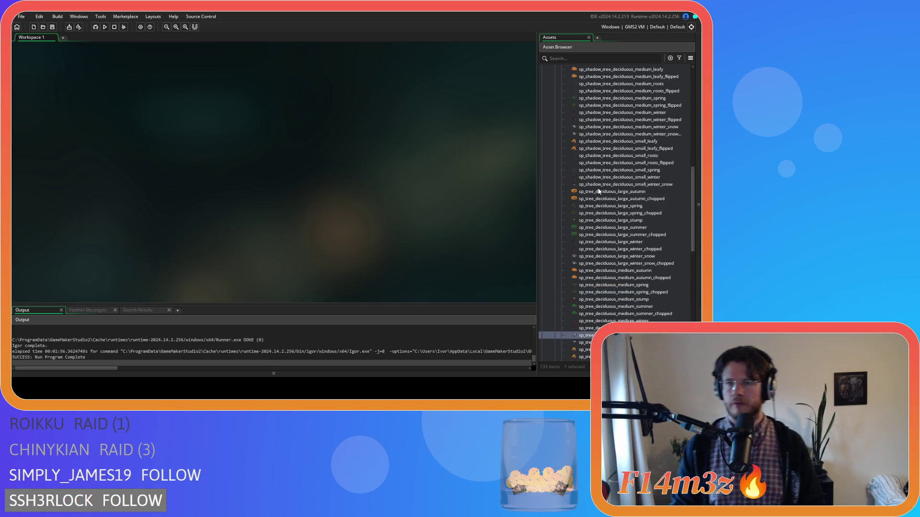
scroll(597, 185, up, 1)
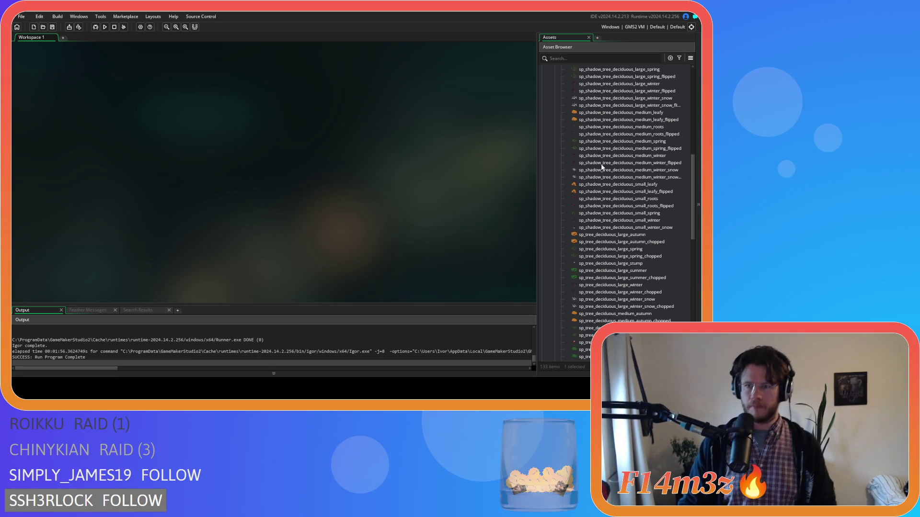
double_click(609, 171)
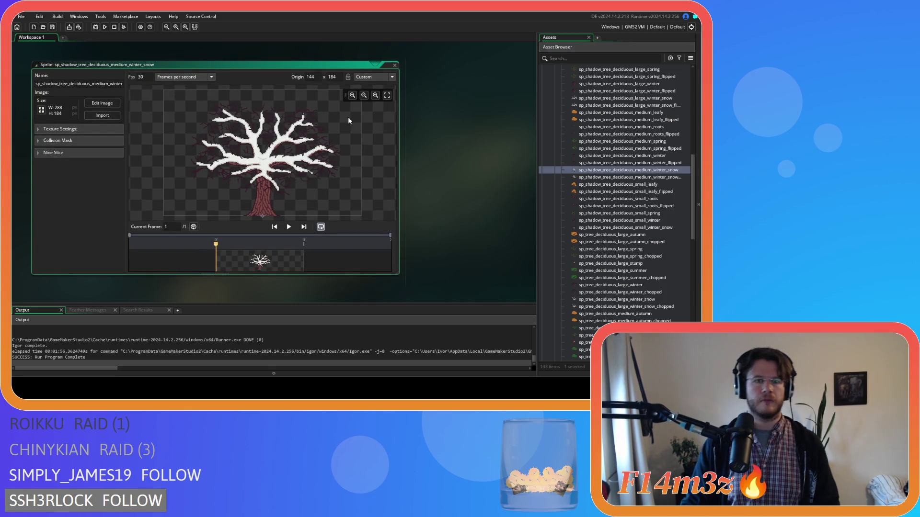
Stamp the snowy tree onto a new layer, delete the default layer, and leave the image editor
click(97, 103)
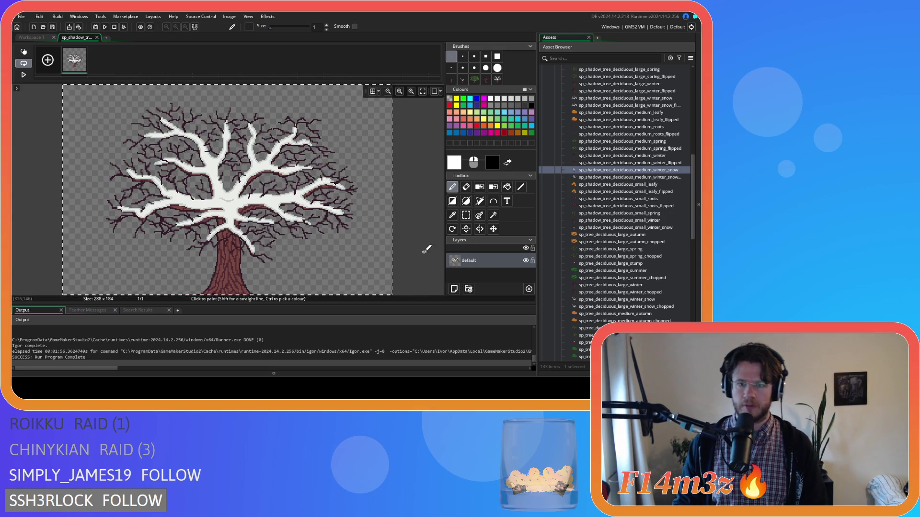
click(451, 190)
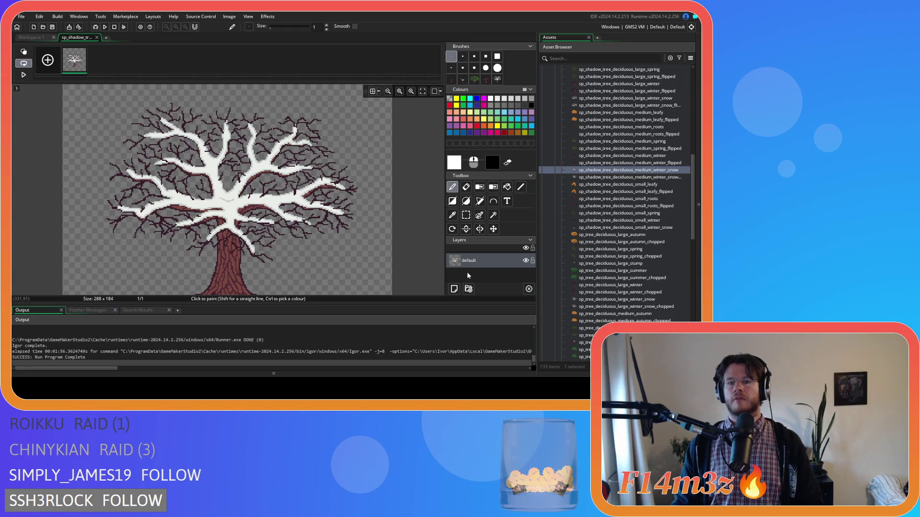
click(454, 289)
click(496, 80)
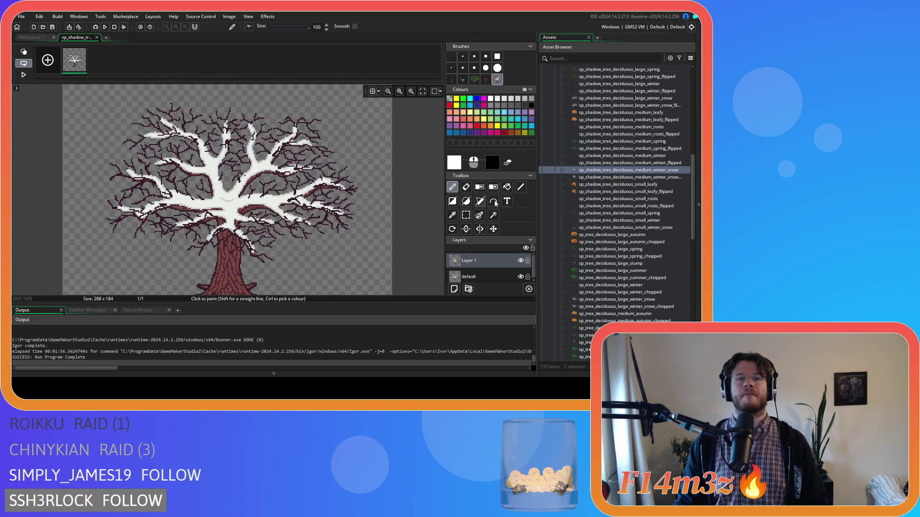
click(484, 277)
key(Delete)
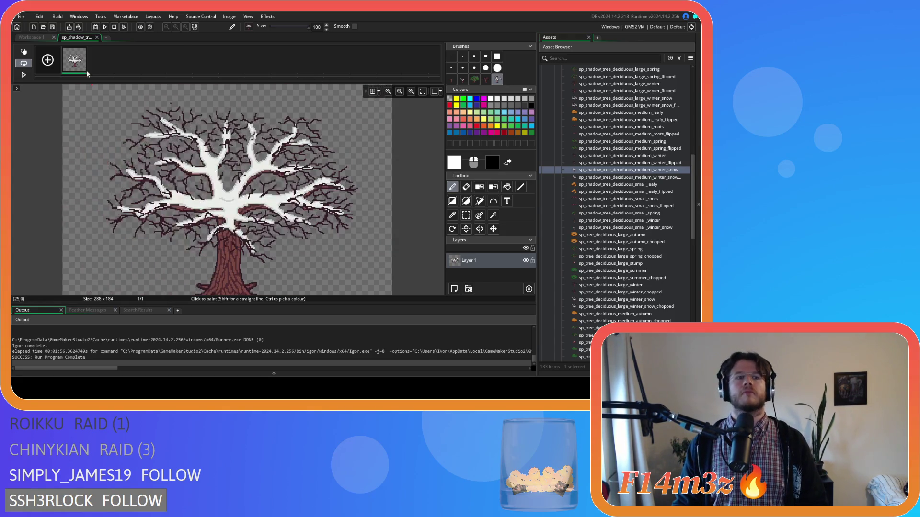
click(97, 37)
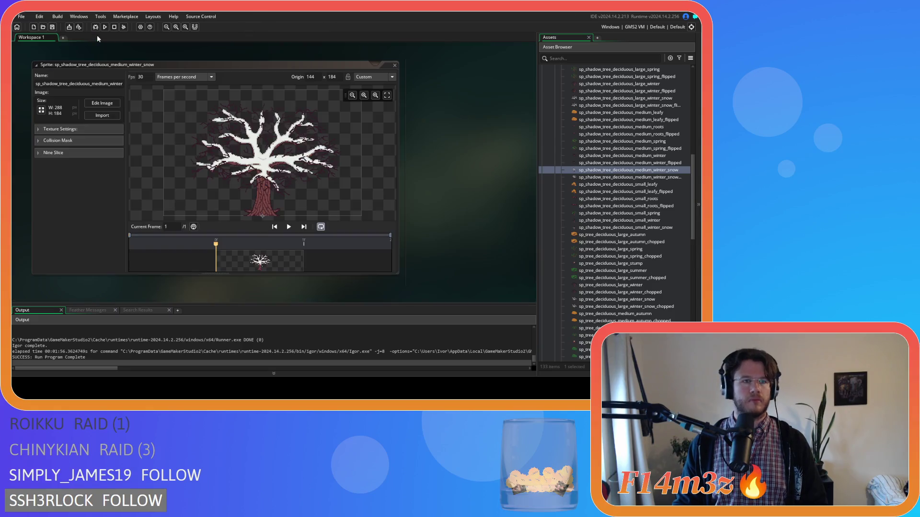
Stamp the snowy tree brush onto a new layer in the medium winter snow flipped sprite
click(395, 65)
double_click(620, 177)
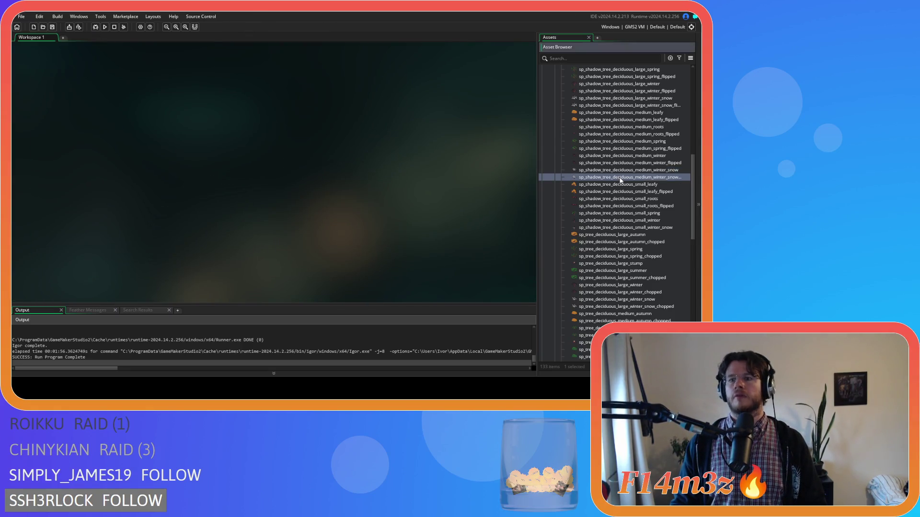
click(102, 104)
click(454, 289)
click(497, 80)
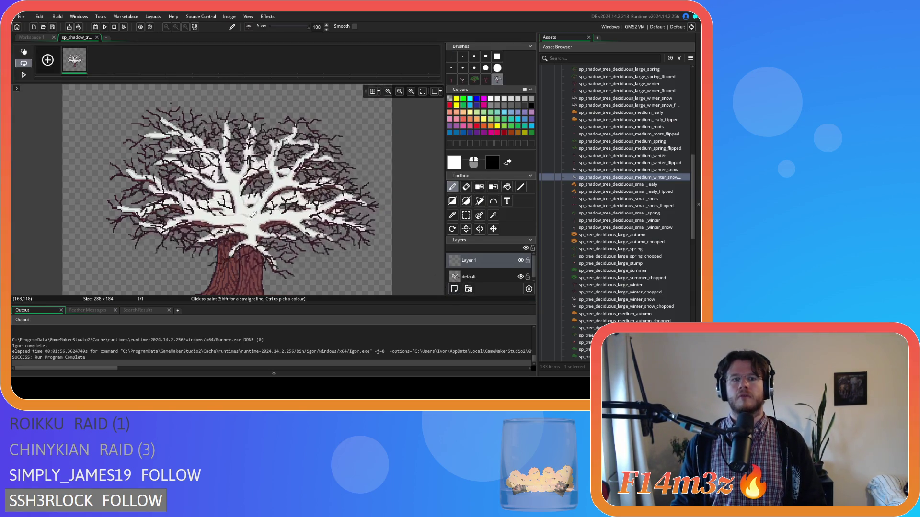
click(230, 200)
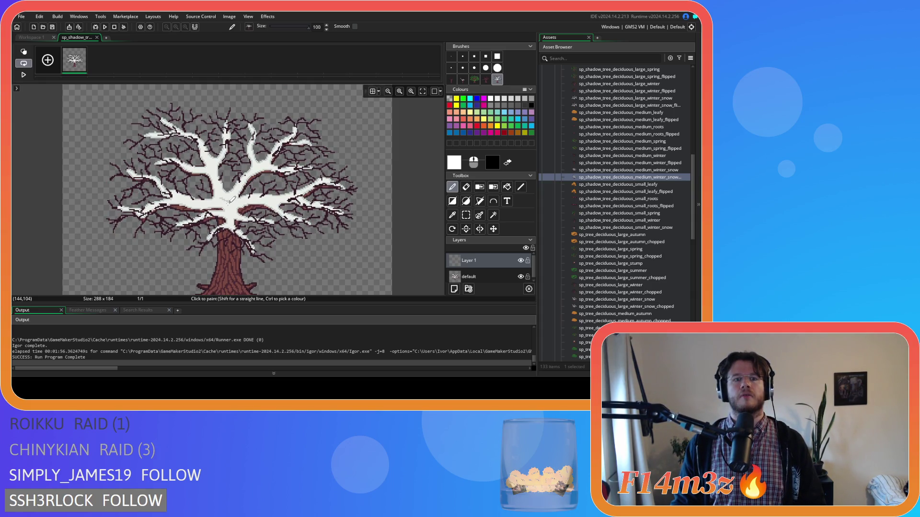
click(484, 279)
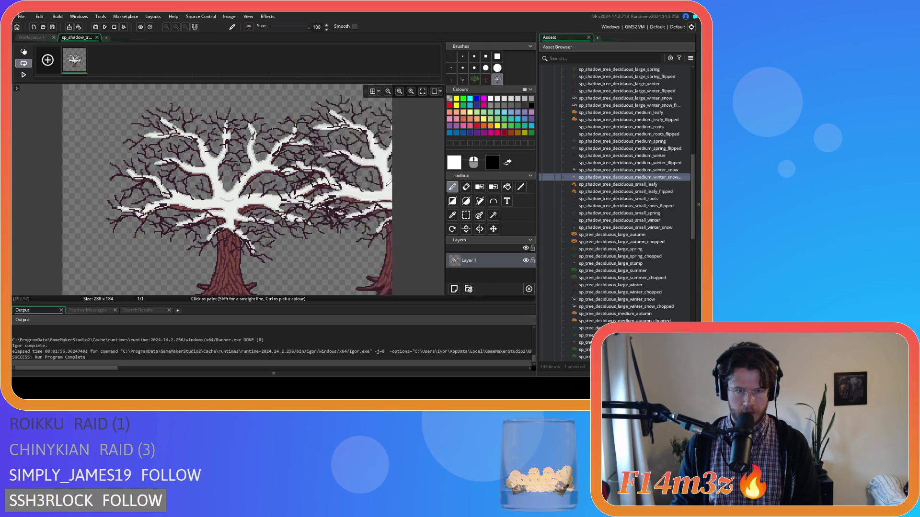
click(97, 37)
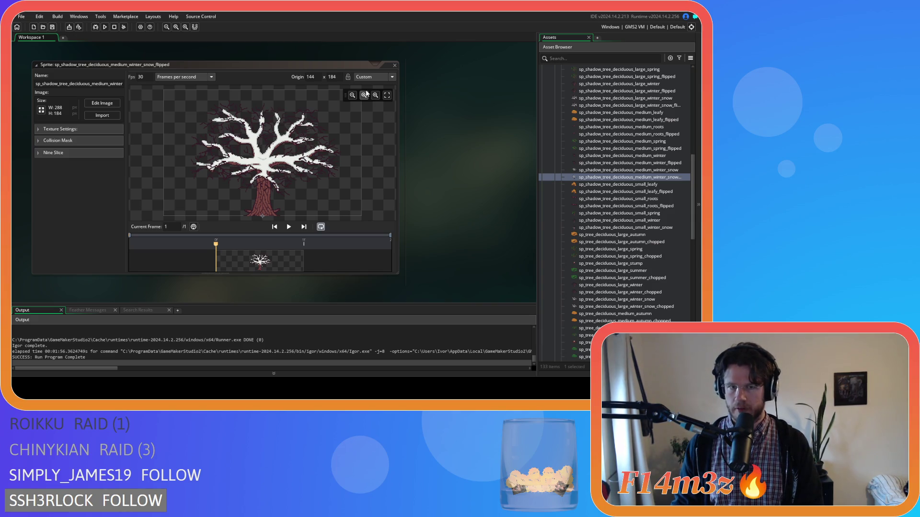
Close the flipped sprite, then open and close the original medium winter snow sprite to compare
click(394, 64)
right_click(445, 151)
click(484, 206)
double_click(617, 170)
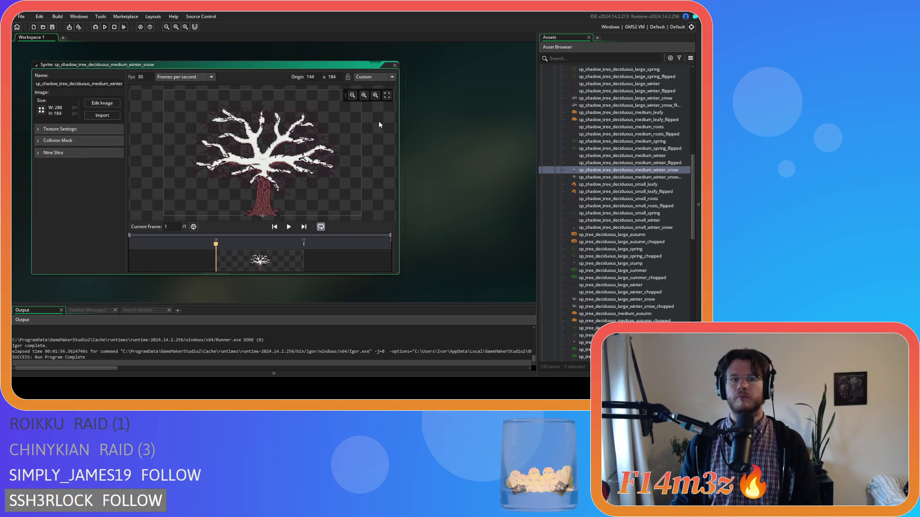
double_click(389, 66)
click(394, 64)
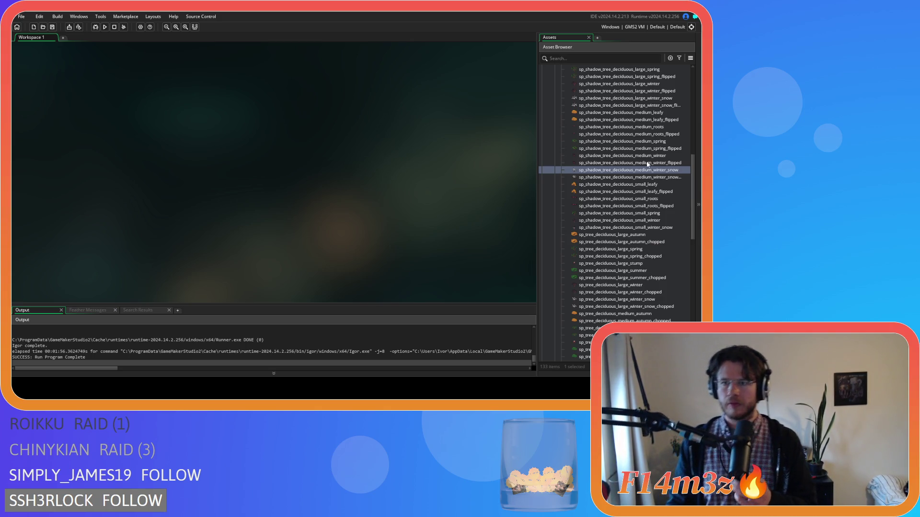
double_click(627, 163)
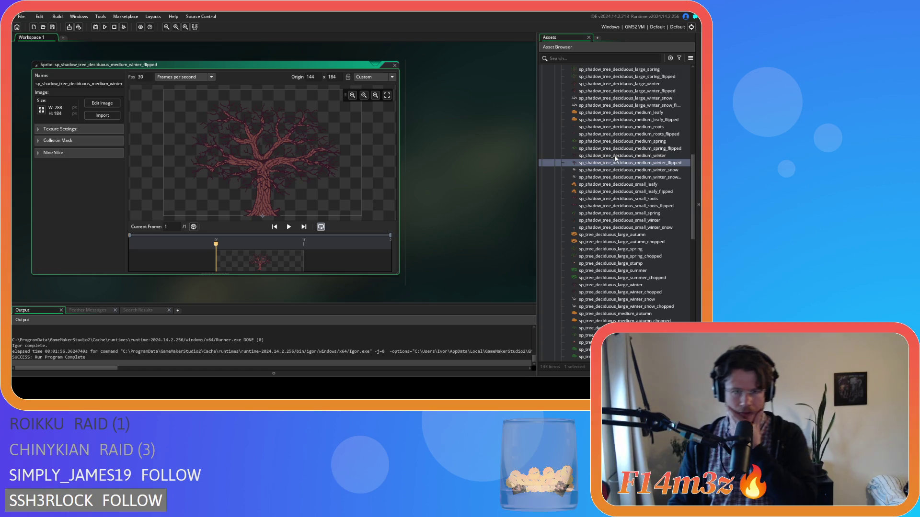
click(396, 65)
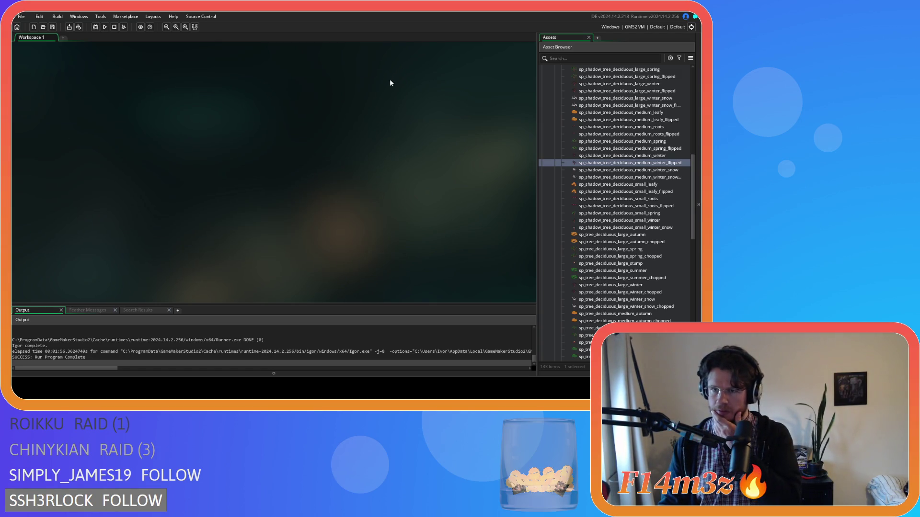
scroll(606, 194, down, 4)
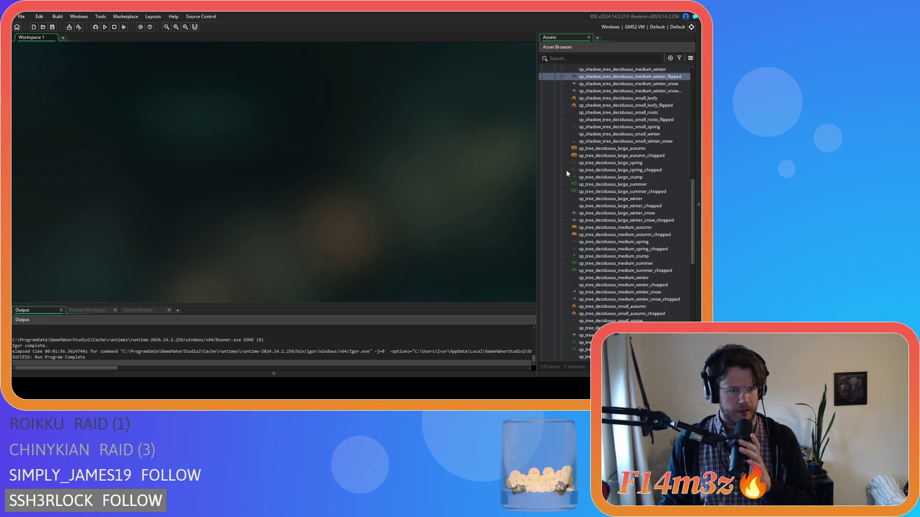
scroll(623, 151, up, 3)
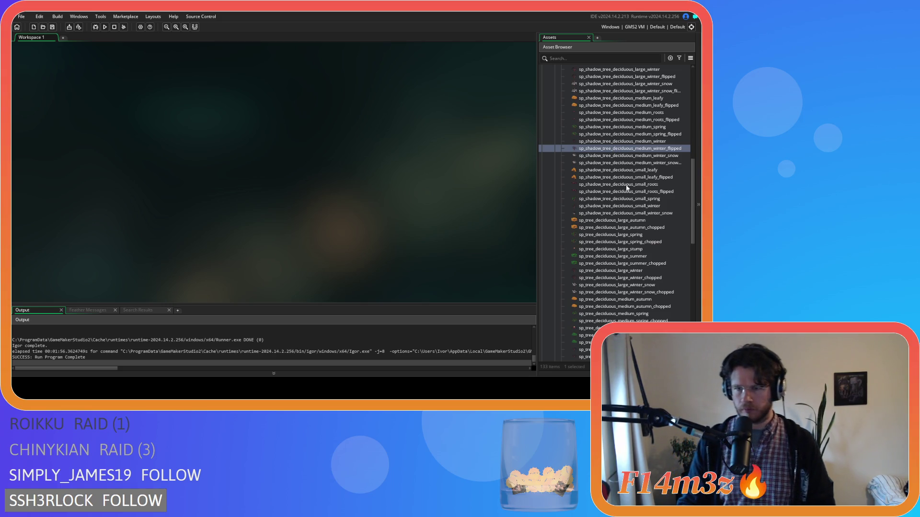
click(634, 164)
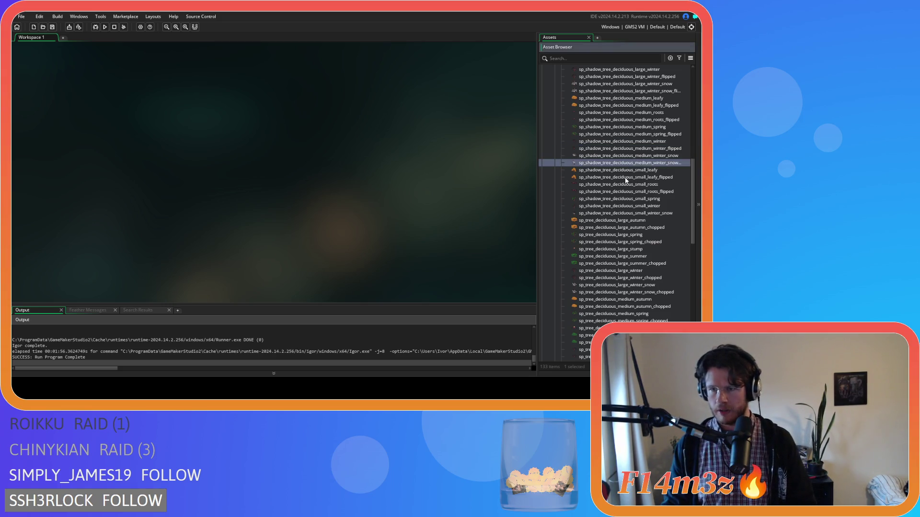
click(643, 177)
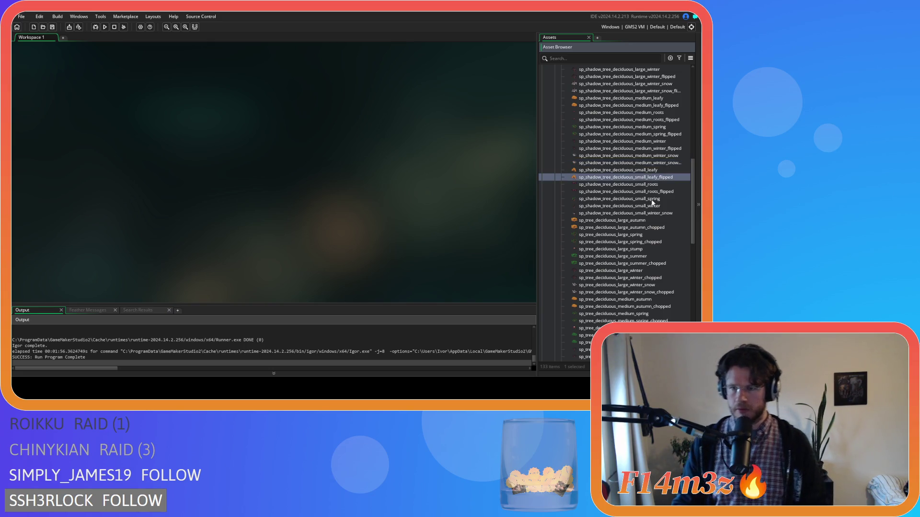
click(641, 193)
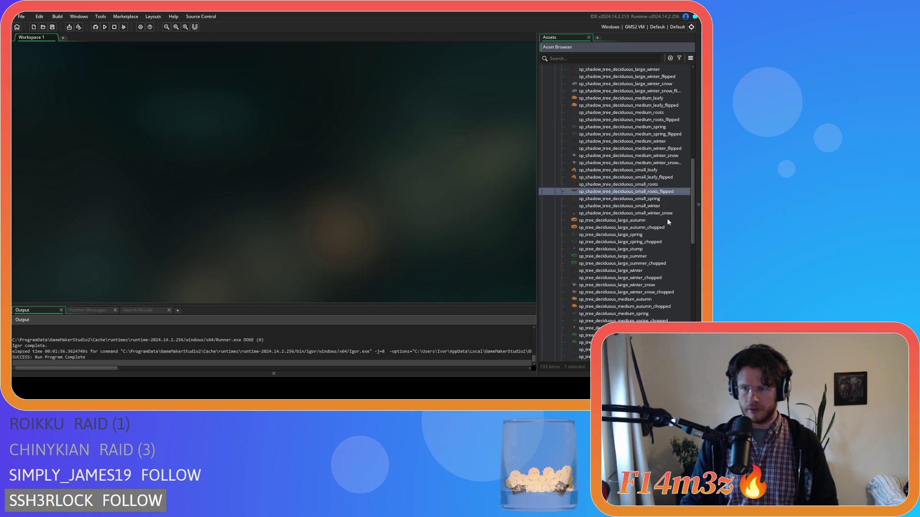
click(662, 200)
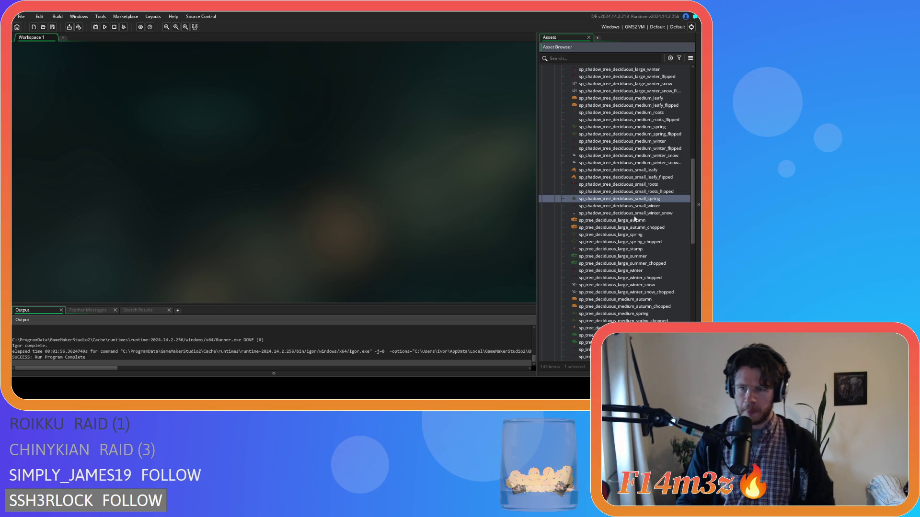
Inspect the small spring, small winter and small winter snow shadow sprites one by one
double_click(646, 199)
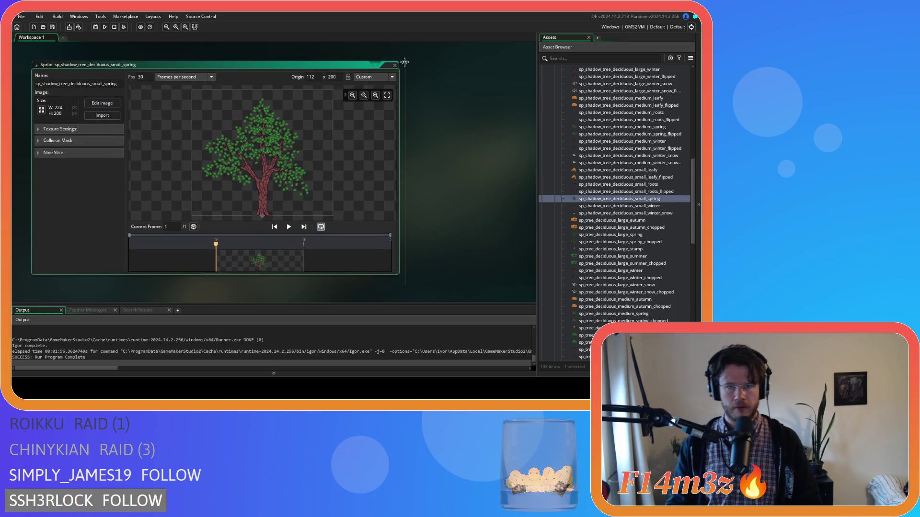
click(395, 65)
double_click(637, 205)
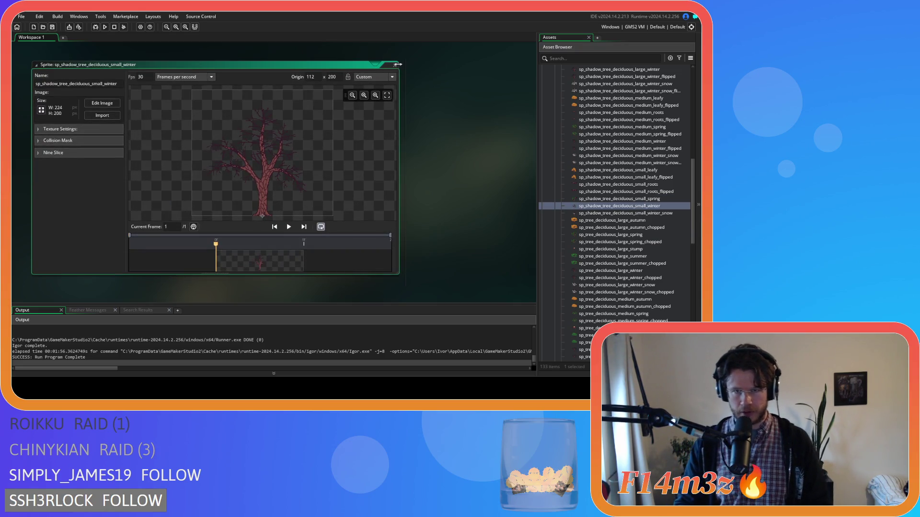
click(395, 66)
double_click(605, 214)
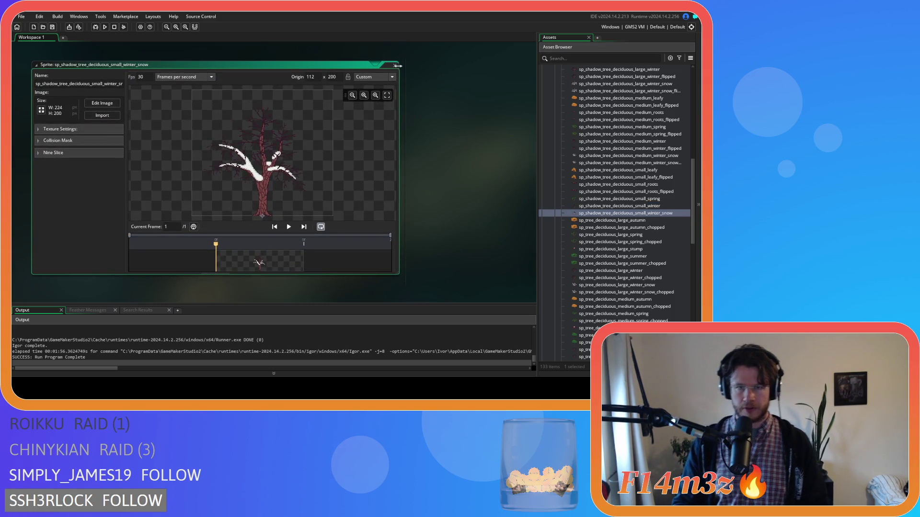
click(394, 65)
Duplicate the small spring, small winter and small winter snow shadow sprites as _flipped copies
click(631, 199)
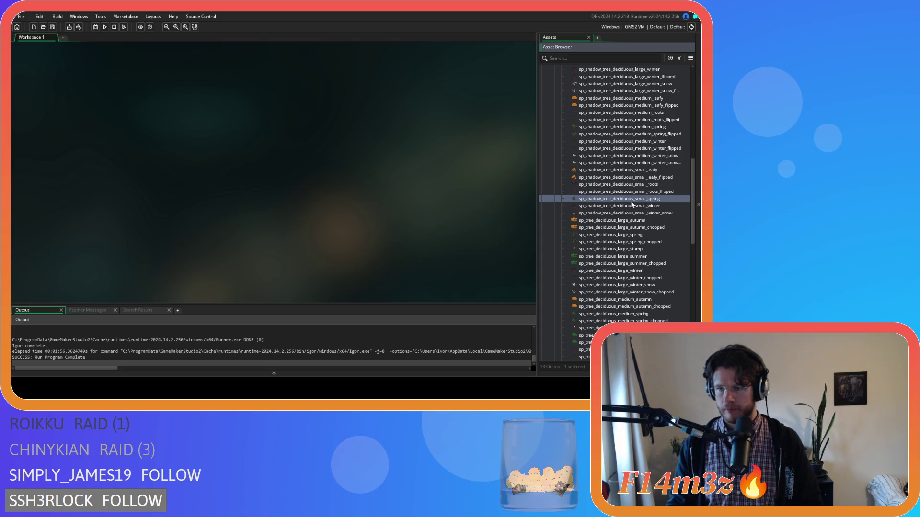
key(ctrl+d)
key(End)
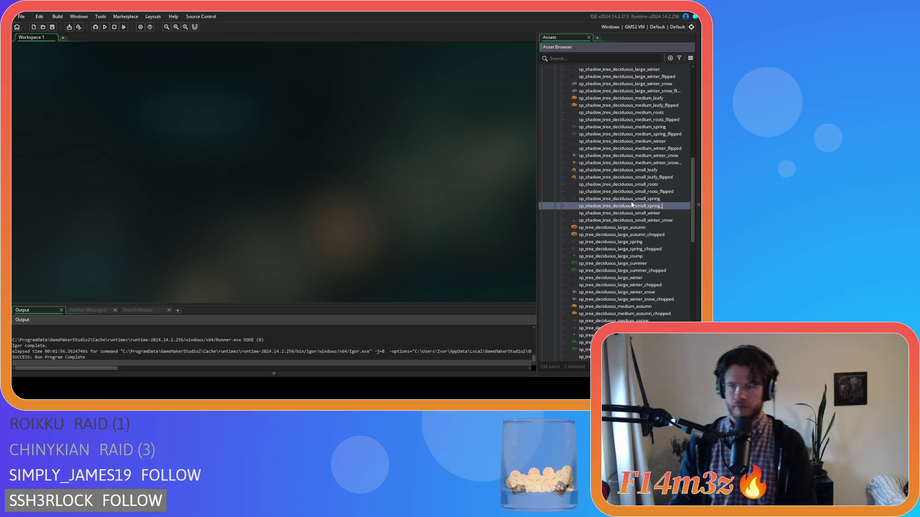
text(flipped)
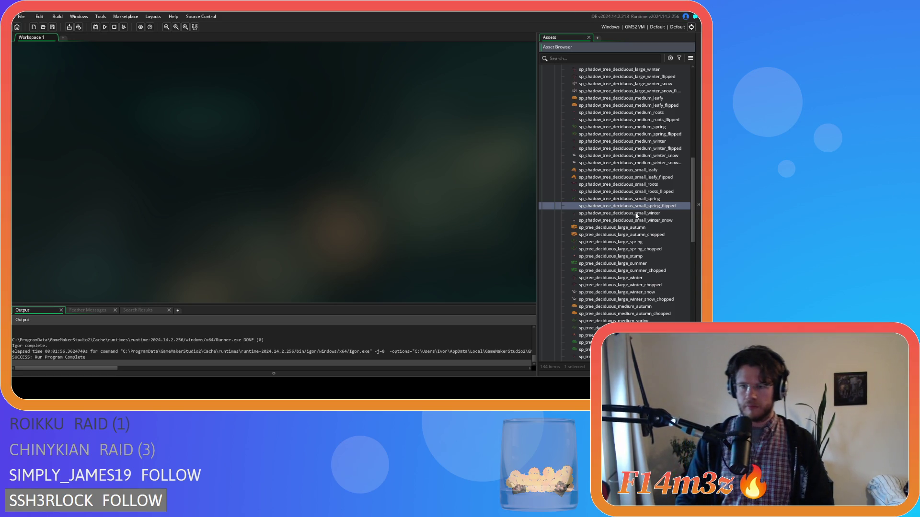
click(636, 214)
key(ctrl+d)
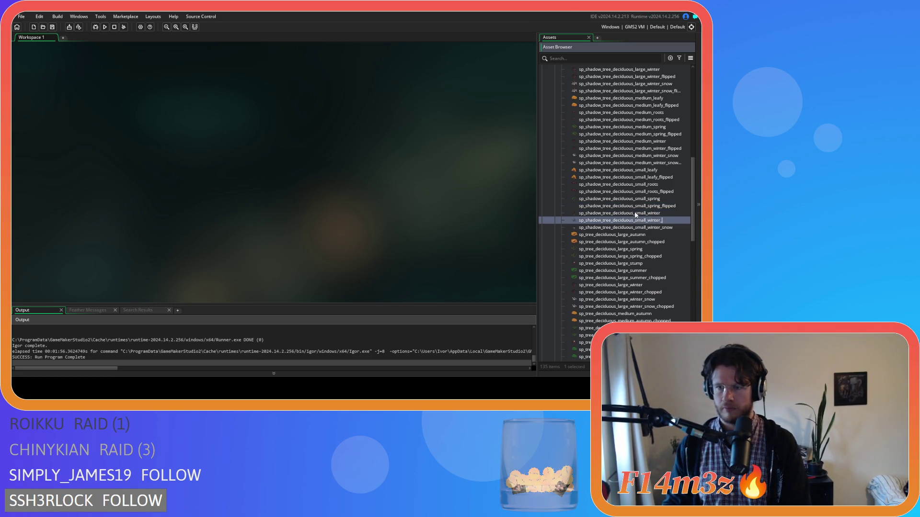
text(flipped)
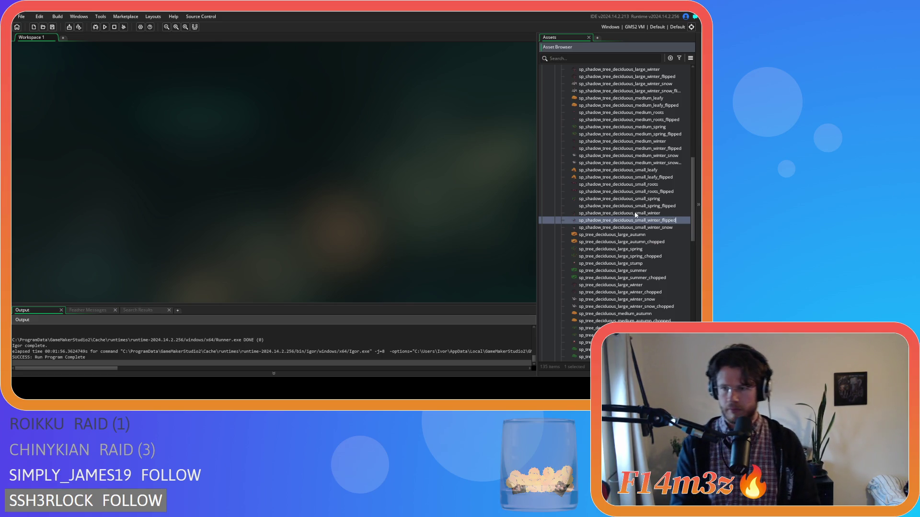
click(633, 228)
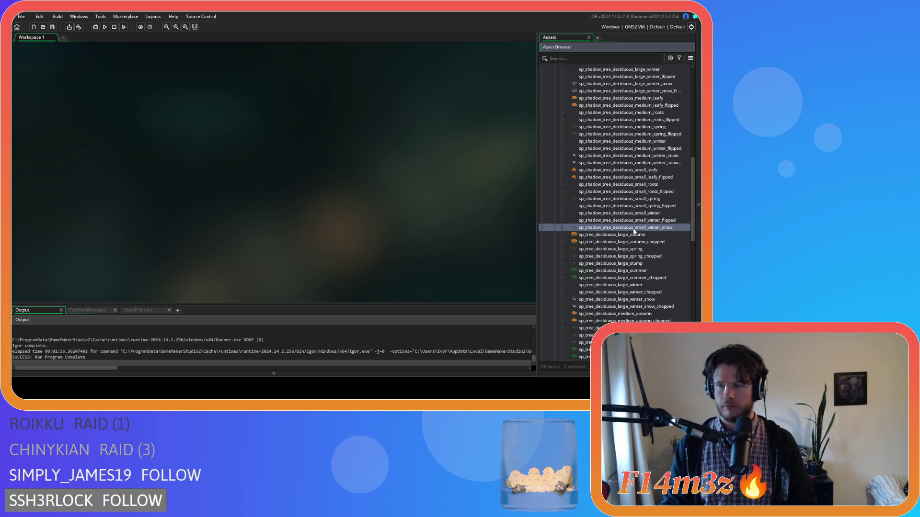
key(ctrl+d)
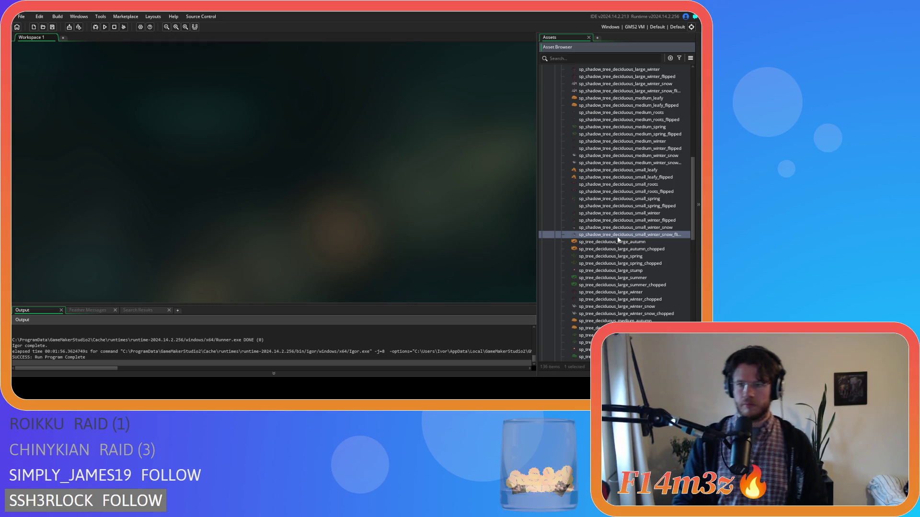
drag(536, 197, 520, 196)
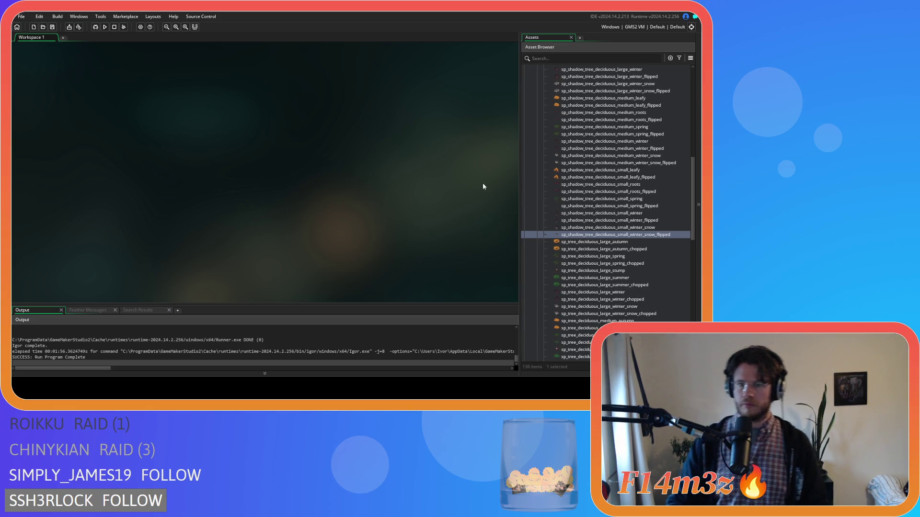
Scroll the widened asset list to read the full _flipped sprite names
scroll(585, 203, up, 5)
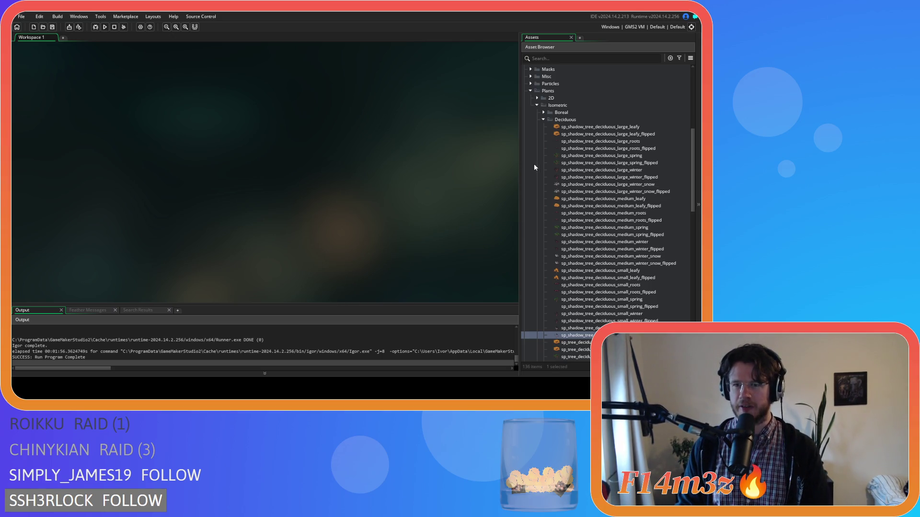
scroll(581, 257, down, 5)
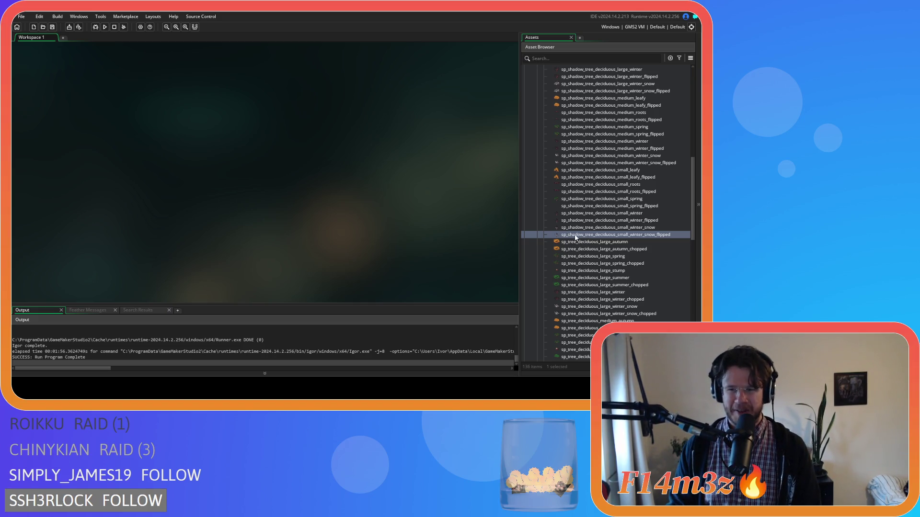
scroll(576, 236, down, 3)
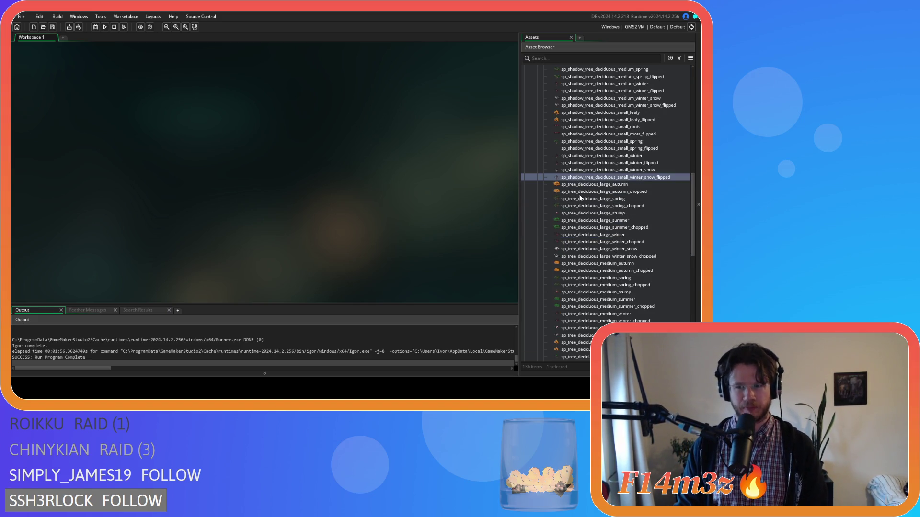
Duplicate the large autumn tree sprite and name the copy with a _flipped suffix
scroll(580, 197, down, 5)
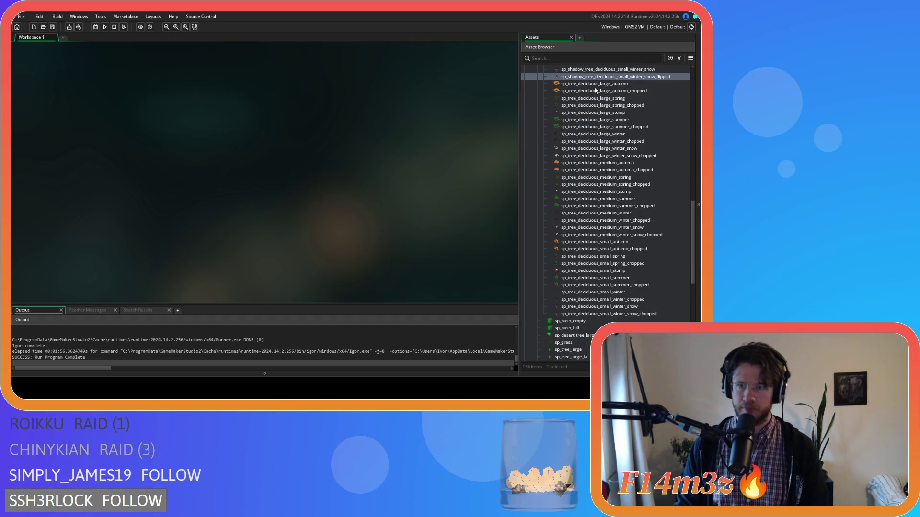
click(595, 85)
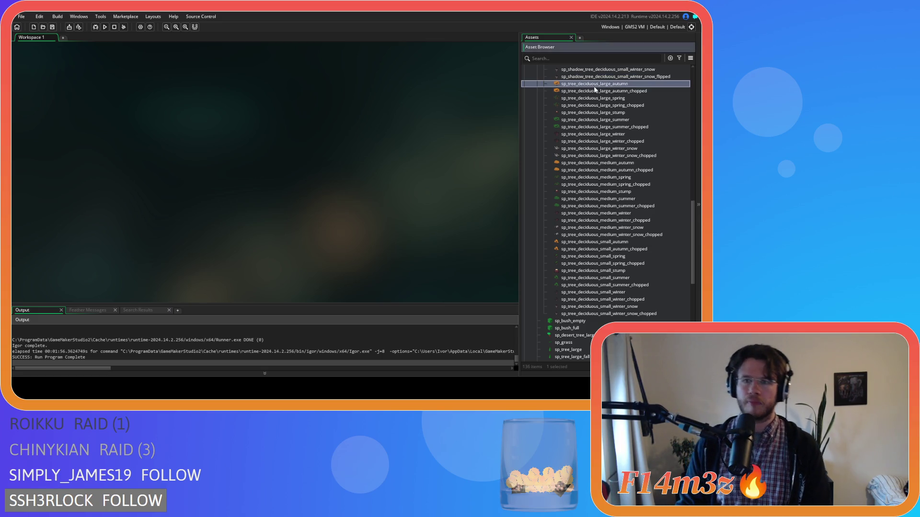
scroll(597, 100, up, 1)
scroll(597, 111, up, 1)
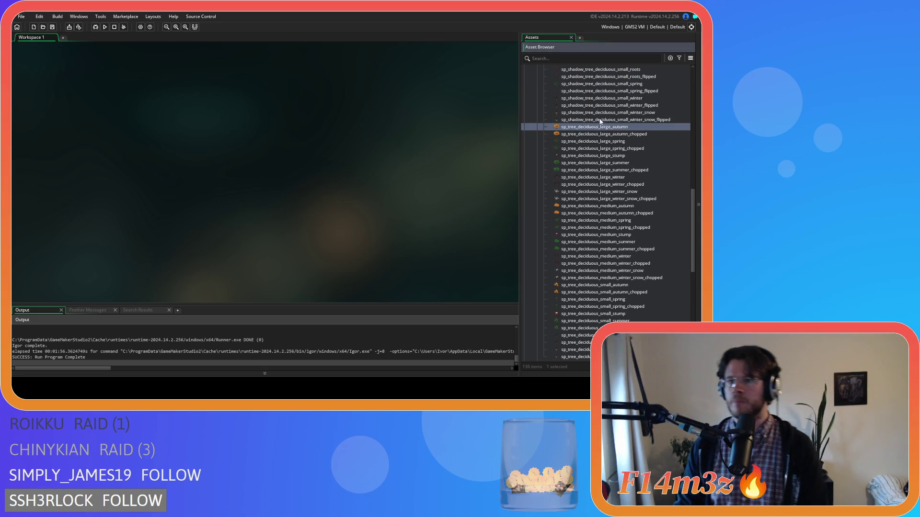
click(628, 135)
key(ctrl+d)
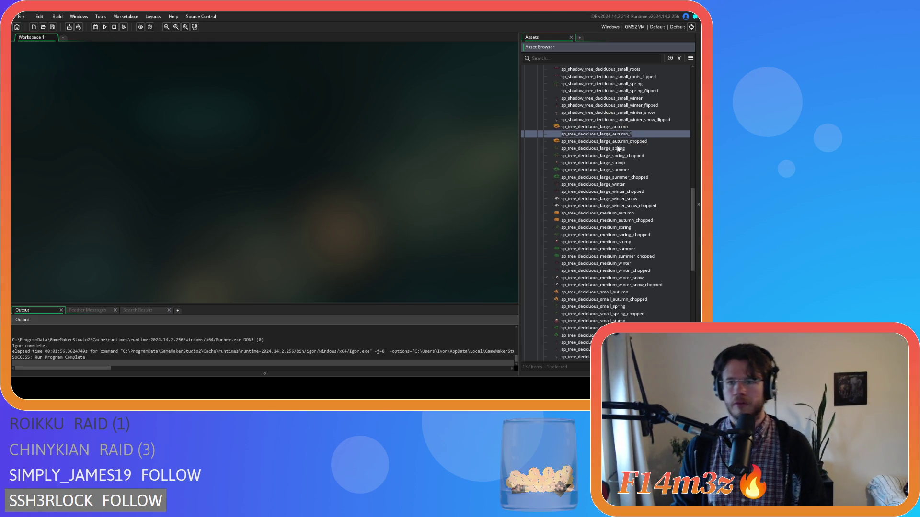
key(BackSpace)
key(BackSpace)
key(BackSpace)
text(fl)
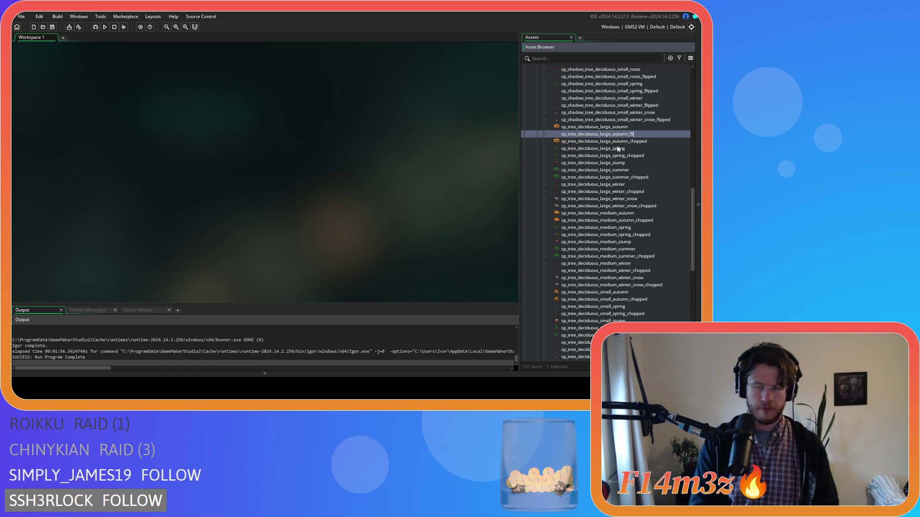
text(ipped)
key(Return)
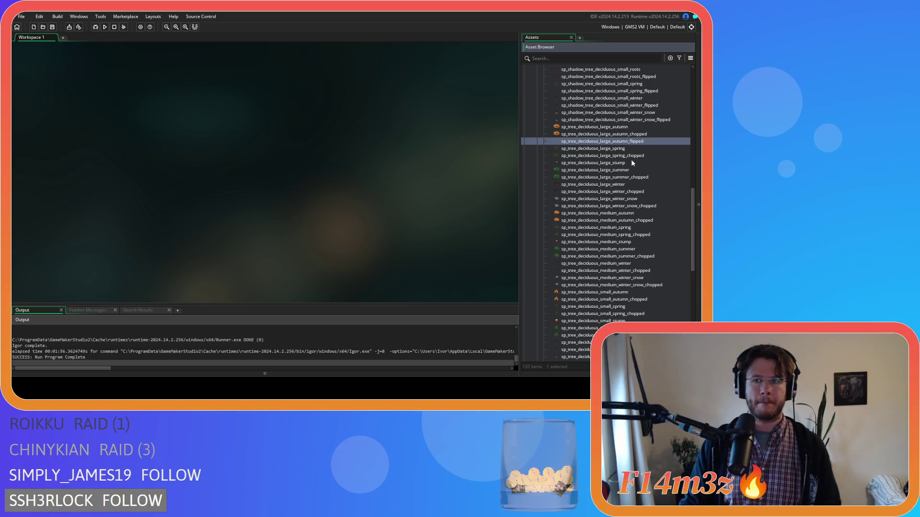
Add _flipped copies of the large spring and large summer tree sprites
click(635, 150)
key(ctrl+d)
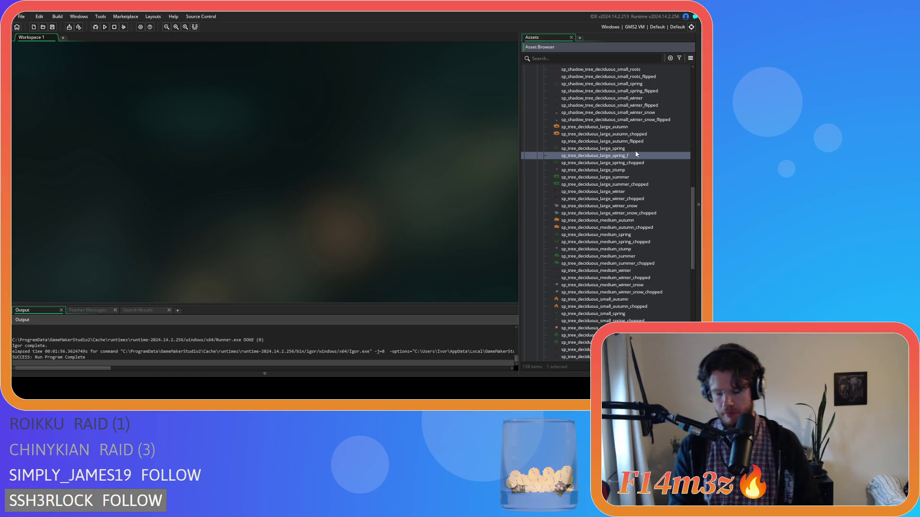
text(pp)
key(Return)
click(629, 178)
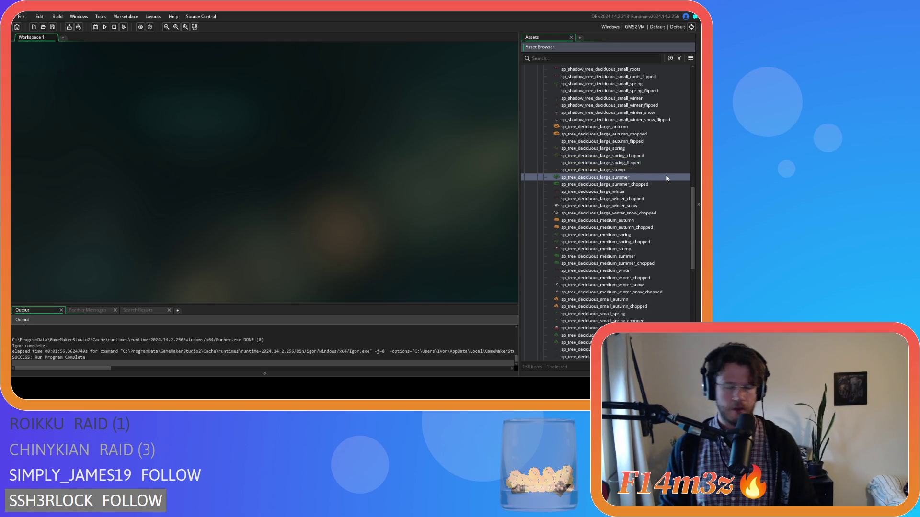
key(ctrl+d)
text(sp_tree_deciduous_large_summer_fli)
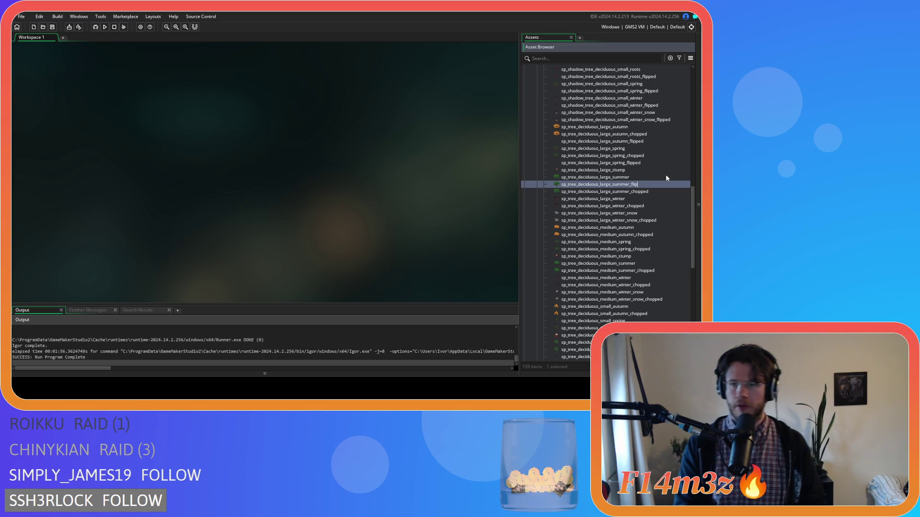
text(ped)
key(Return)
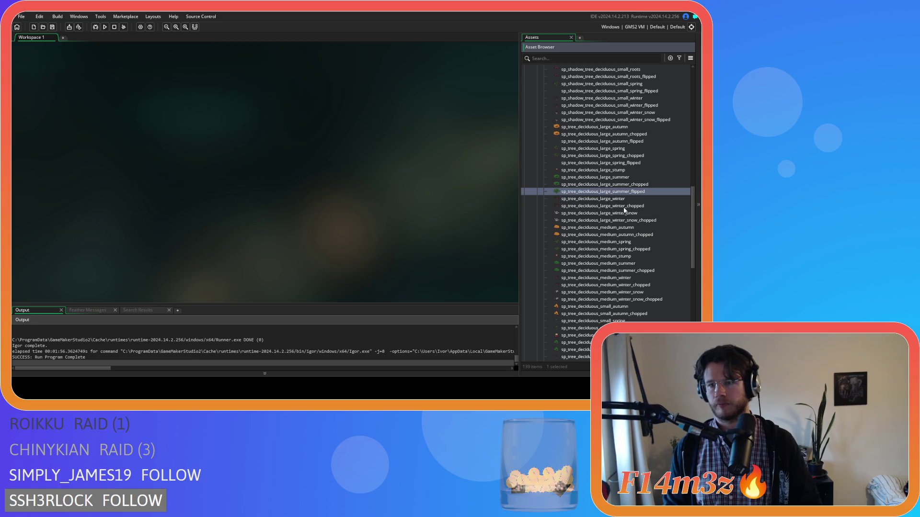
Add _flipped copies of the large winter and large winter_snow tree sprites
click(637, 199)
key(ctrl+d)
text(sp_tree_deciduous_large_winter_flipped)
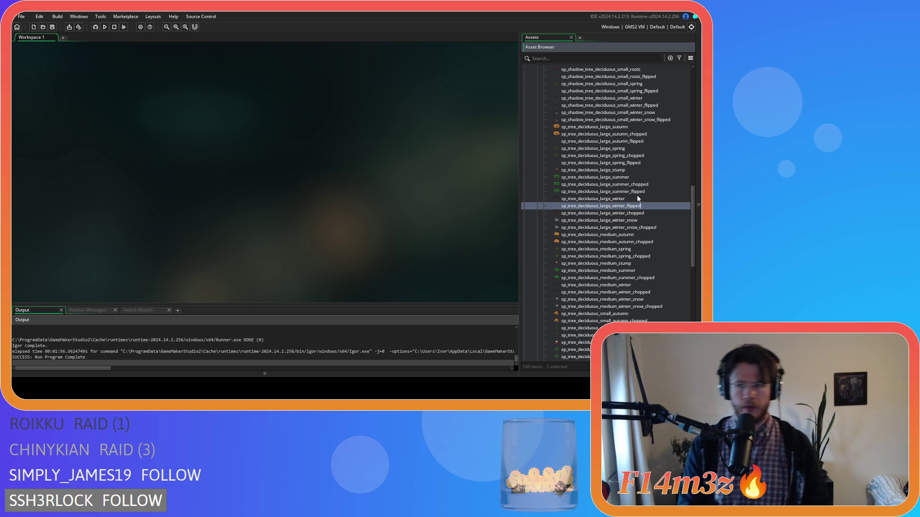
key(Return)
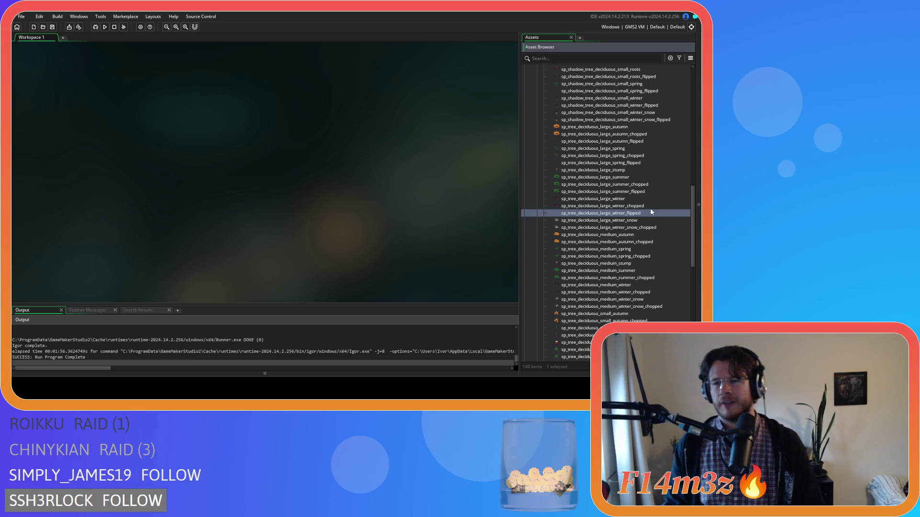
click(647, 222)
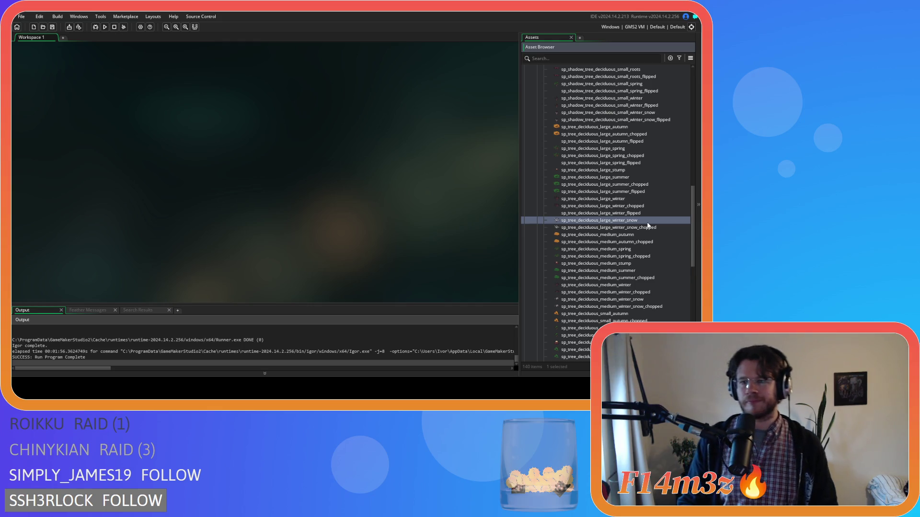
key(ctrl+d)
key(Right)
key(BackSpace)
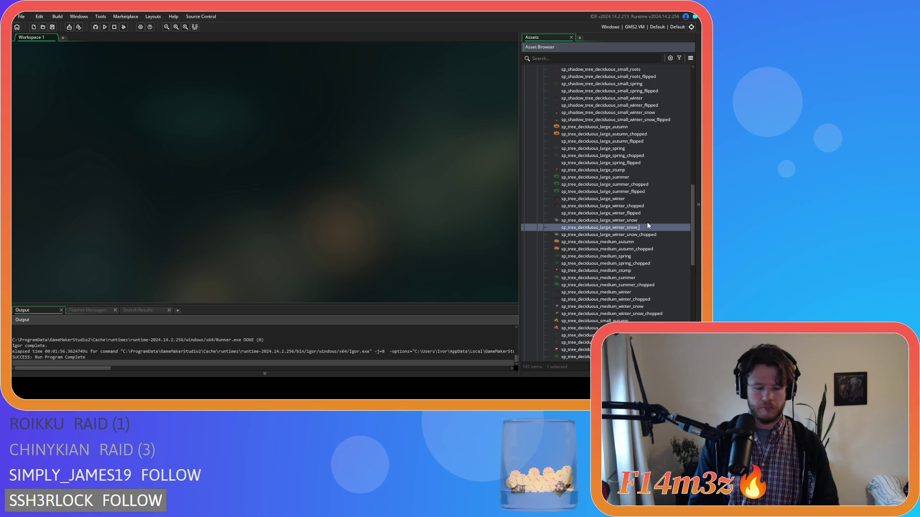
text(flipped)
key(Return)
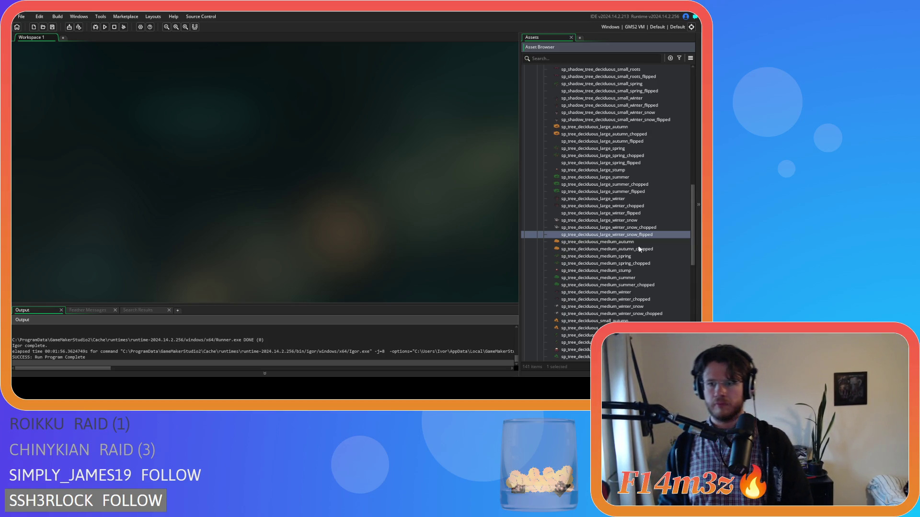
key(Down)
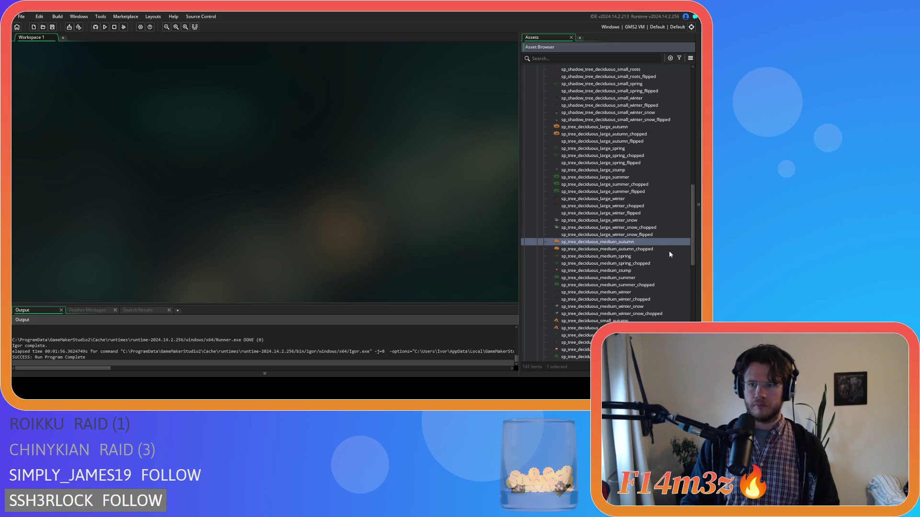
Create _flipped copies of the medium autumn and medium spring tree sprites
key(ctrl+d)
key(End)
key(BackSpace)
text(ipped)
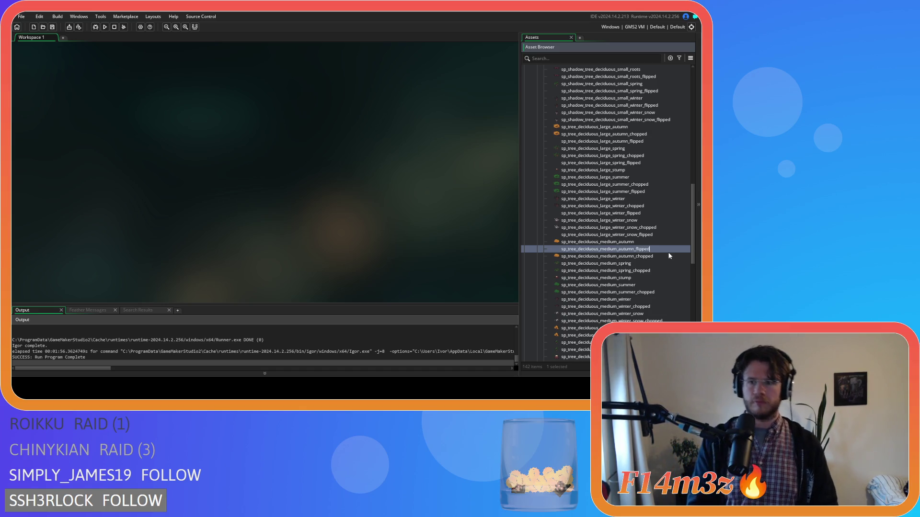
key(Return)
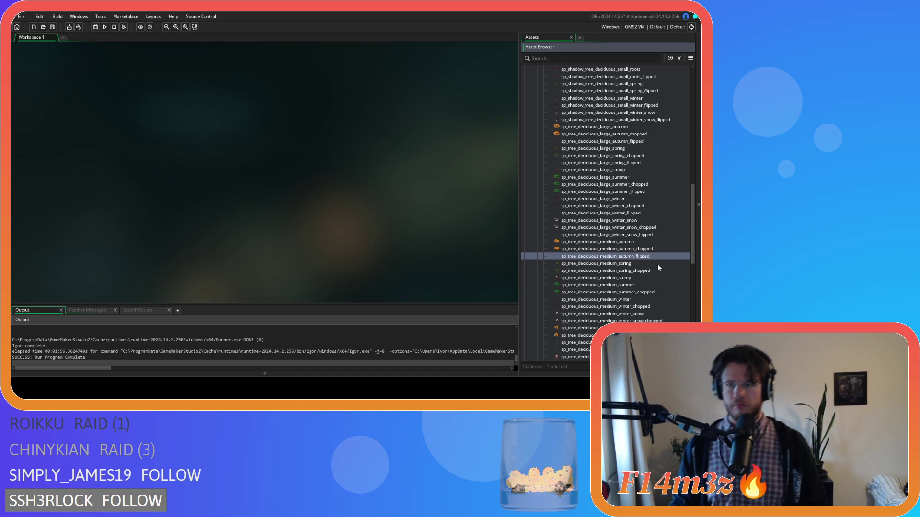
click(644, 264)
scroll(643, 268, down, 1)
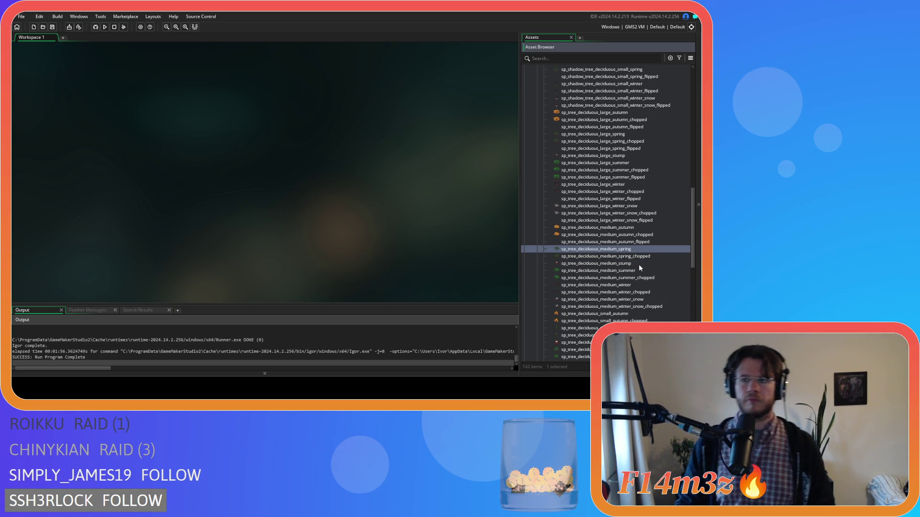
key(ctrl+d)
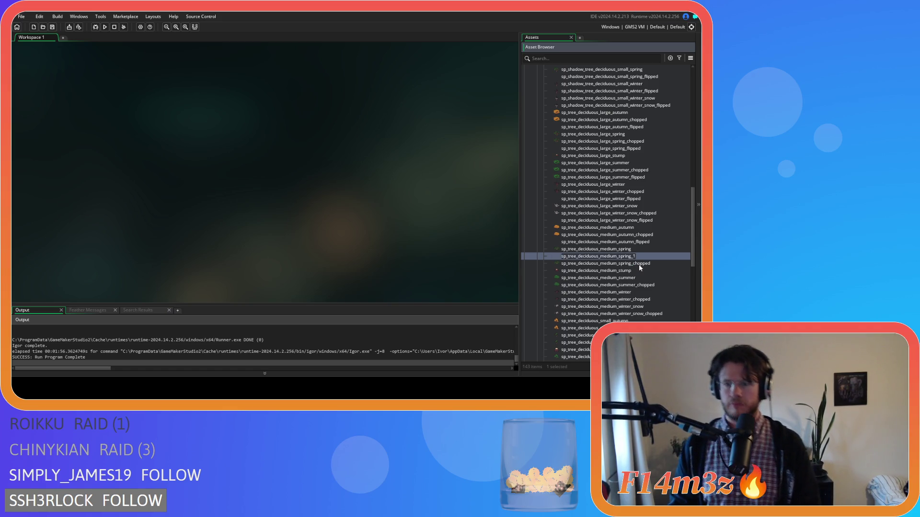
key(BackSpace)
text(fli)
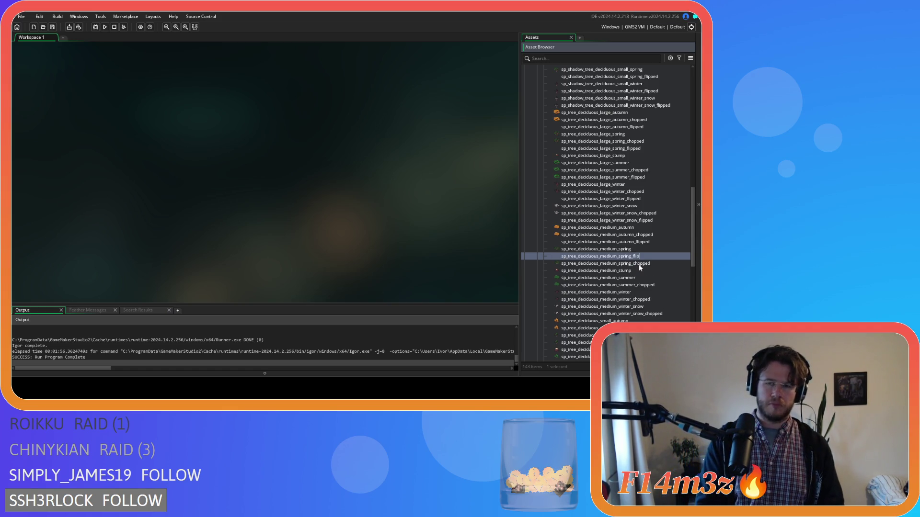
text(ped)
key(Return)
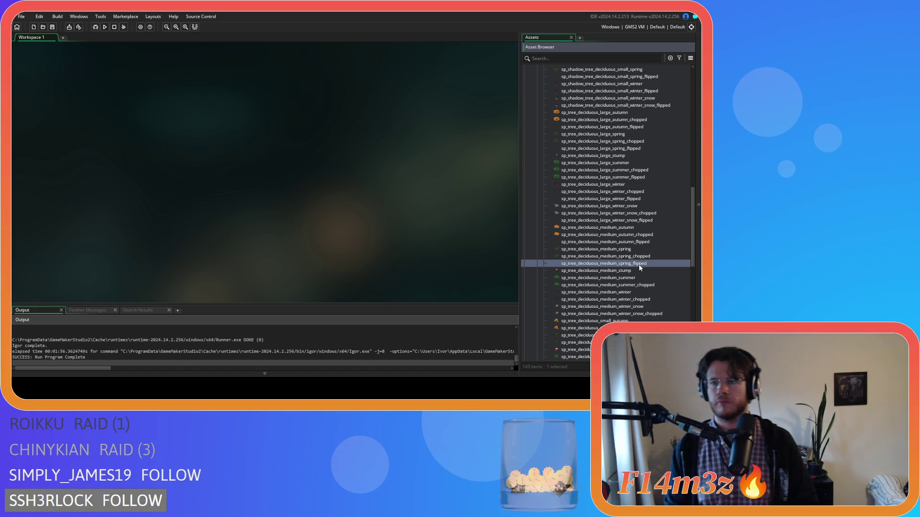
Create _flipped copies of the medium summer and medium winter tree sprites
click(635, 277)
key(ctrl+d)
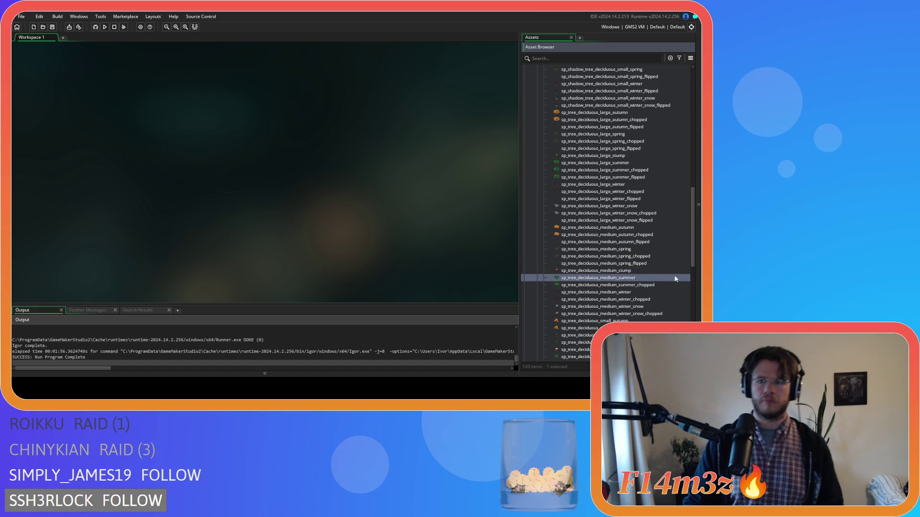
key(BackSpace)
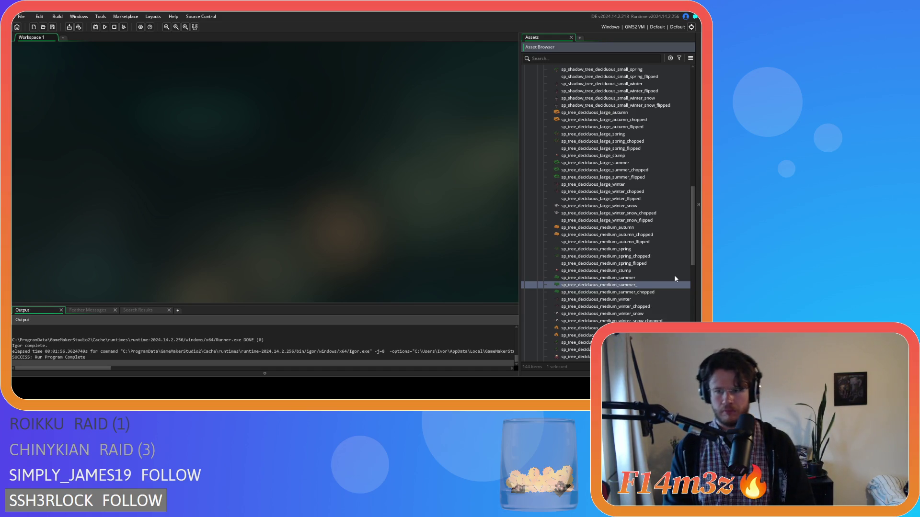
text(flipped)
key(Return)
click(642, 299)
scroll(642, 295, down, 1)
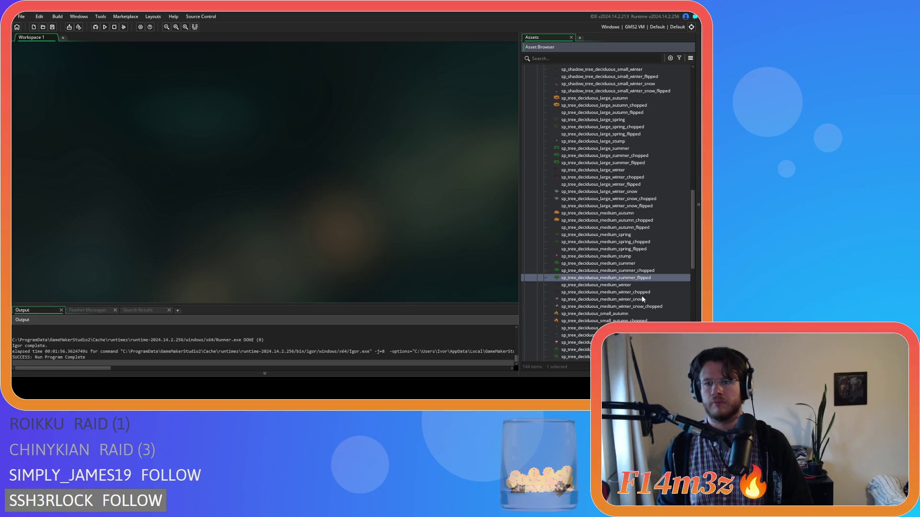
key(ctrl+d)
key(BackSpace)
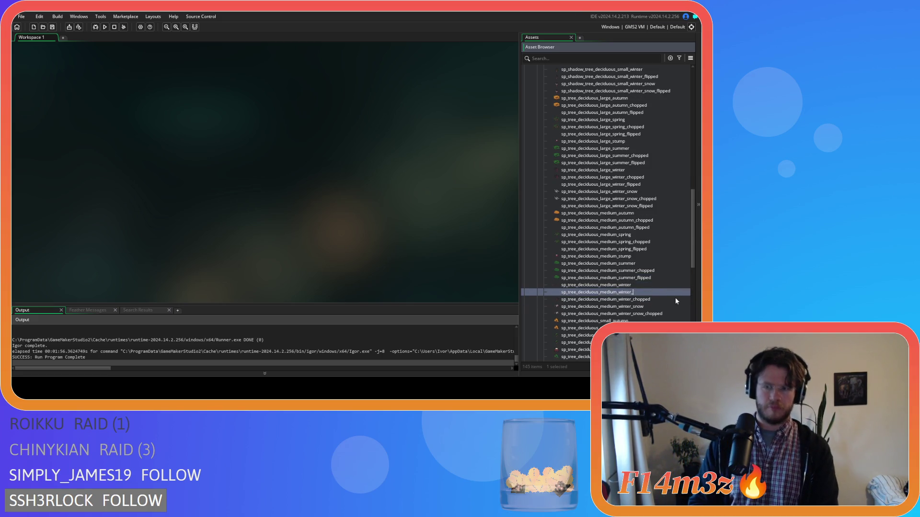
text(flipped)
key(Return)
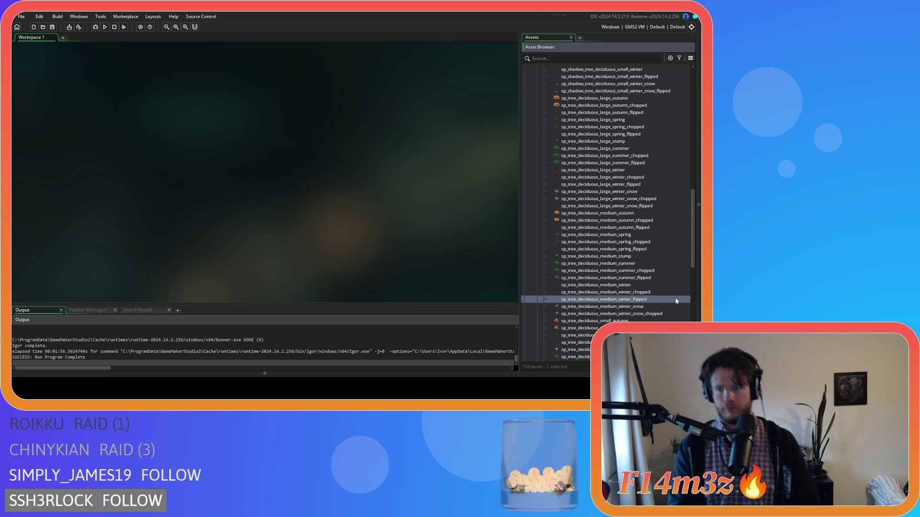
Add the medium winter_snow _flipped copy, then duplicate the small autumn tree sprite
scroll(676, 299, down, 2)
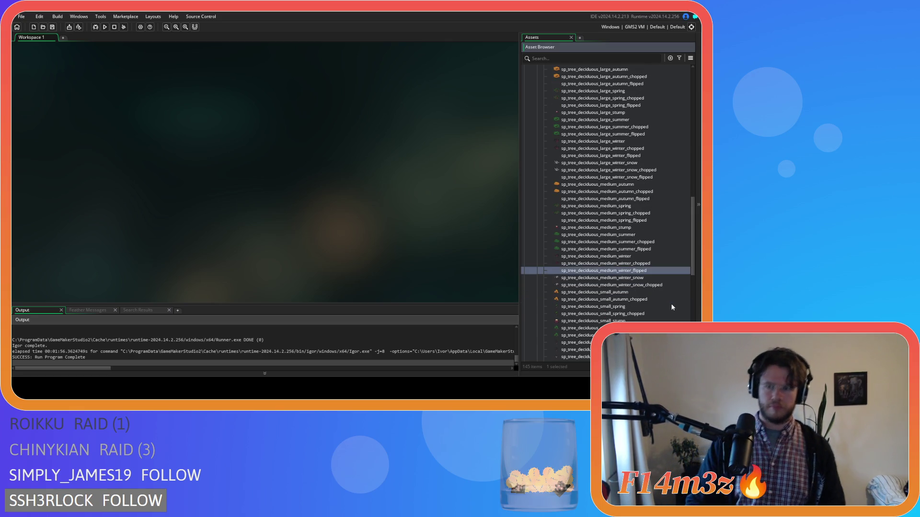
click(649, 279)
key(ctrl+d)
key(BackSpace)
text(fli)
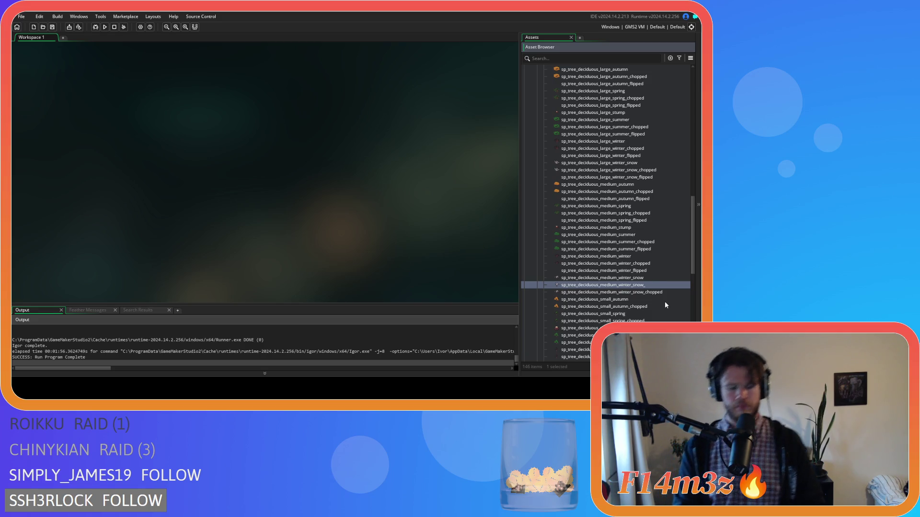
text(pped)
key(Return)
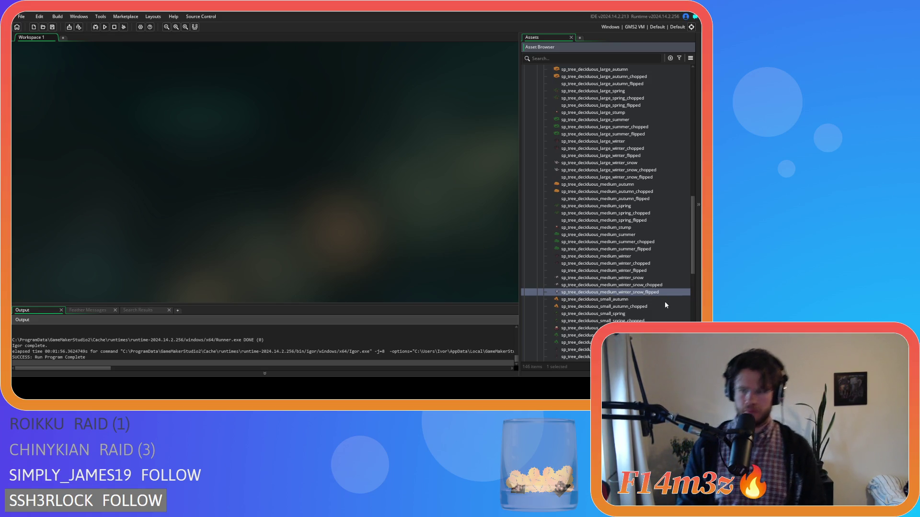
scroll(648, 296, down, 2)
key(ctrl+d)
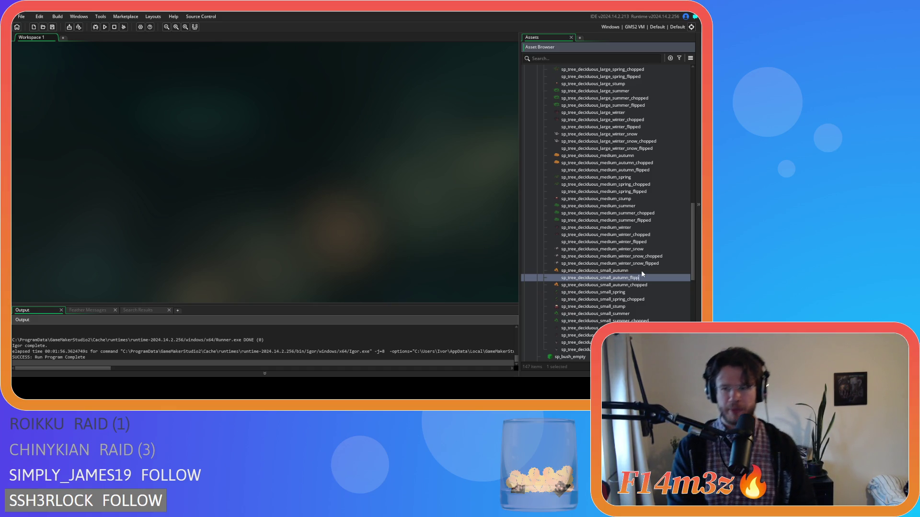
Add _flipped copies of the small spring and small summer tree sprites
click(626, 293)
key(ctrl+d)
key(BackSpace)
text(sp_tree_deciduous_small_spring_flipped)
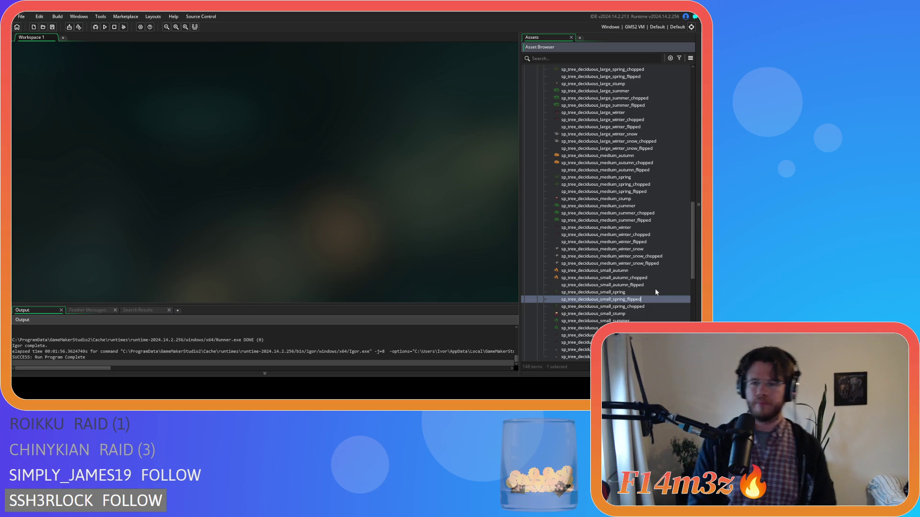
key(Return)
scroll(654, 292, down, 1)
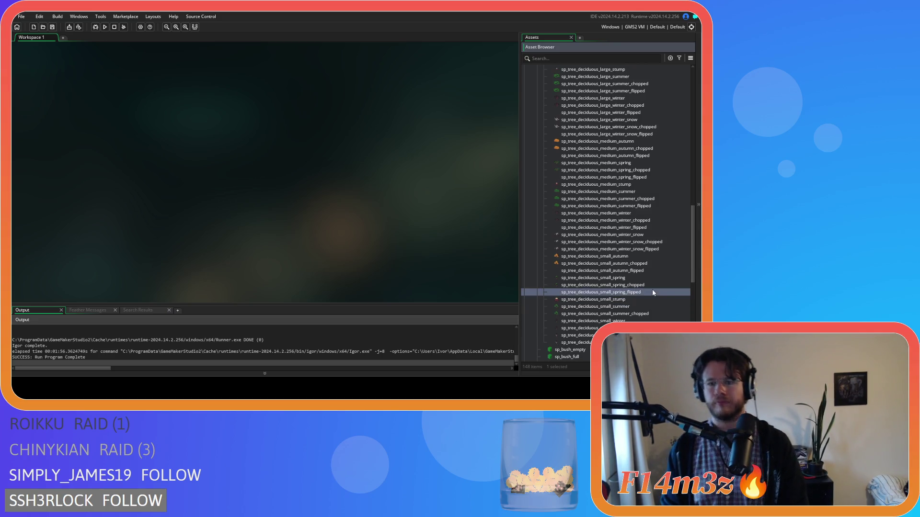
click(636, 307)
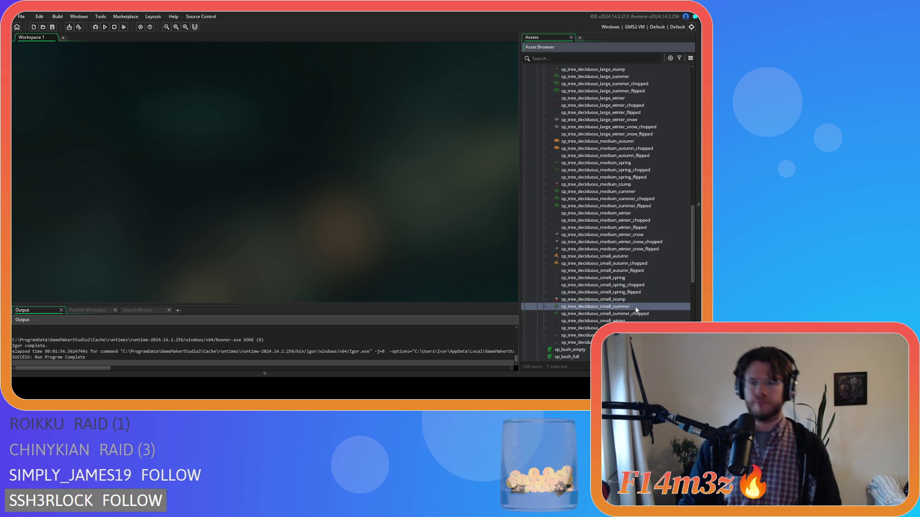
key(ctrl+d)
key(BackSpace)
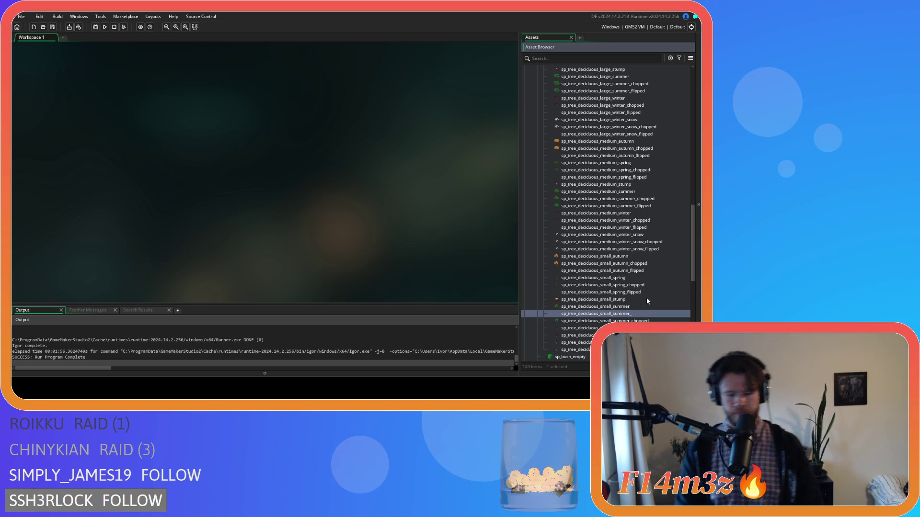
key(Return)
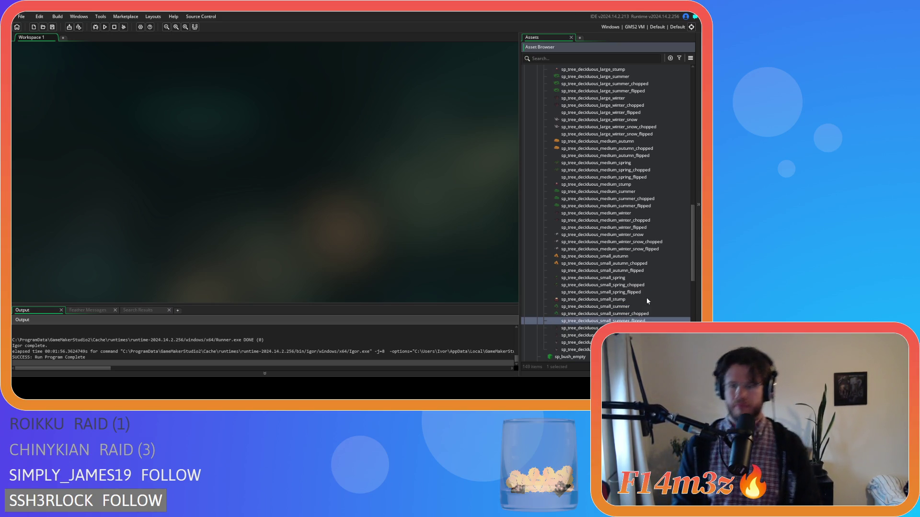
scroll(646, 297, down, 1)
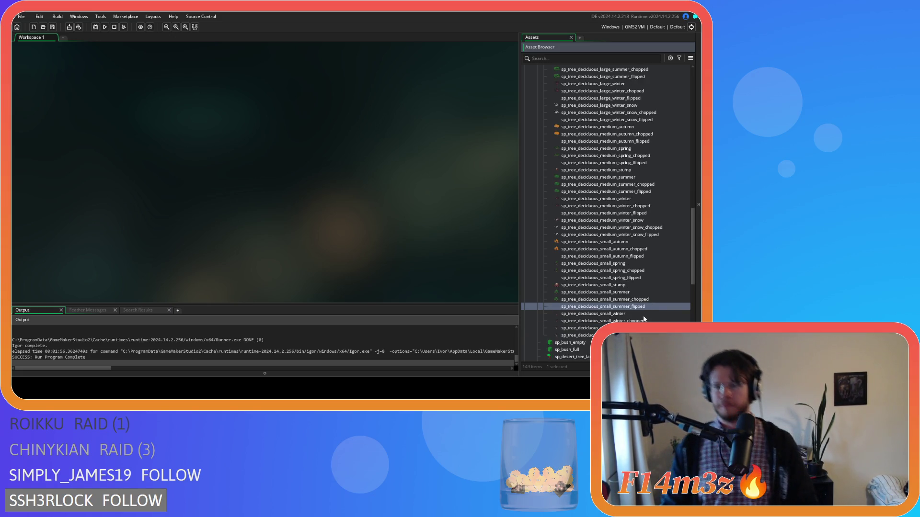
Duplicate the small winter sprite and the next small tree sprite as _flipped copies
key(Down)
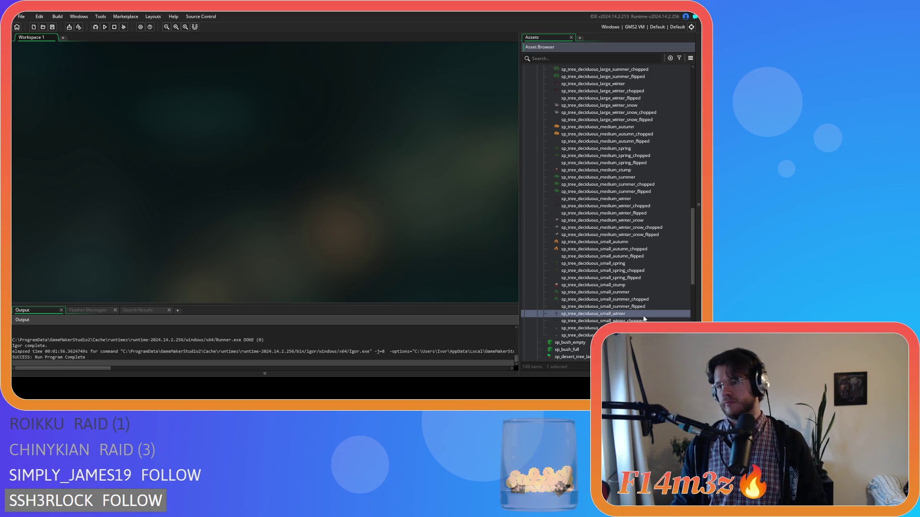
key(ctrl+d)
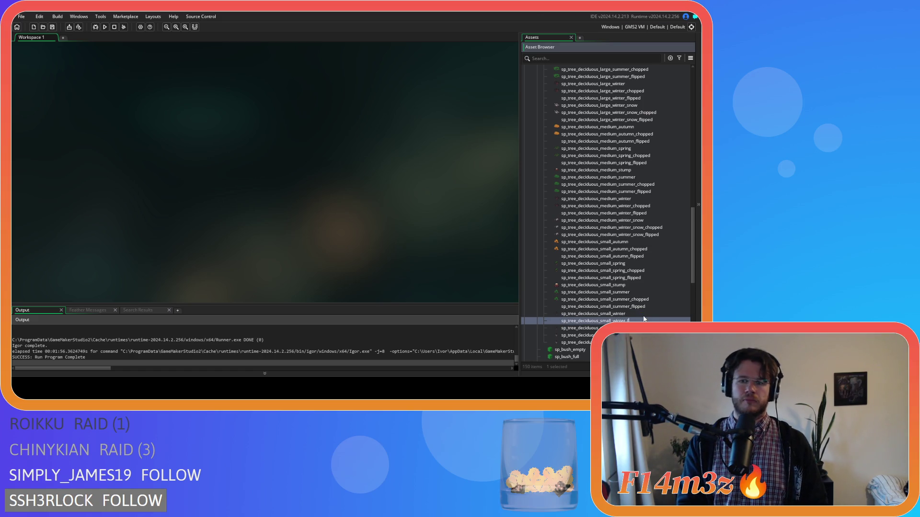
key(Return)
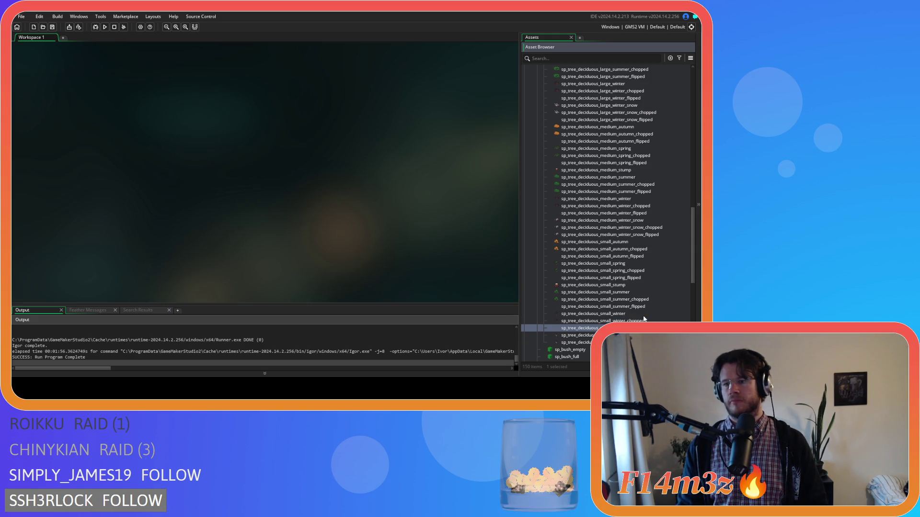
click(575, 335)
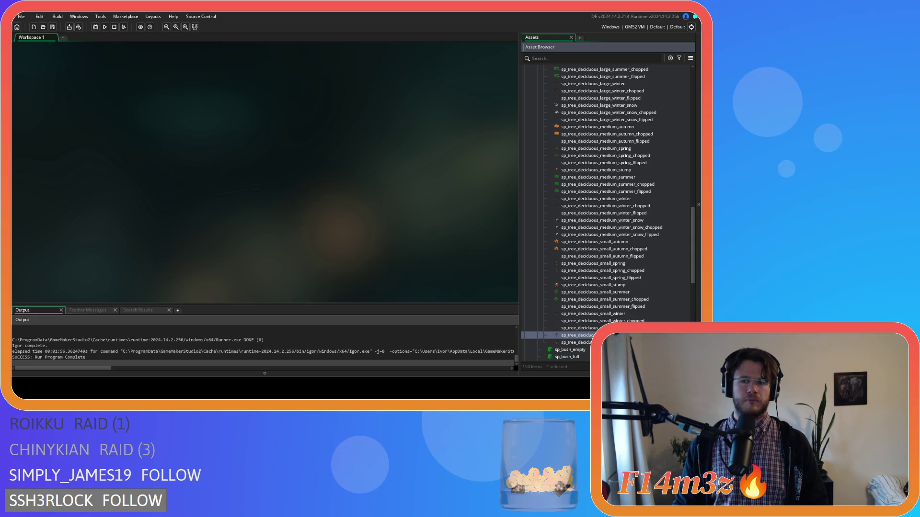
key(ctrl+d)
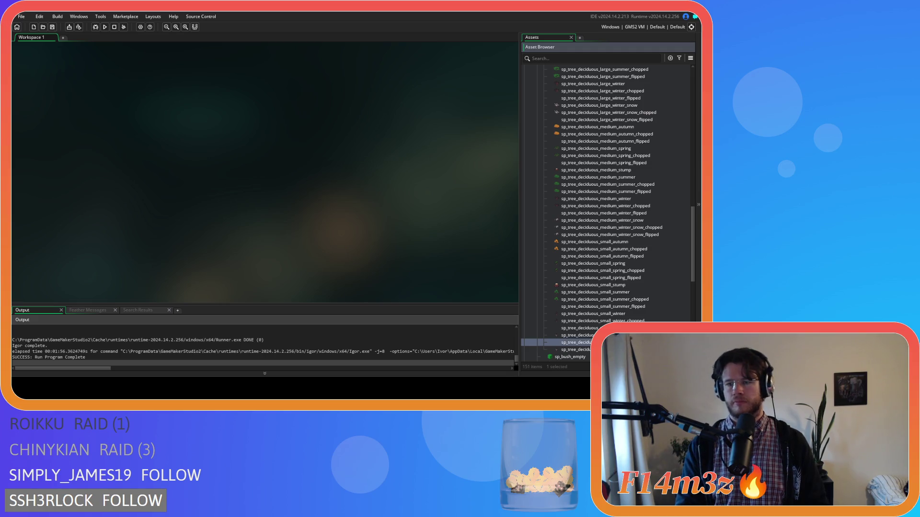
click(575, 350)
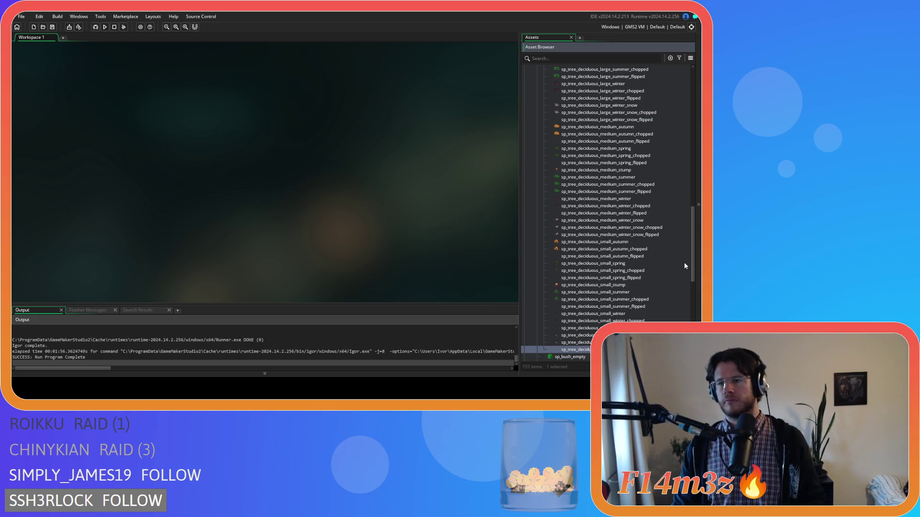
scroll(642, 279, up, 5)
scroll(642, 284, up, 4)
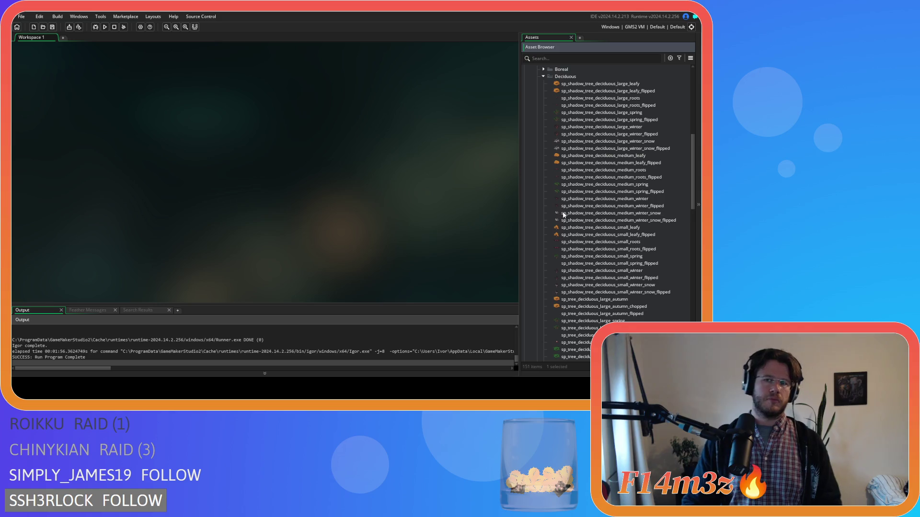
Open sp_shadow_tree_deciduous_large_leafy_flipped's image and capture the whole tree as a brush
click(543, 77)
click(543, 77)
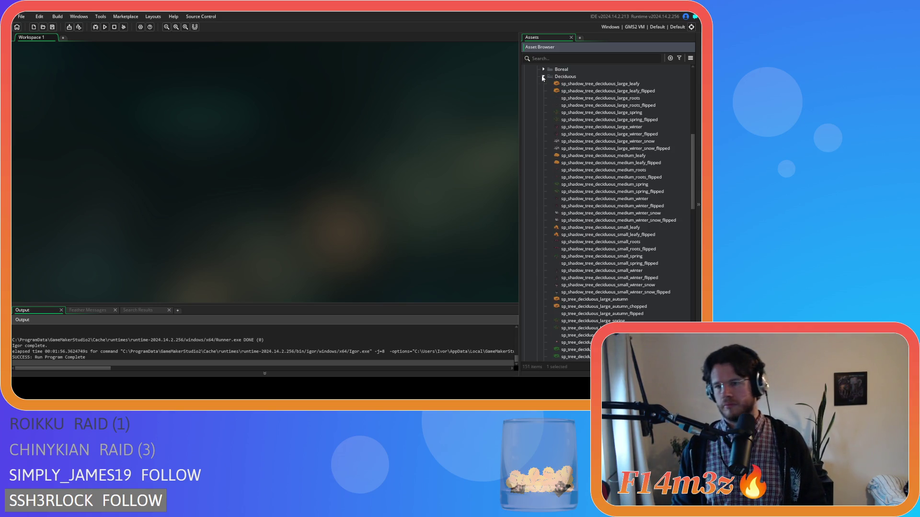
double_click(604, 90)
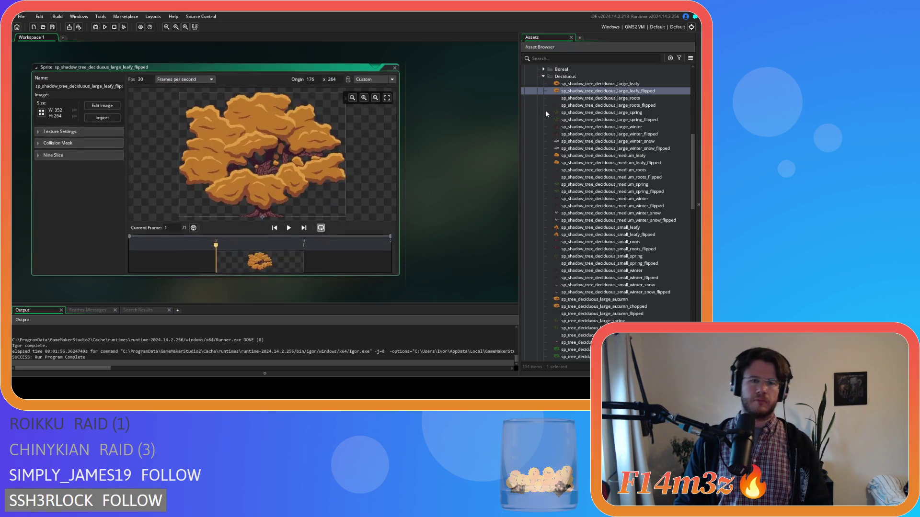
click(108, 104)
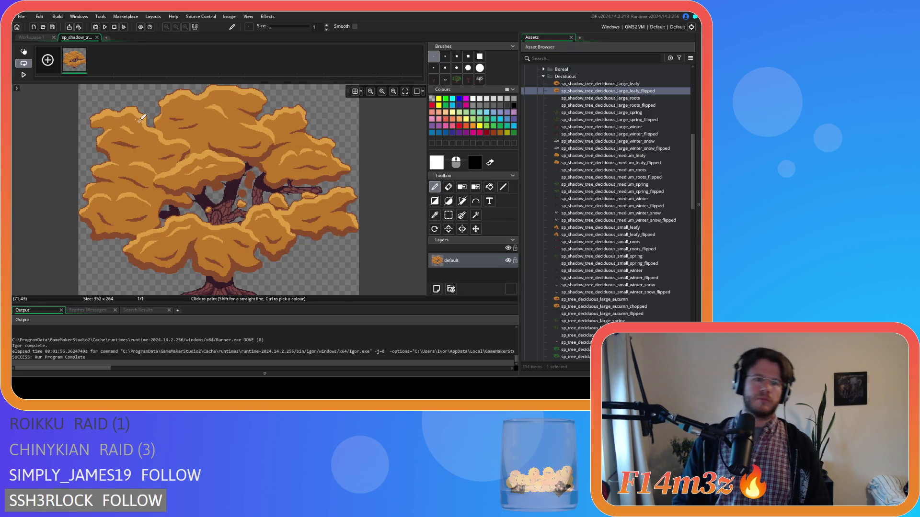
key(ctrl+v)
mouse_move(190, 142)
mouse_down()
mouse_move(158, 144)
mouse_move(287, 182)
mouse_move(370, 188)
mouse_up()
key(ctrl+z)
key(ctrl+z)
key(ctrl+z)
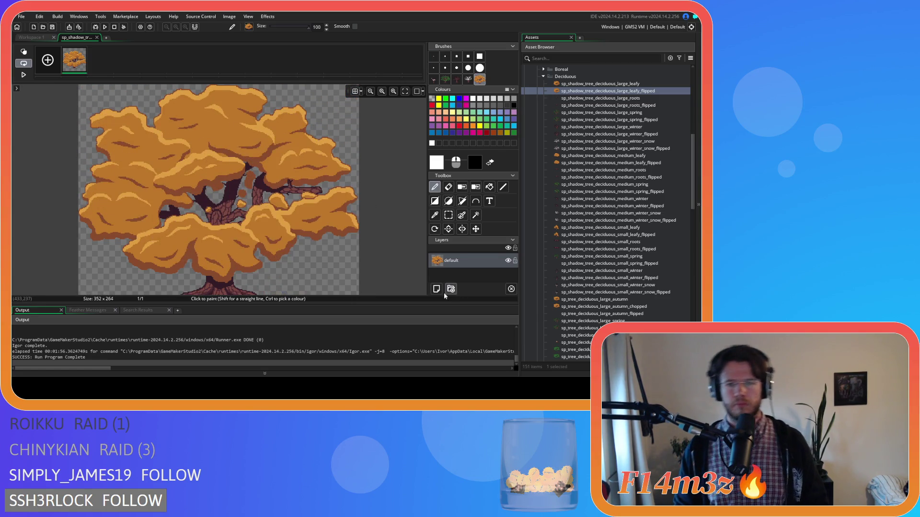
Stamp the horizontally mirrored tree on a new layer, delete the original layer, and close
click(437, 291)
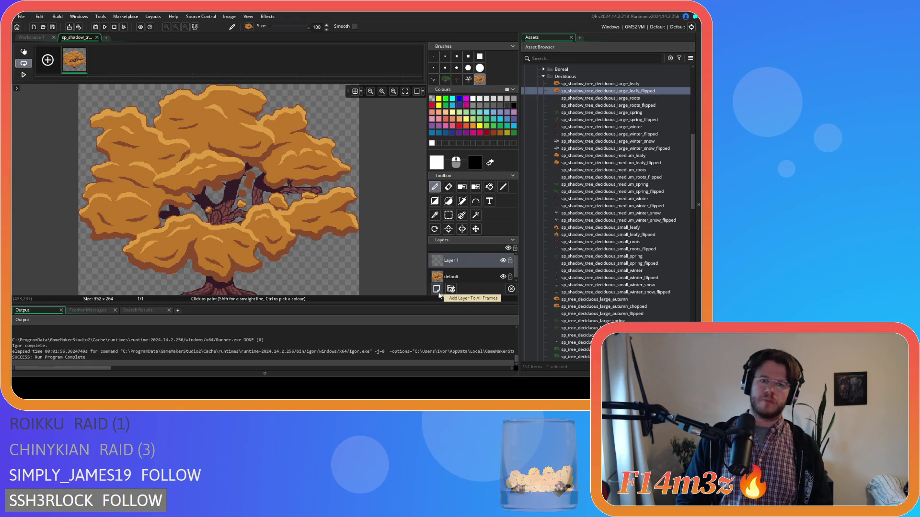
click(461, 230)
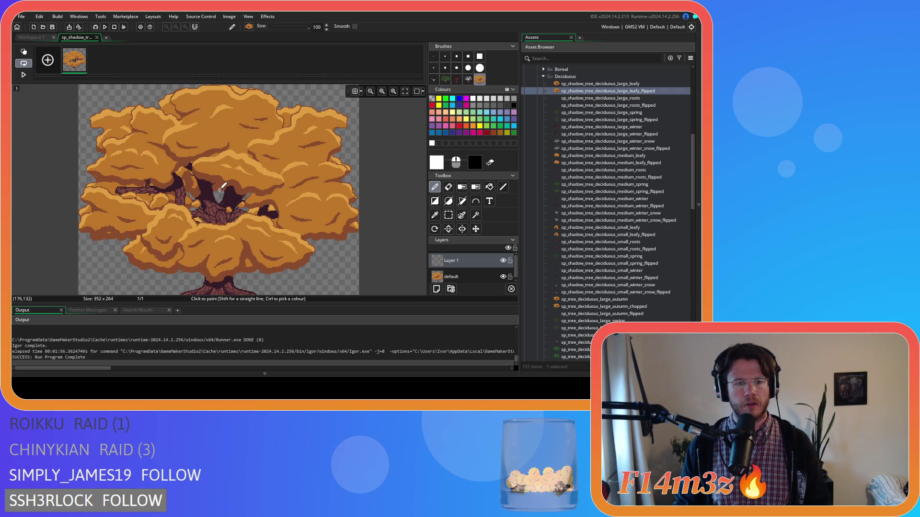
click(219, 189)
click(474, 276)
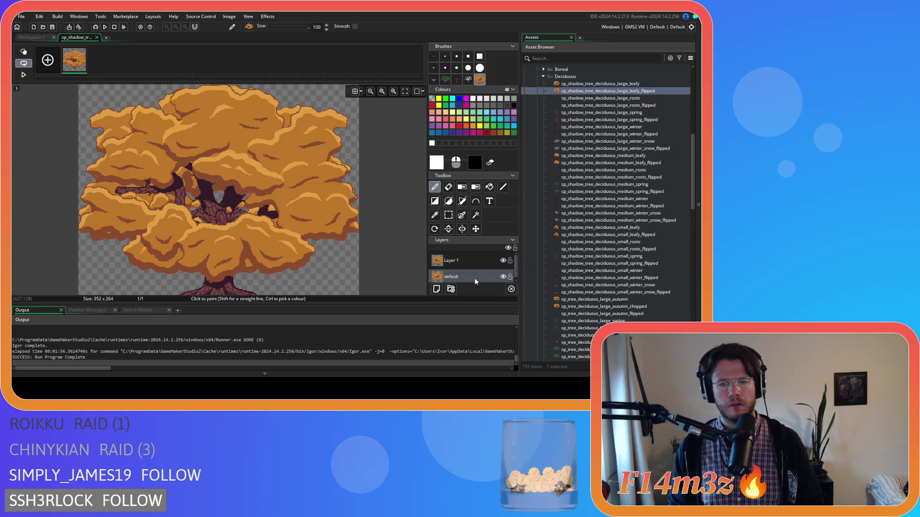
key(Delete)
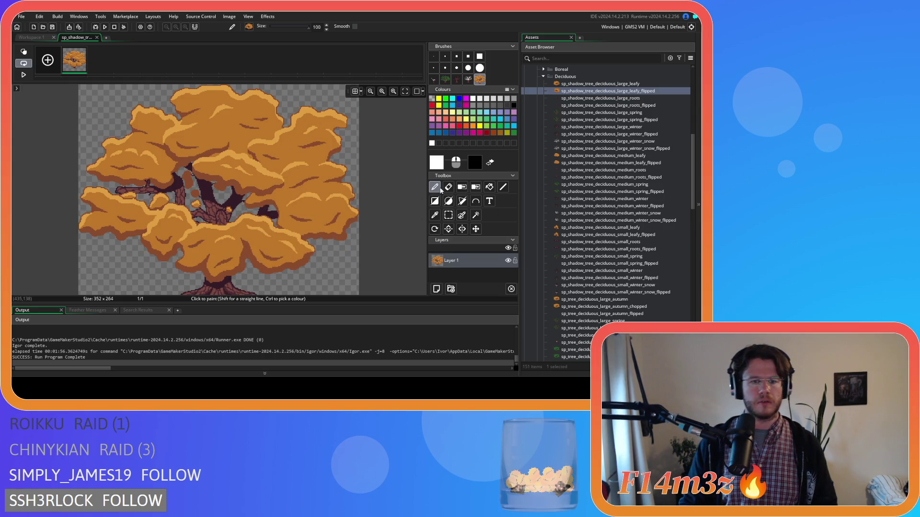
click(97, 37)
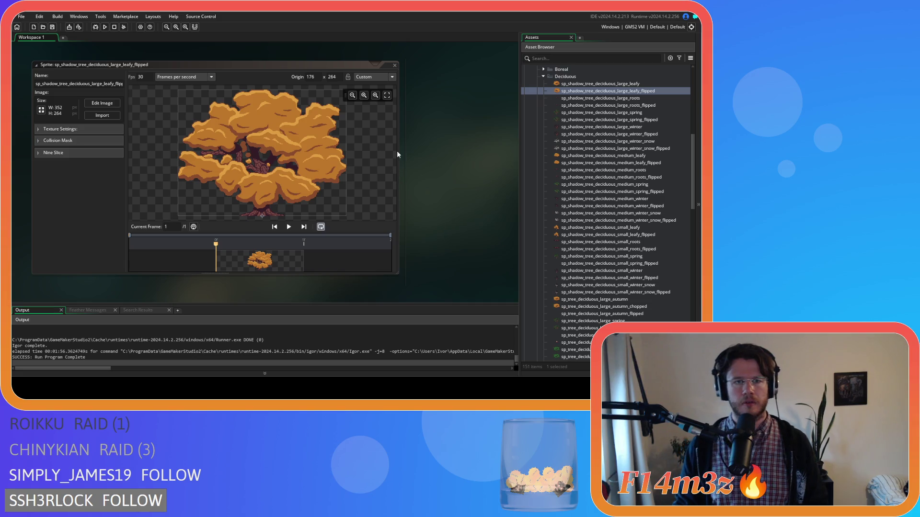
click(394, 66)
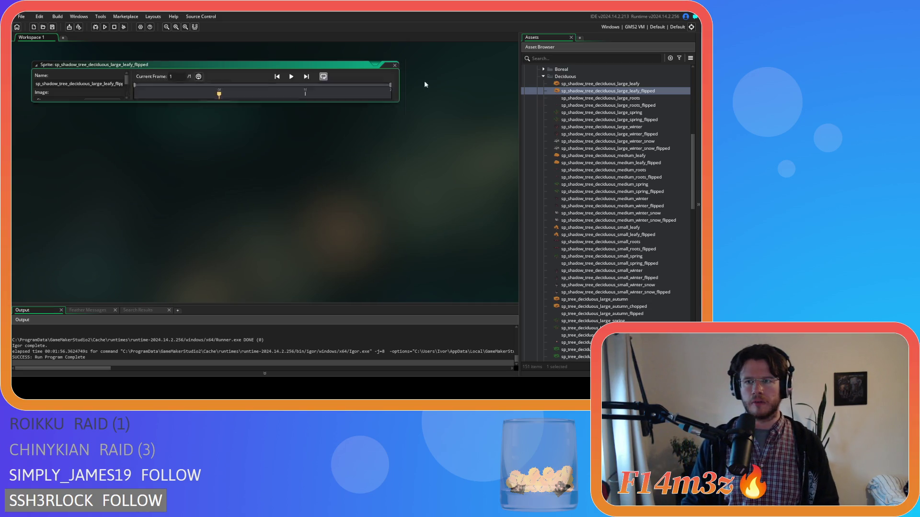
Redraw sp_shadow_tree_deciduous_large_roots_flipped's roots mirrored on a new layer, removing the original layer
double_click(642, 106)
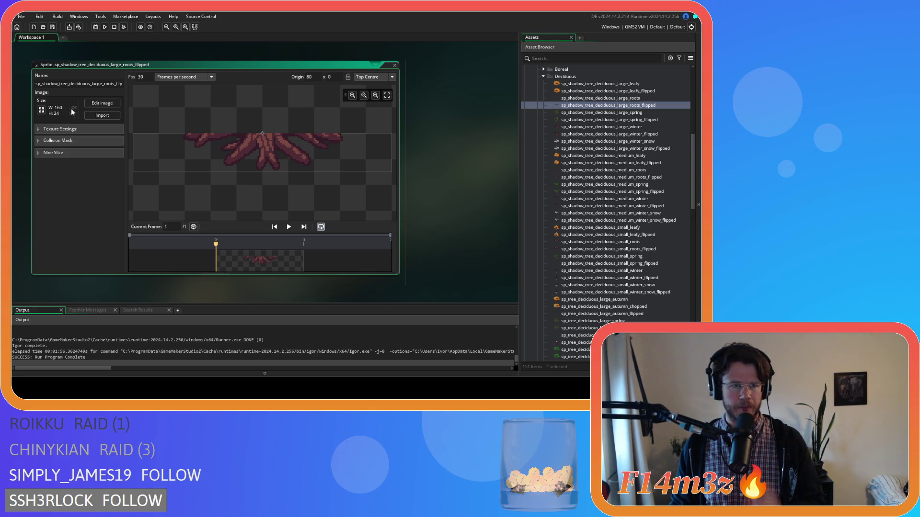
click(102, 103)
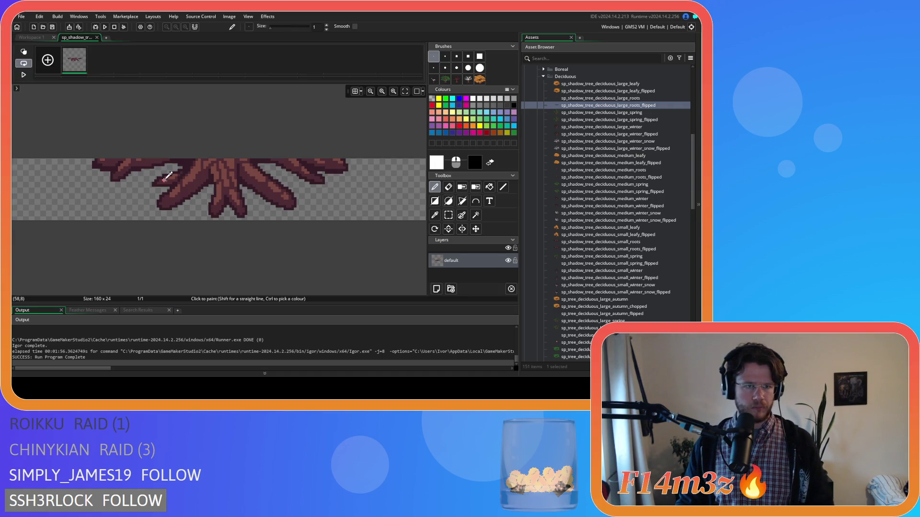
key(ctrl+c)
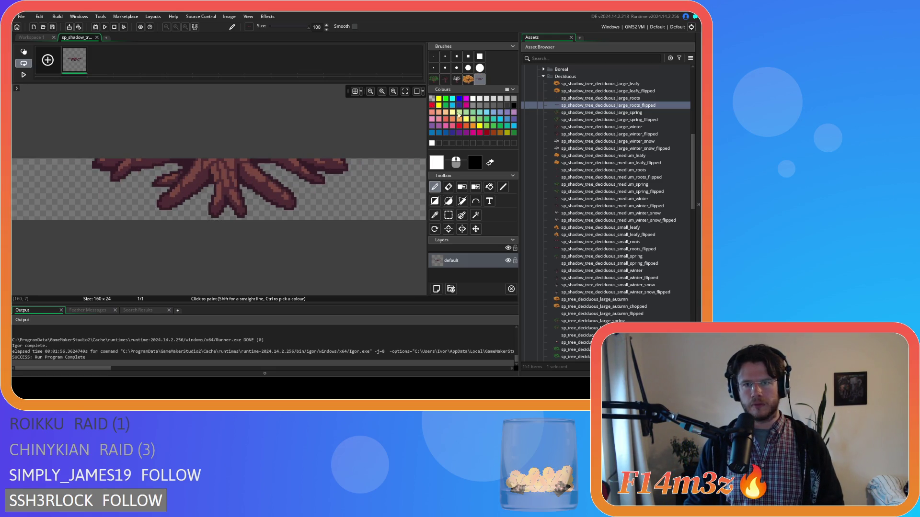
click(436, 289)
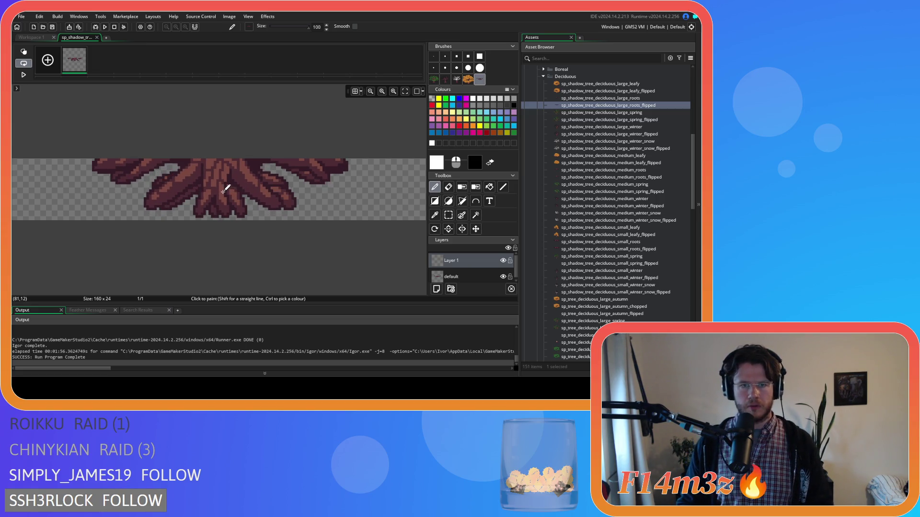
click(511, 288)
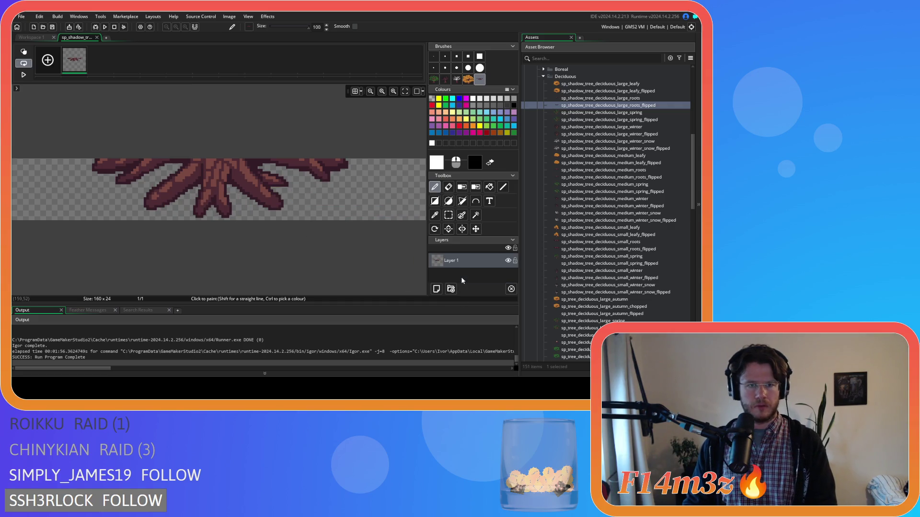
click(97, 38)
click(582, 113)
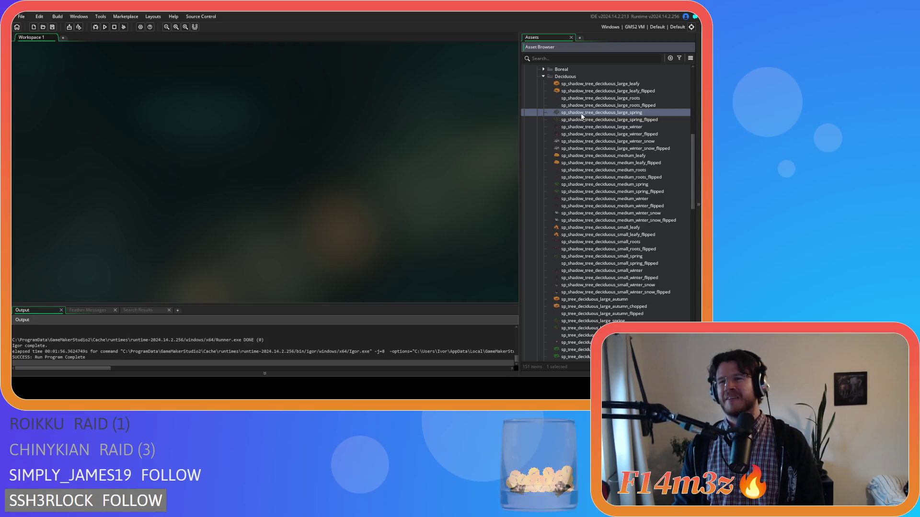
Open sp_shadow_tree_deciduous_large_spring_flipped's image and capture the tree as a brush
double_click(582, 113)
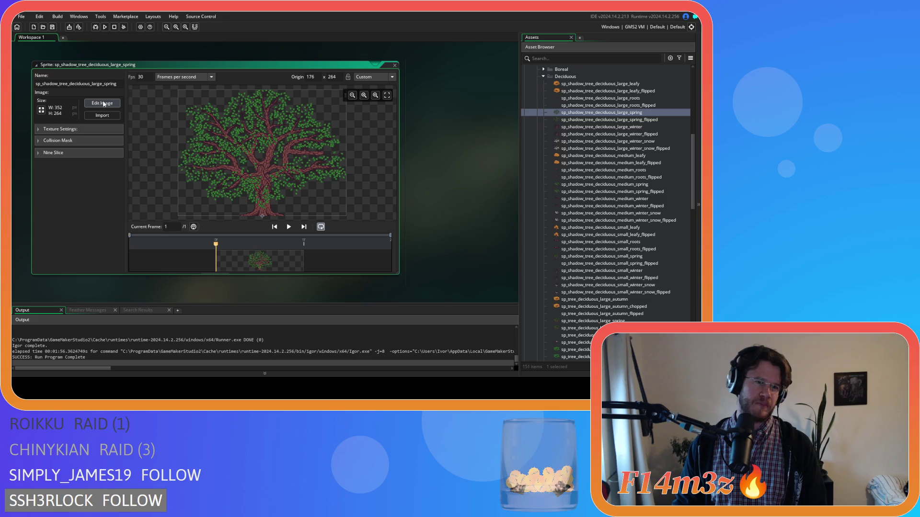
click(394, 65)
double_click(607, 119)
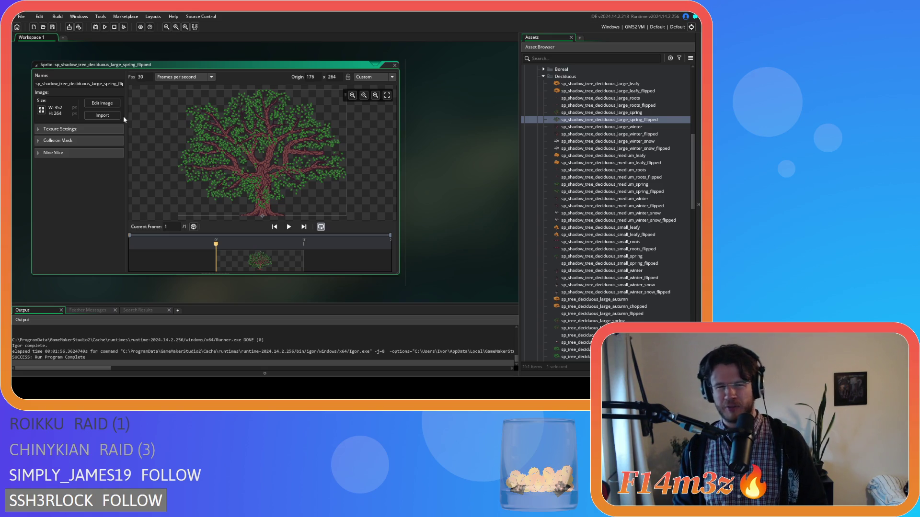
click(88, 105)
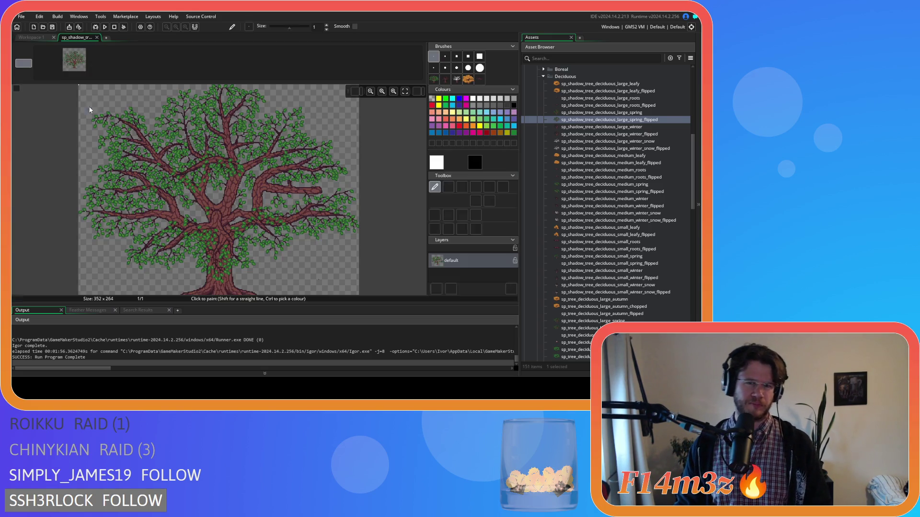
key(ctrl+v)
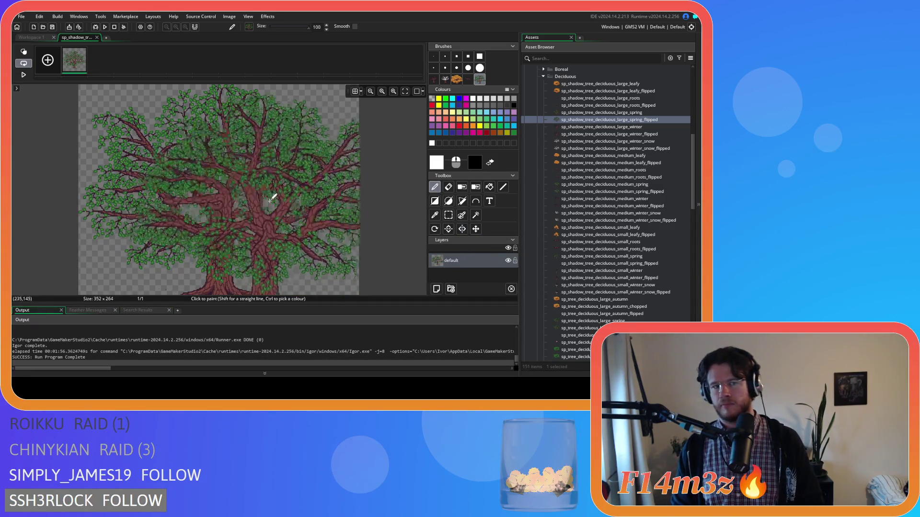
Stamp the mirrored tree on a new layer, delete the unflipped layer, and close
click(437, 289)
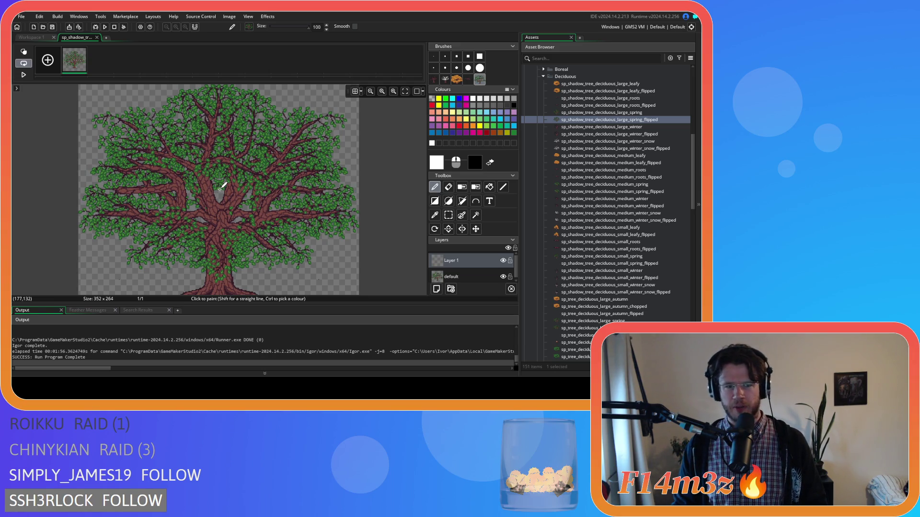
click(219, 189)
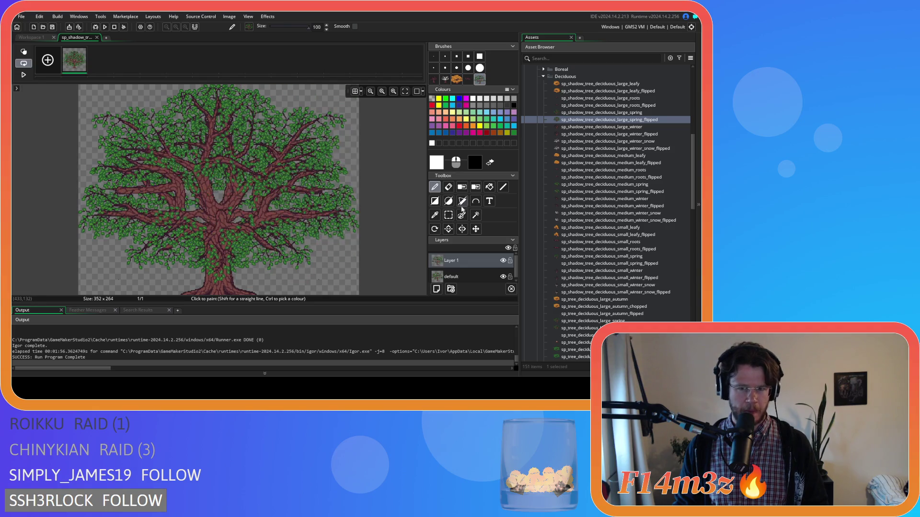
key(Delete)
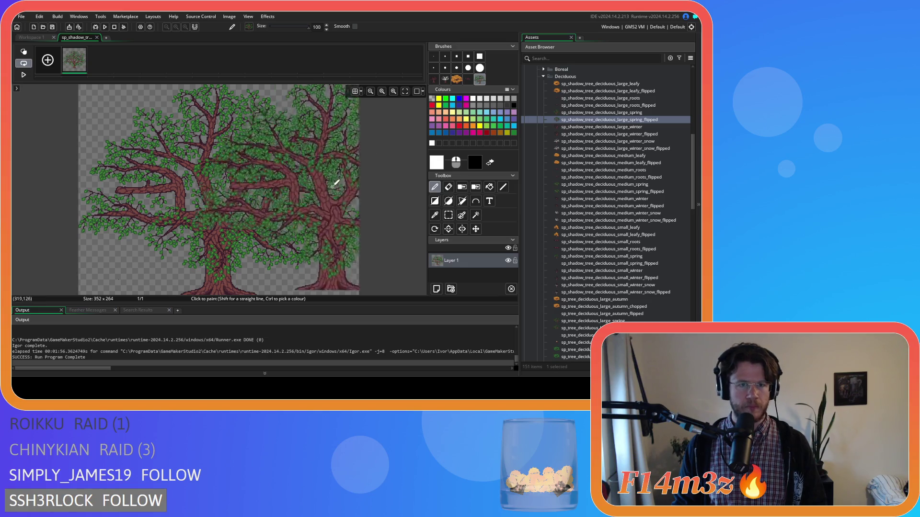
scroll(282, 242, down, 3)
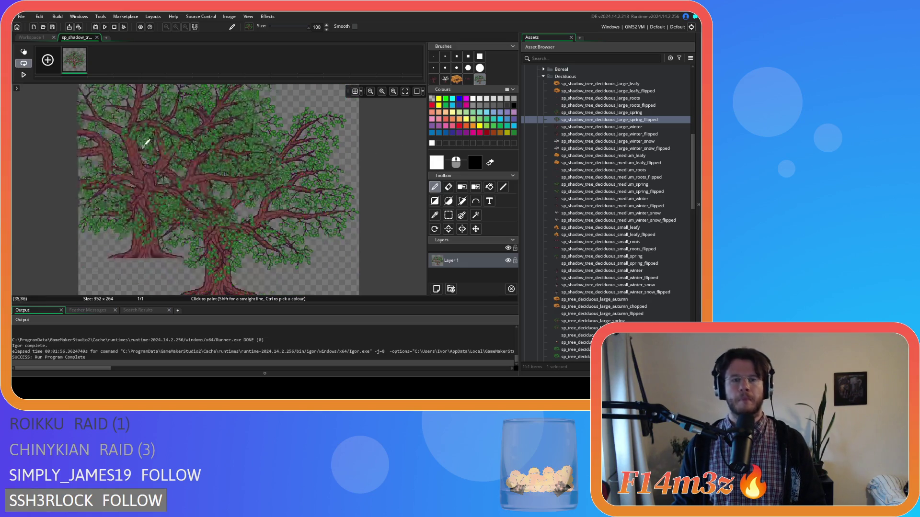
click(97, 37)
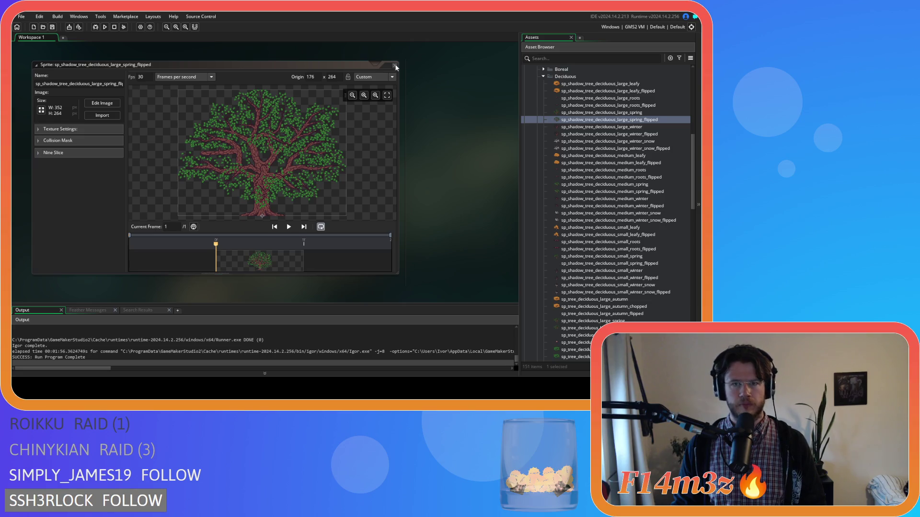
click(396, 66)
Stamp the mirrored bare tree on a new layer, delete the default layer, and close
double_click(657, 135)
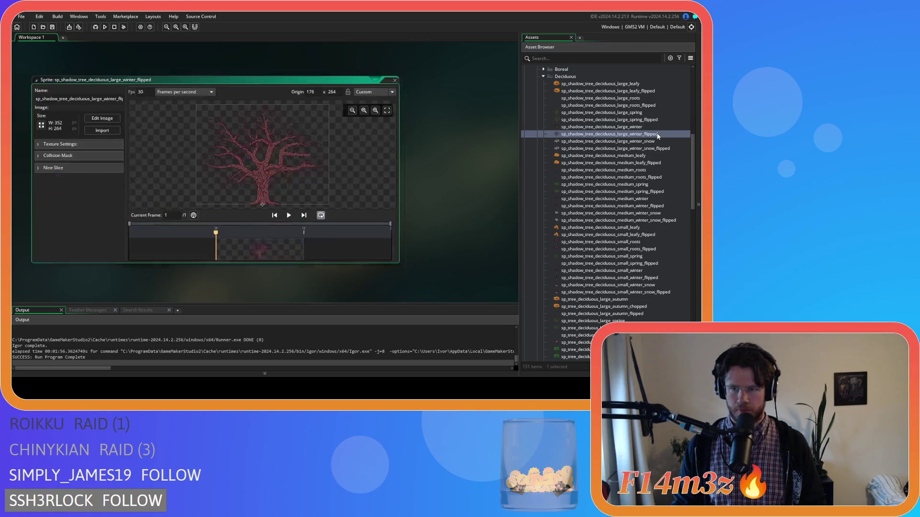
click(103, 118)
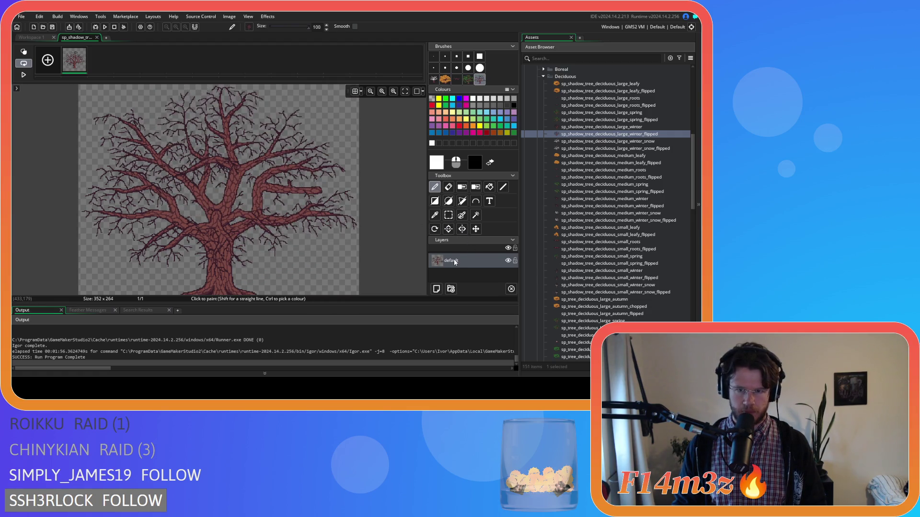
click(436, 289)
drag(417, 199, 270, 177)
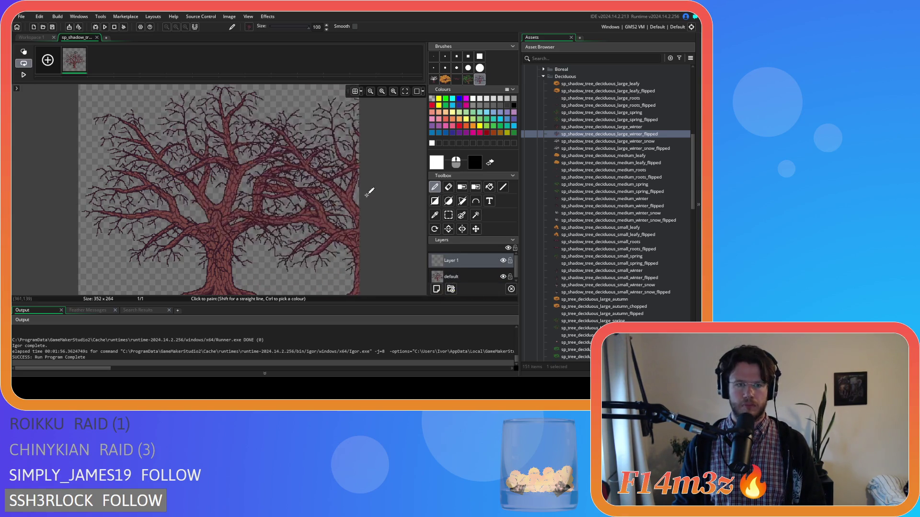
mouse_move(330, 187)
mouse_down()
mouse_move(102, 196)
mouse_move(214, 173)
mouse_up()
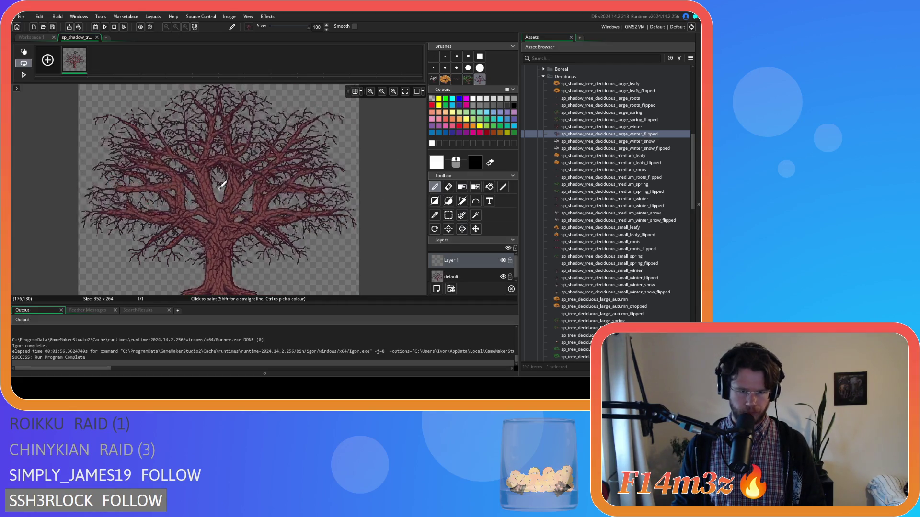
click(220, 186)
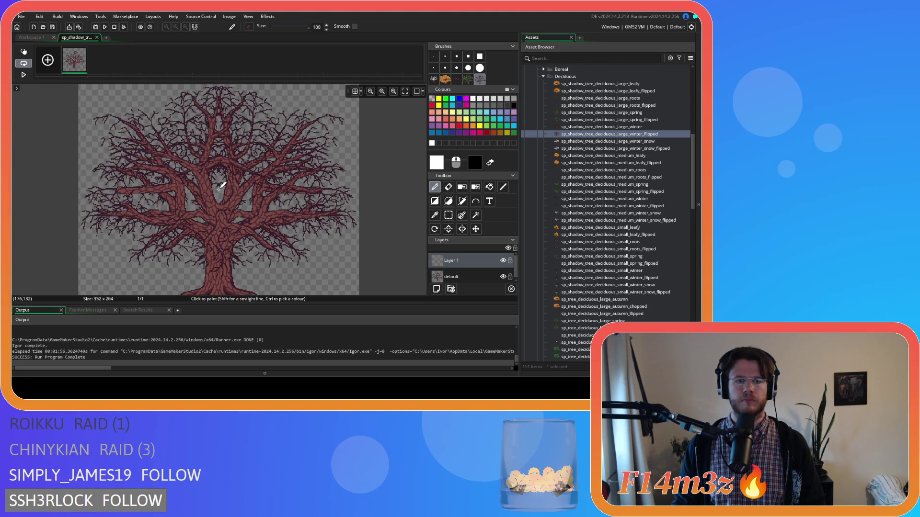
click(462, 278)
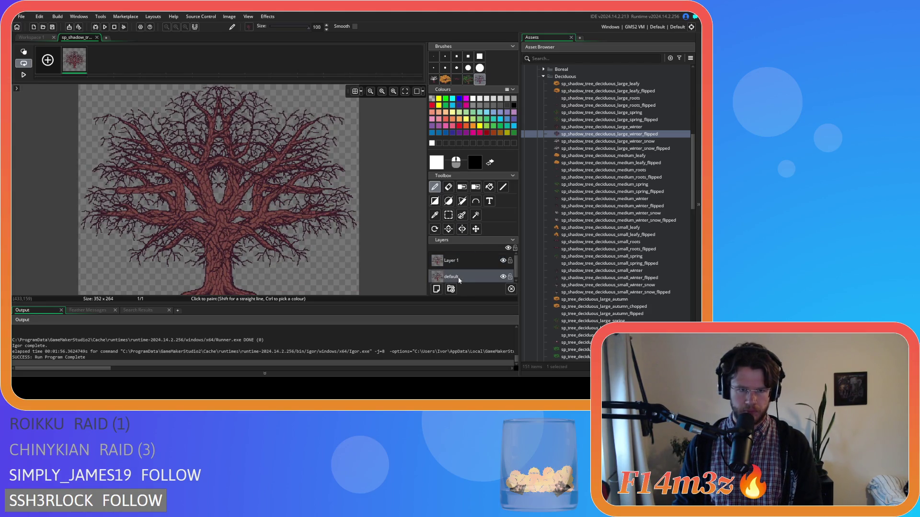
key(Delete)
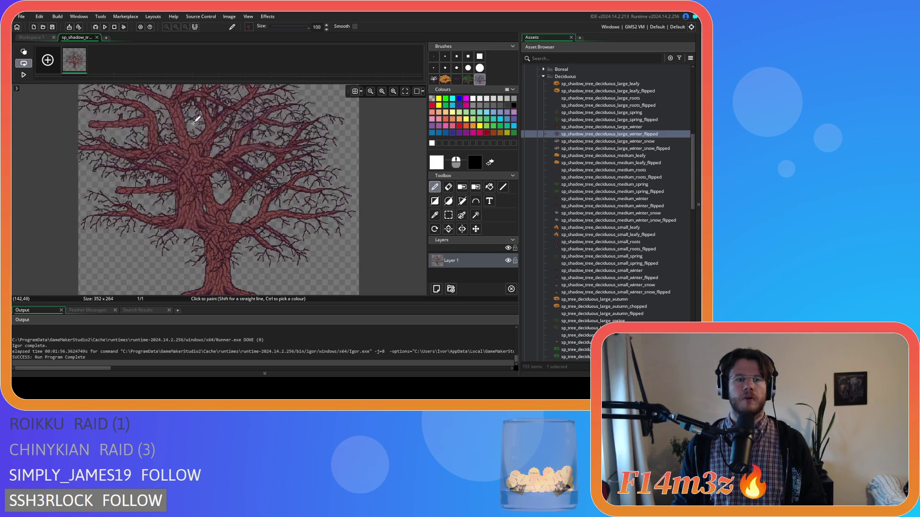
click(97, 38)
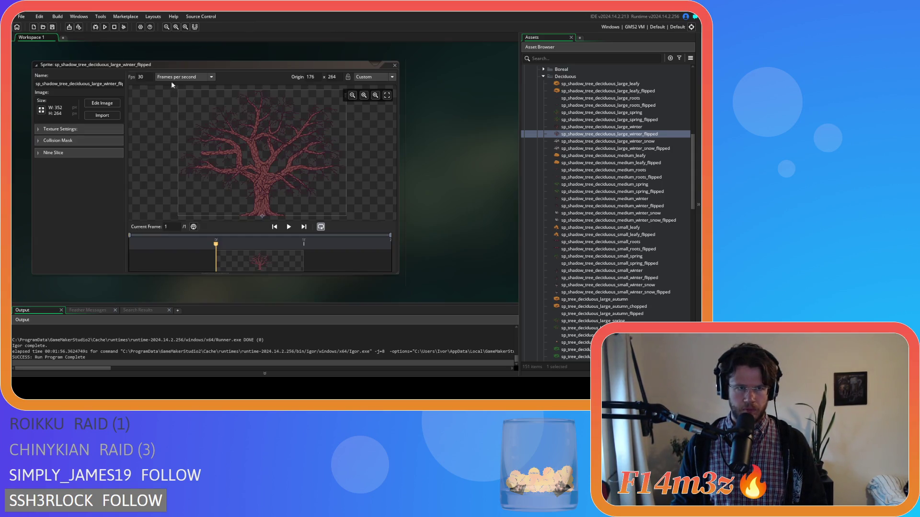
double_click(388, 67)
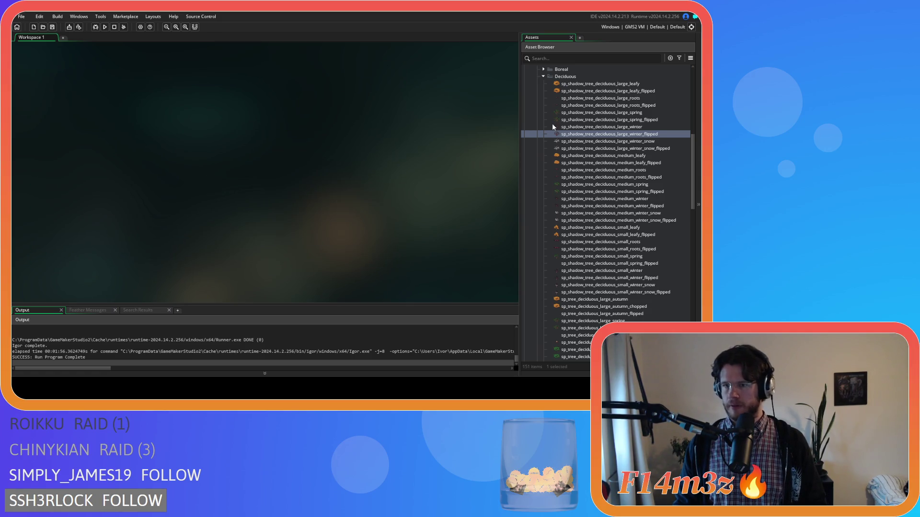
In the large winter snow flipped sprite's image, add a layer and toggle the tree brush's horizontal mirroring
double_click(615, 148)
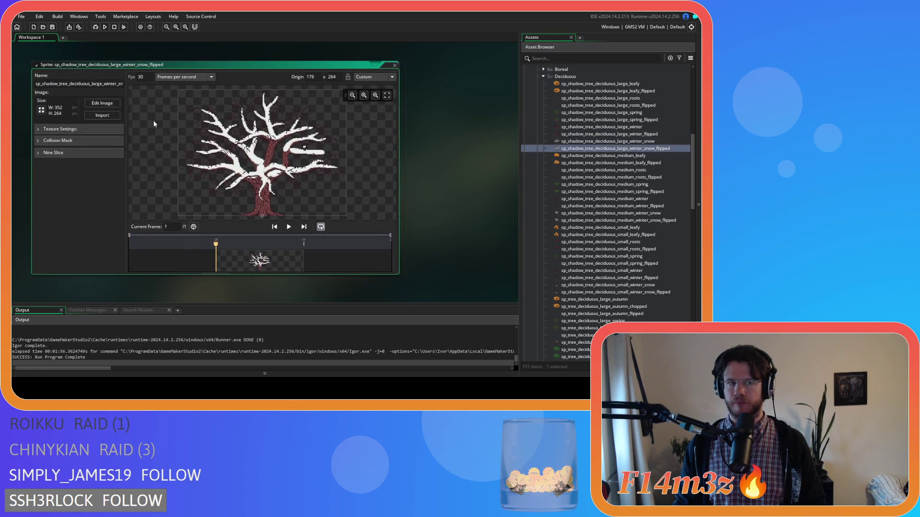
click(93, 103)
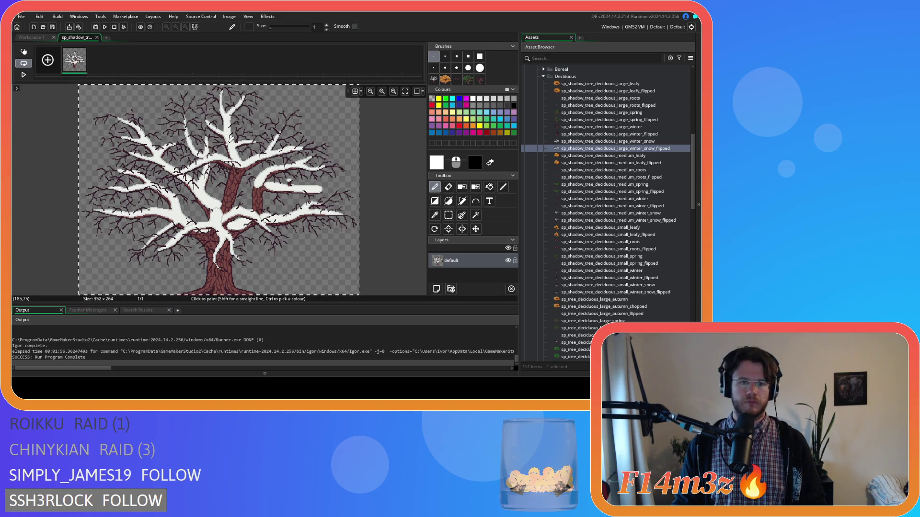
click(437, 289)
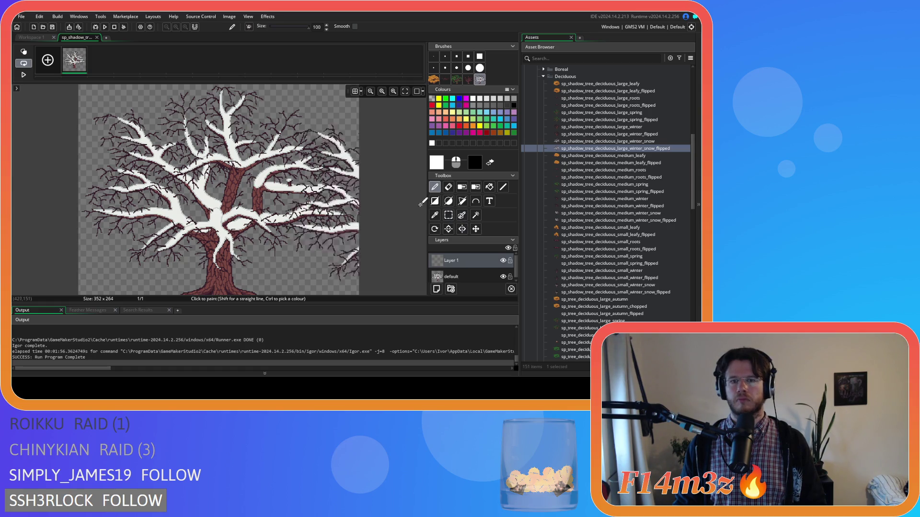
click(461, 229)
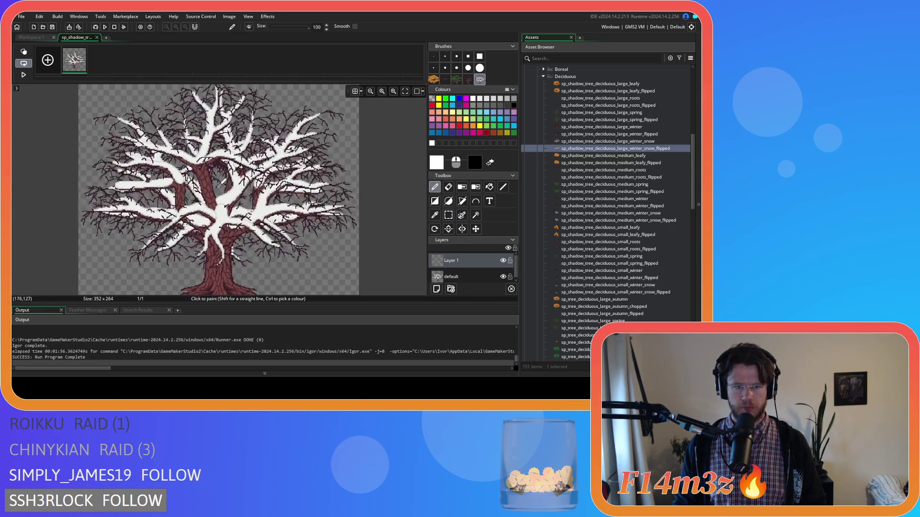
key(ctrl+z)
key(ctrl+y)
key(ctrl+z)
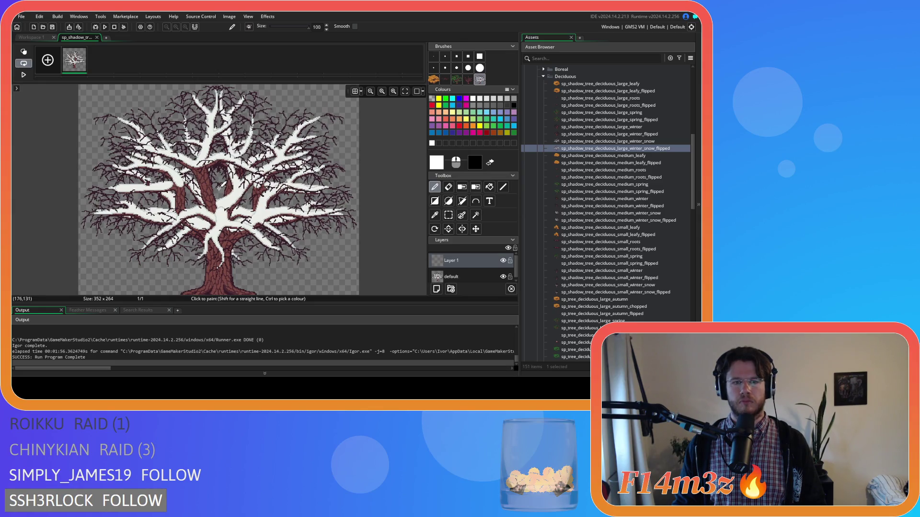
key(ctrl+z)
key(ctrl+y)
key(ctrl+z)
Delete that sprite's original default layer and close the large winter snow flipped sprite
click(458, 277)
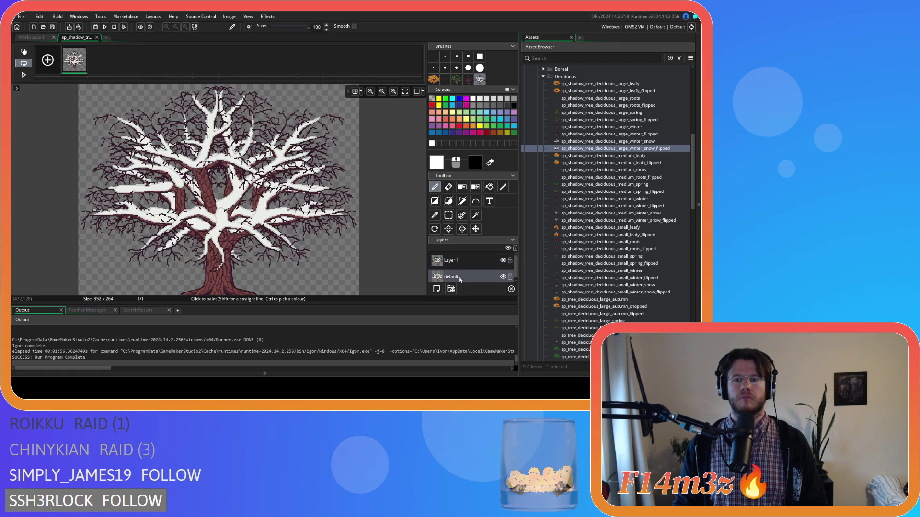
key(Delete)
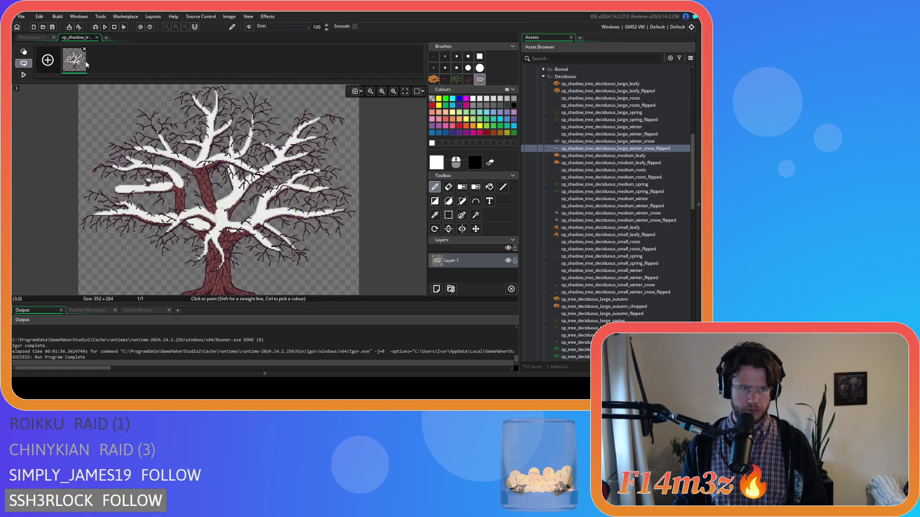
click(97, 37)
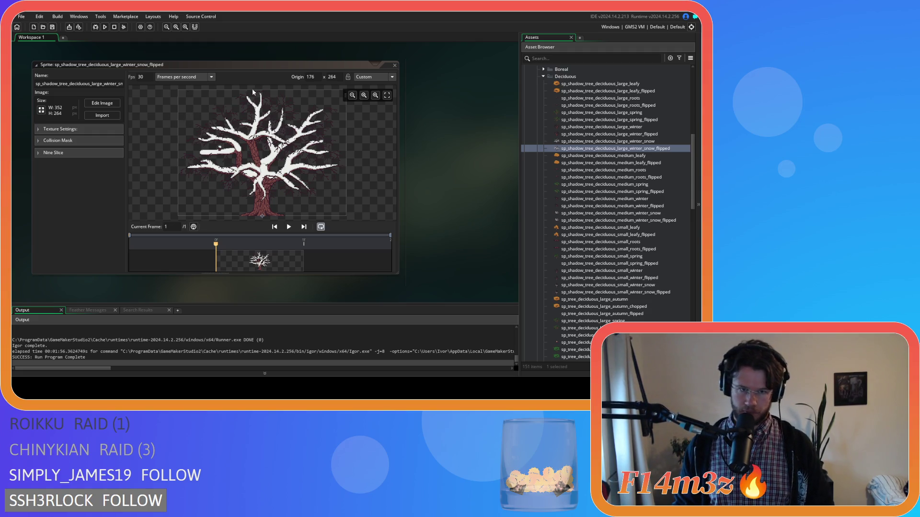
click(393, 66)
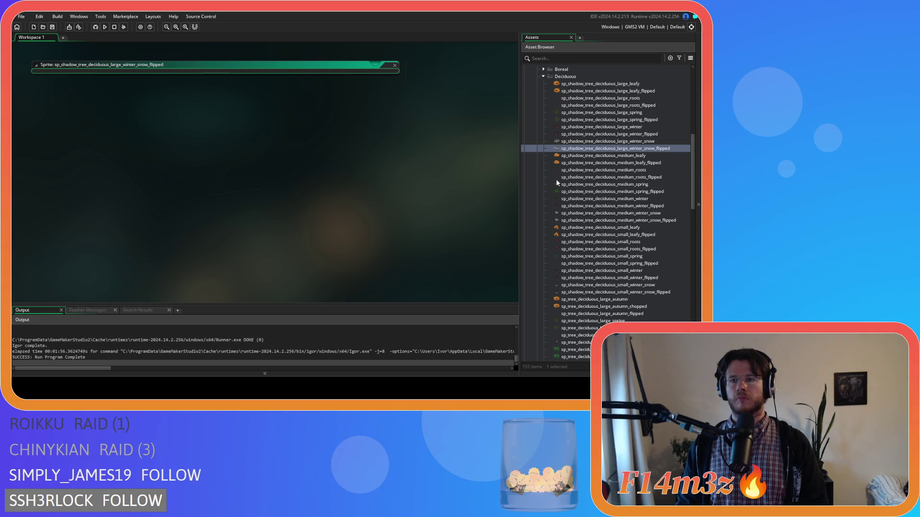
Open medium_leafy_flipped's image, add an empty layer and stamp the mirrored tree on it
click(632, 164)
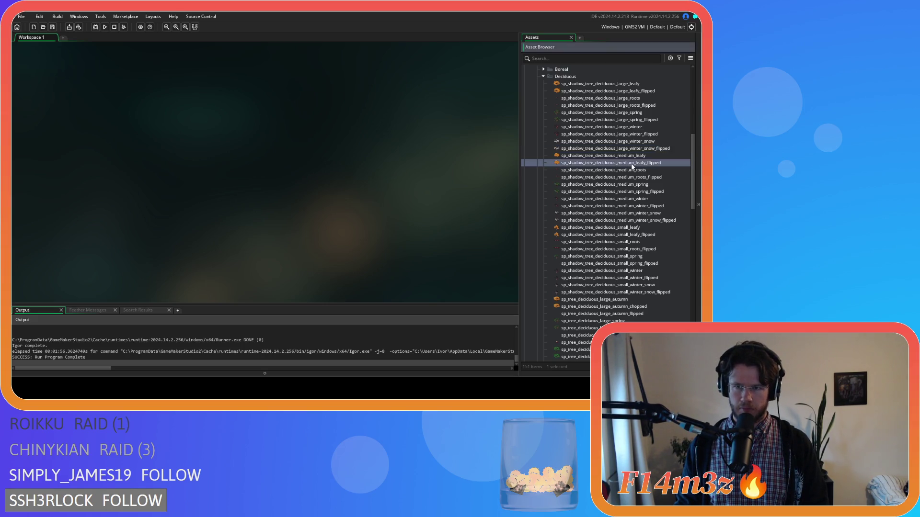
double_click(632, 164)
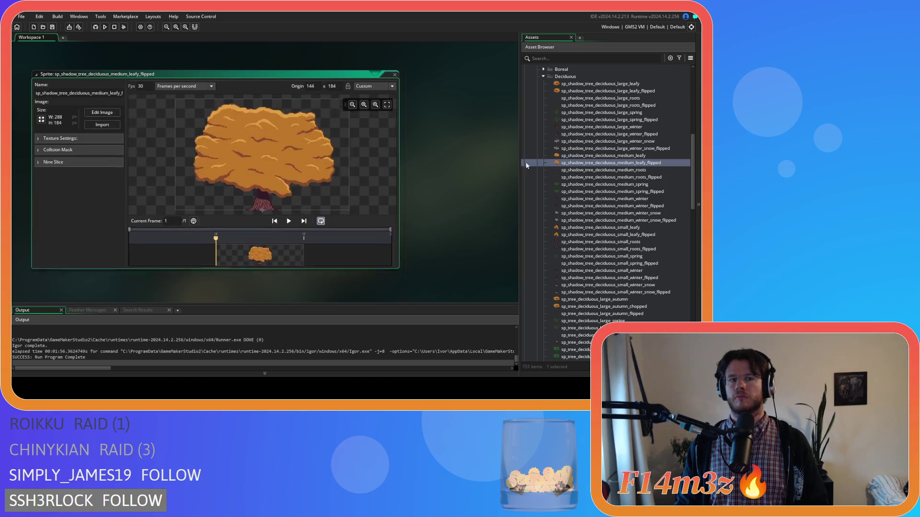
click(100, 102)
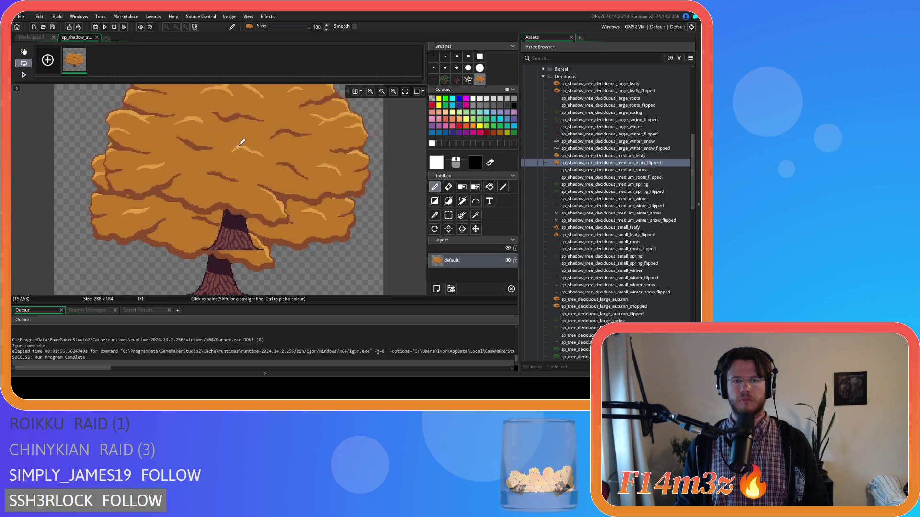
click(436, 289)
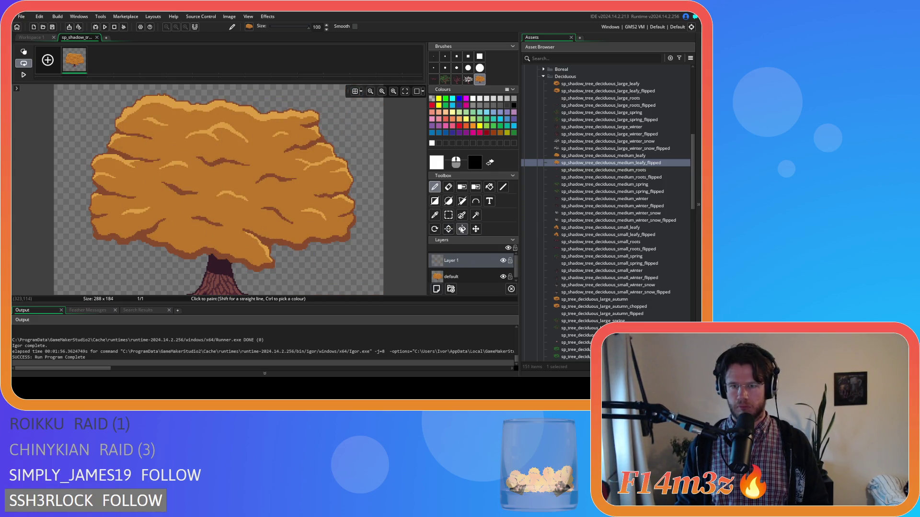
scroll(230, 191, down, 2)
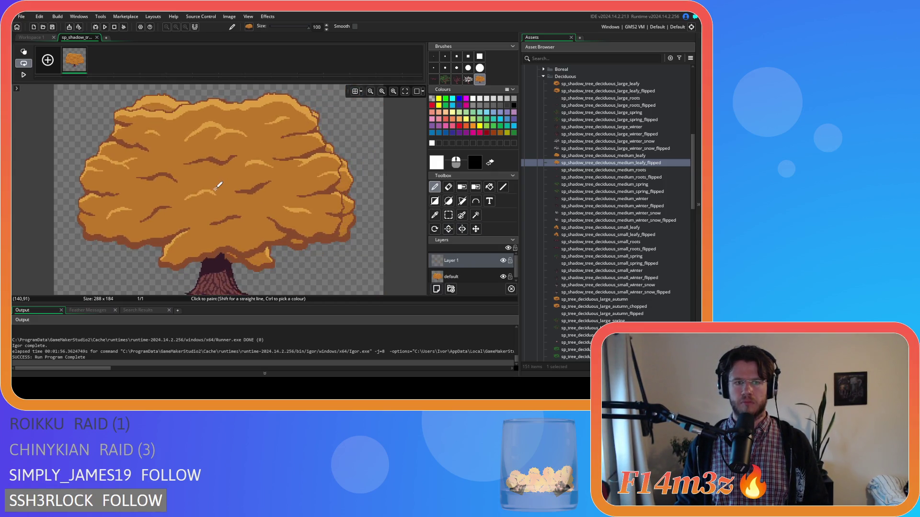
click(220, 185)
Align the mirrored stamp over the original tree and close the Image Editor and sprite window
click(470, 275)
click(97, 37)
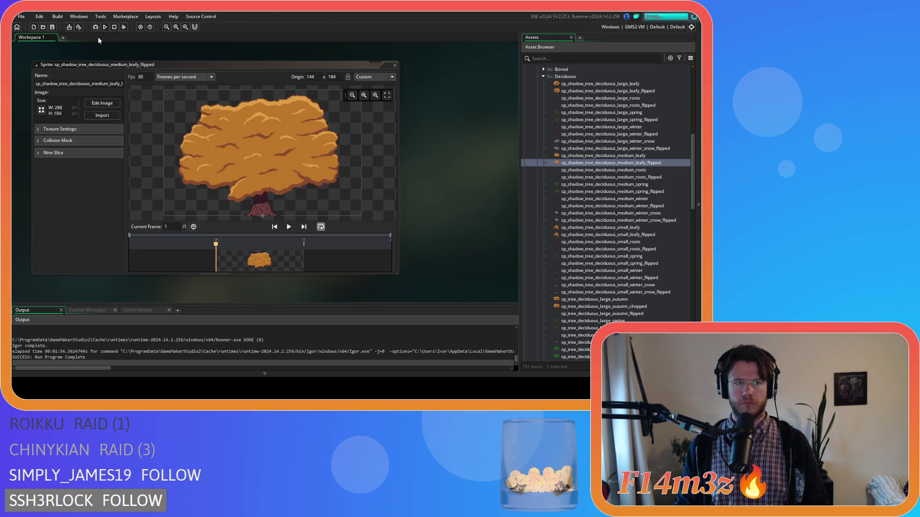
click(393, 63)
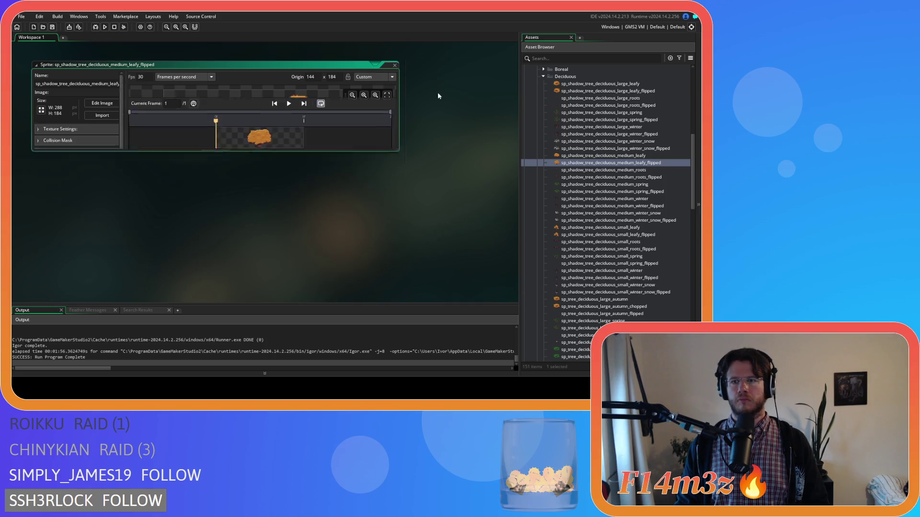
click(610, 171)
Open medium_roots_flipped's roots image and make the whole sprite a horizontally flipped brush
double_click(611, 171)
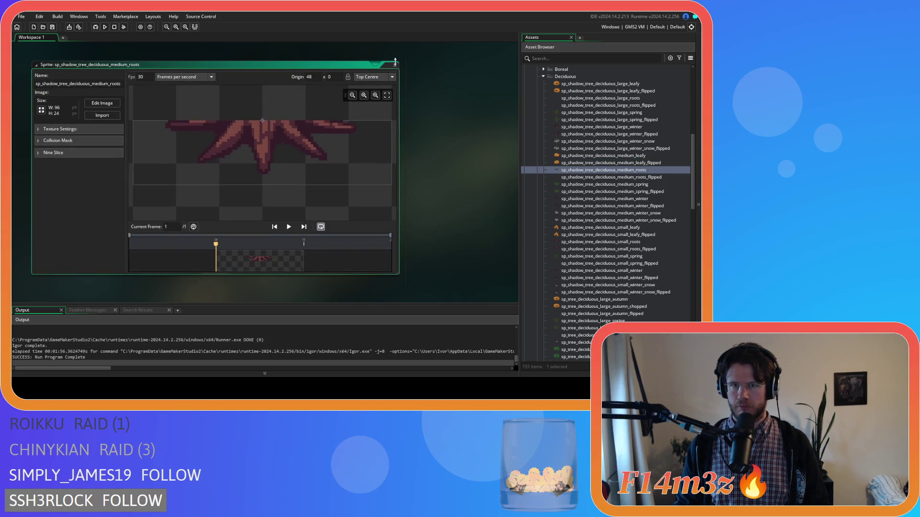
click(396, 62)
double_click(635, 178)
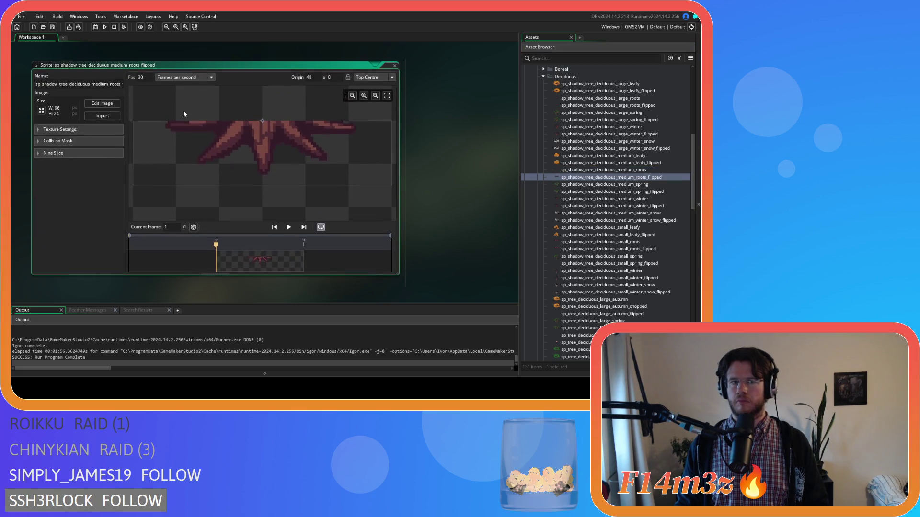
click(102, 105)
key(ctrl+a)
key(ctrl+c)
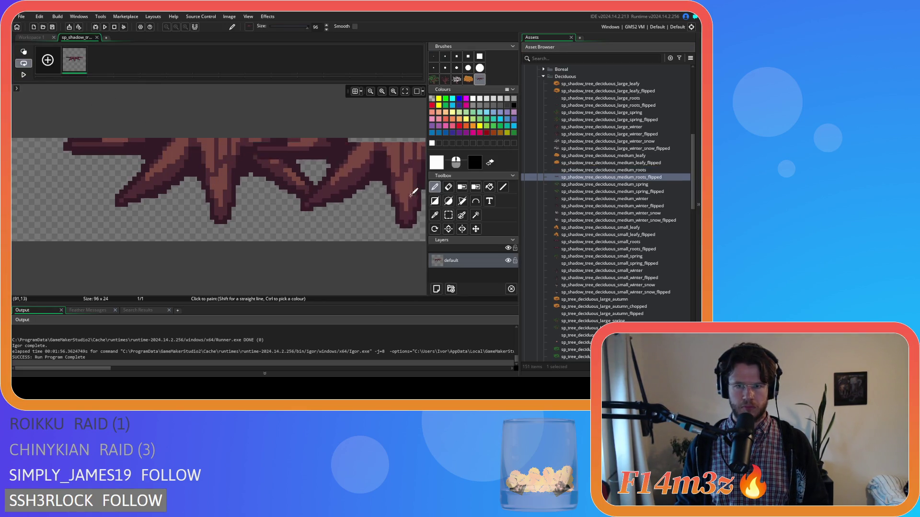
Put the mirrored roots on a new layer, undo the stray stamp, drop the default layer, and close
click(436, 289)
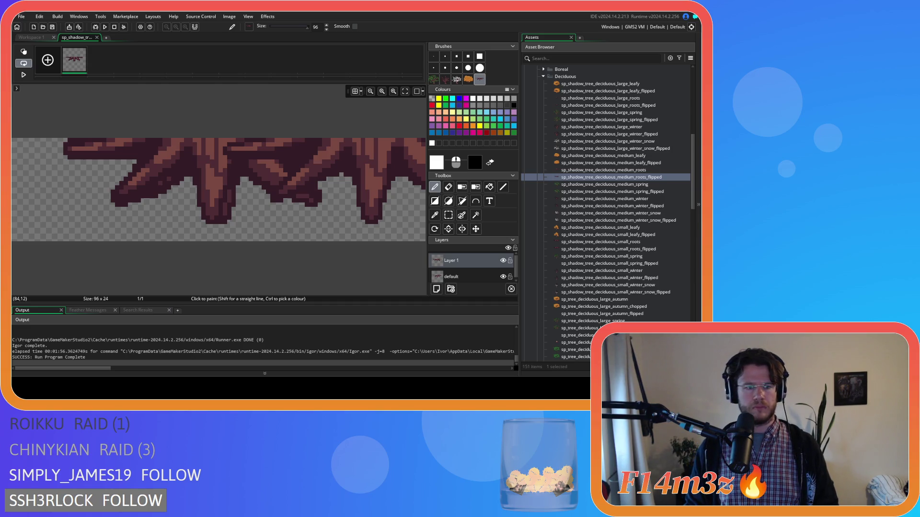
key(ctrl+z)
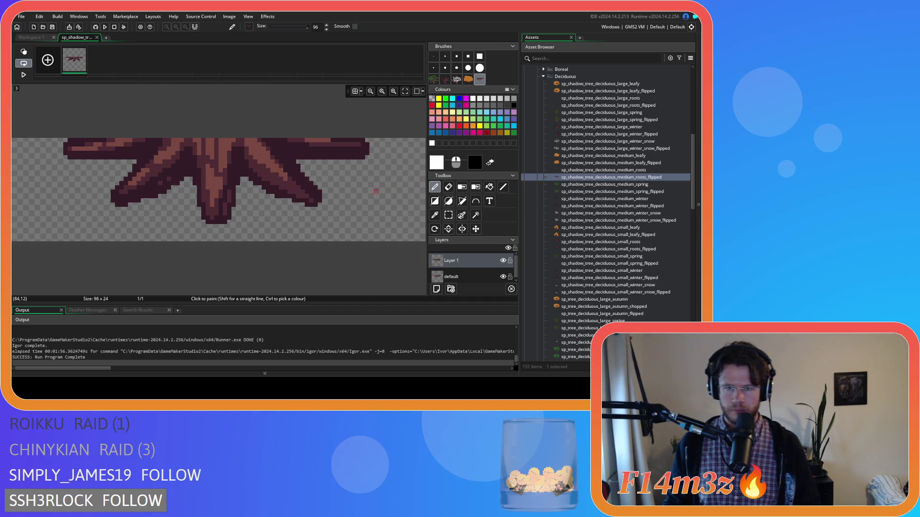
key(ctrl+z)
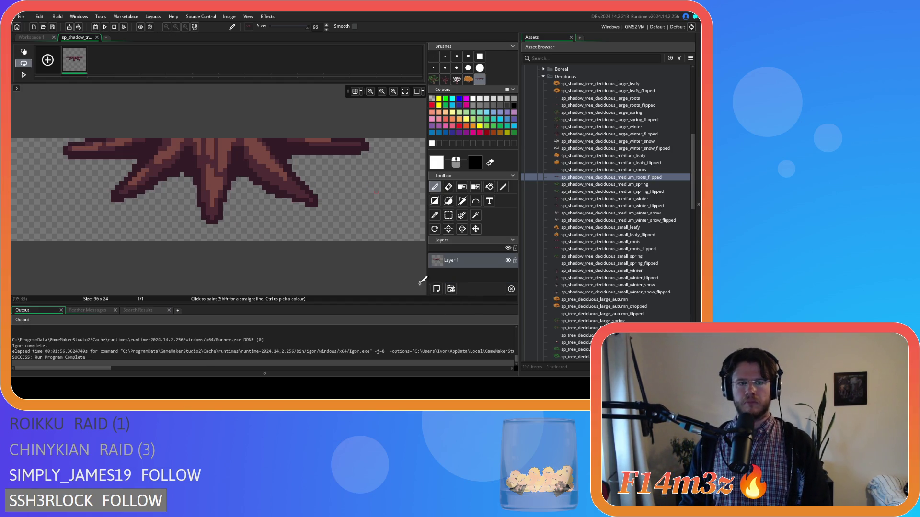
click(97, 38)
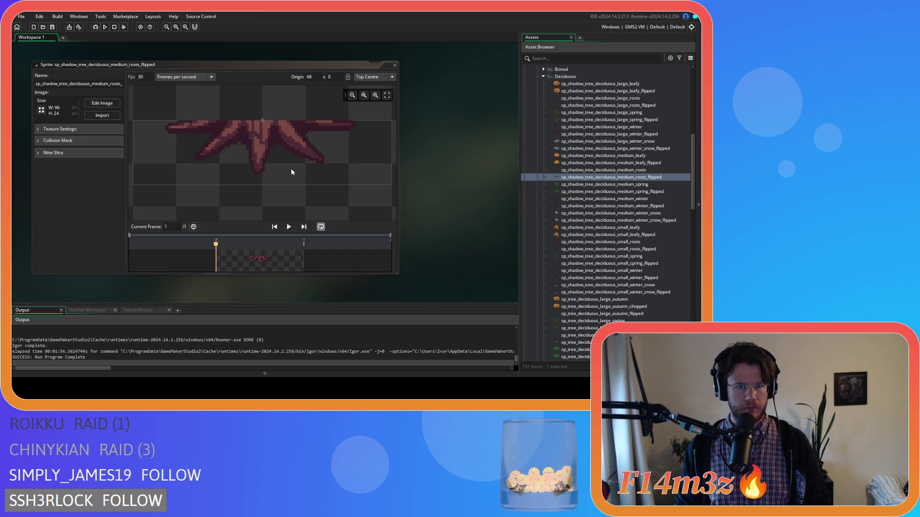
click(394, 65)
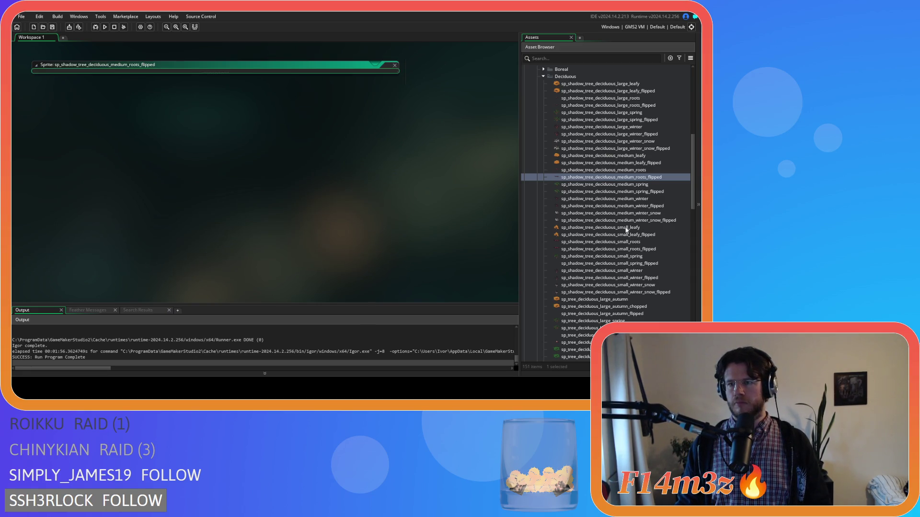
click(637, 191)
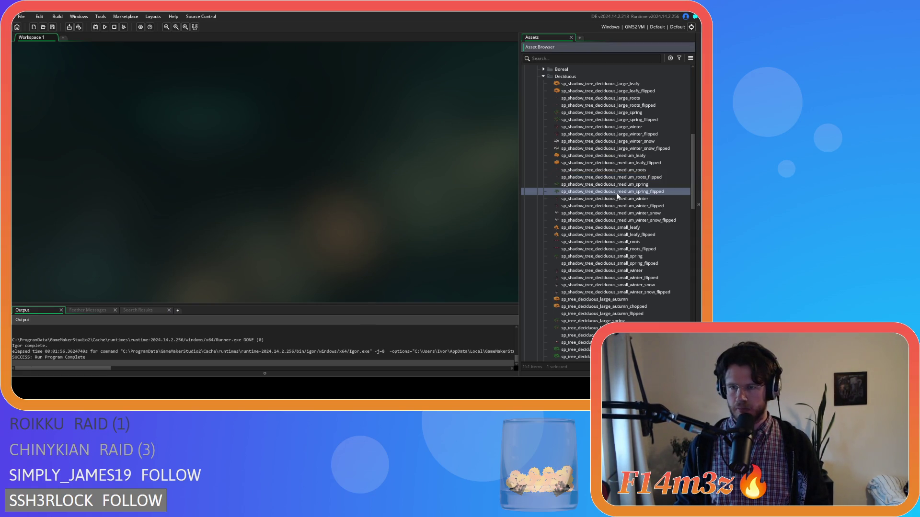
Open medium_spring_flipped's tree image, capture it as a flipped brush and add Layer 2
double_click(620, 197)
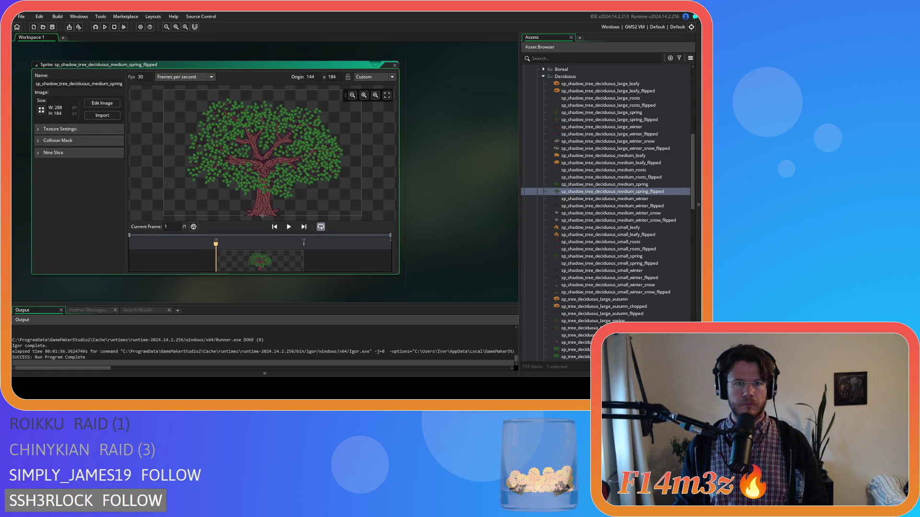
click(102, 103)
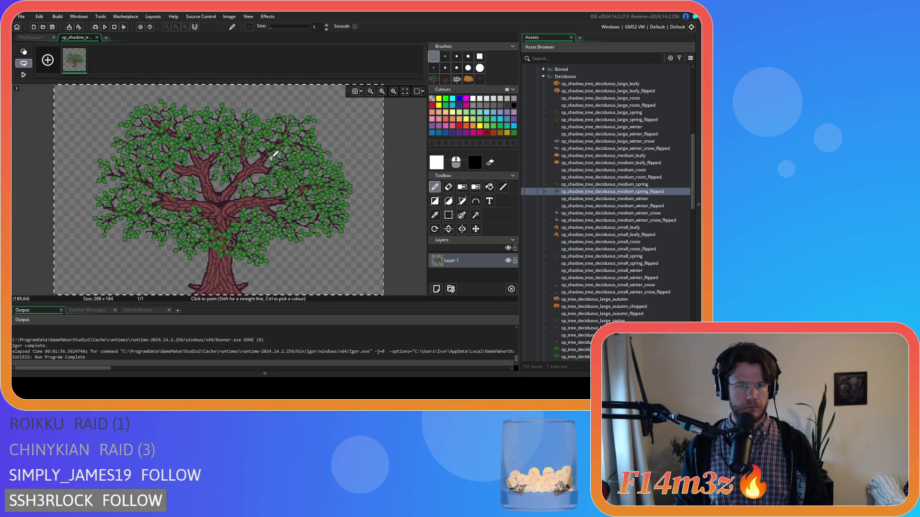
key(ctrl+c)
click(436, 289)
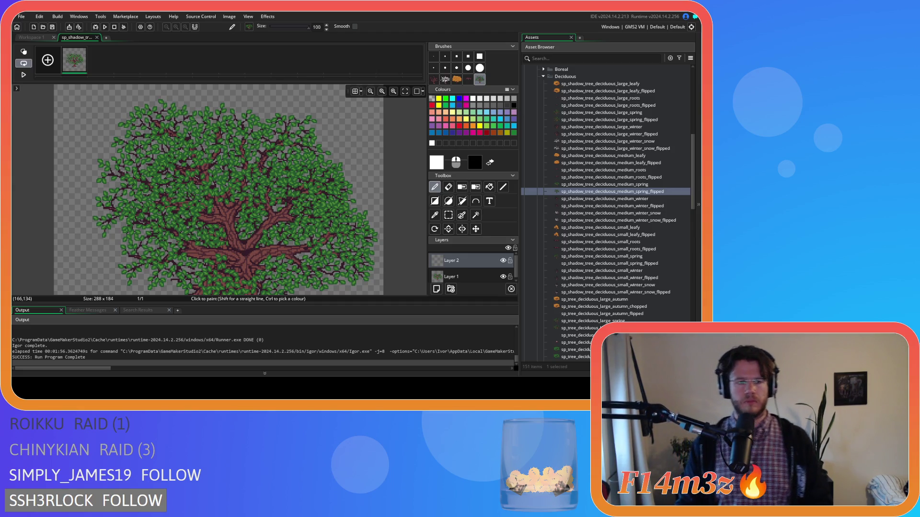
Stamp the mirrored tree aligned on Layer 2 and delete the original Layer 1
click(221, 196)
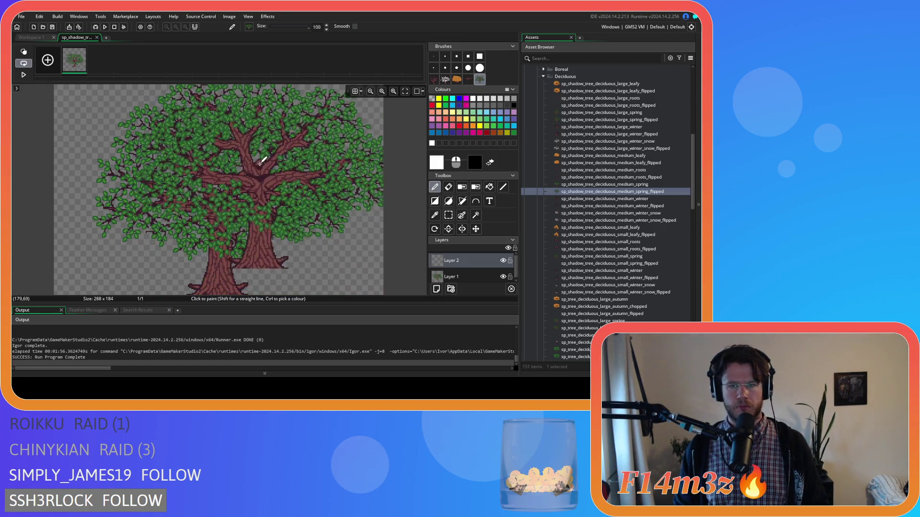
key(ctrl+z)
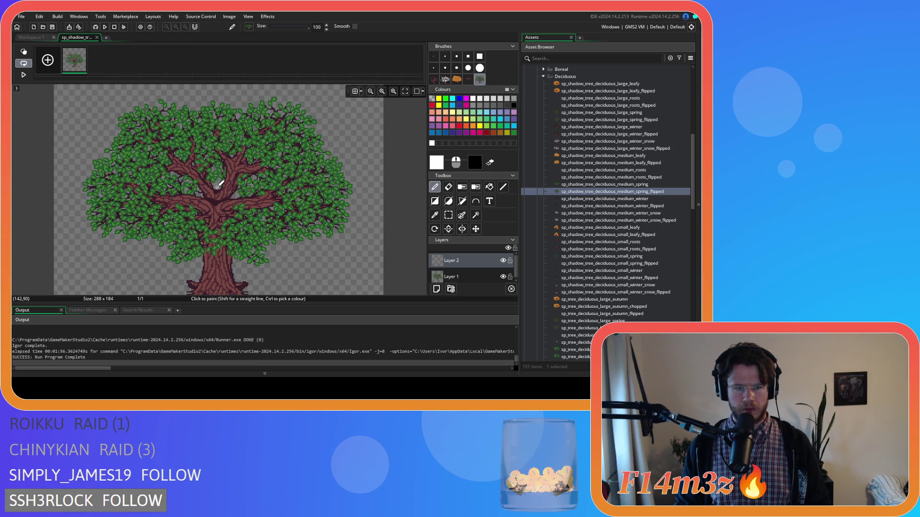
click(219, 185)
click(482, 276)
key(Delete)
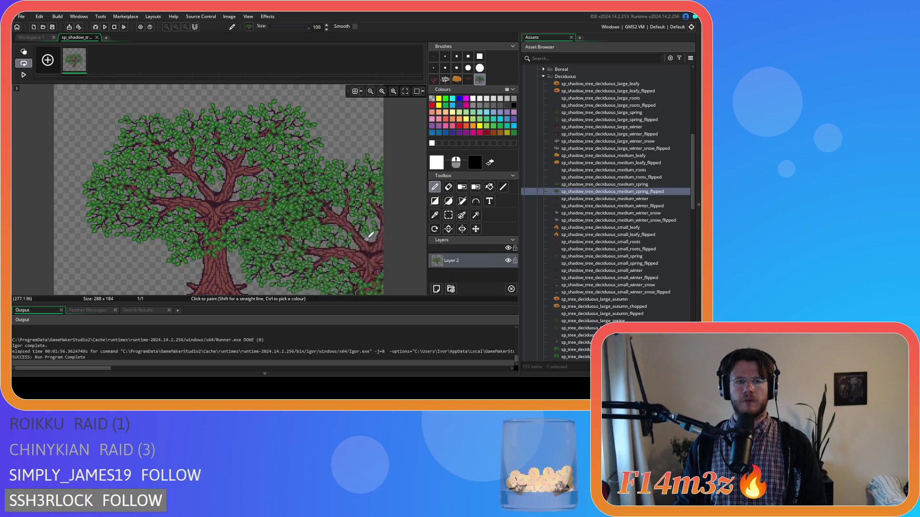
click(97, 38)
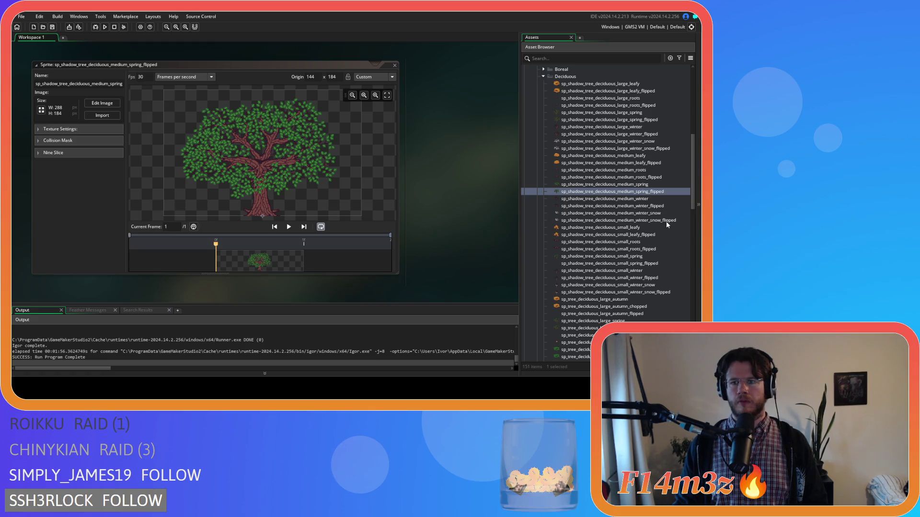
Open sp_shadow_tree_deciduous_medium_winter_flipped and its bare tree image in the Image Editor
double_click(652, 207)
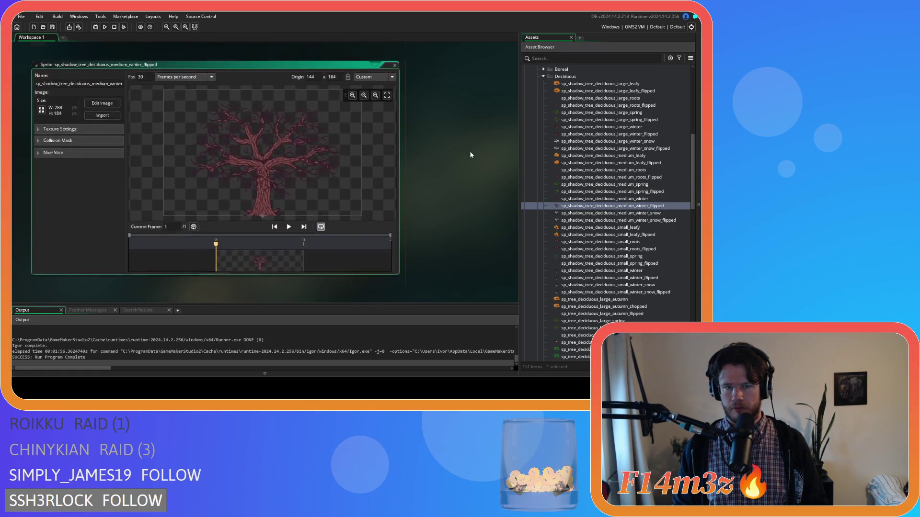
scroll(421, 119, up, 5)
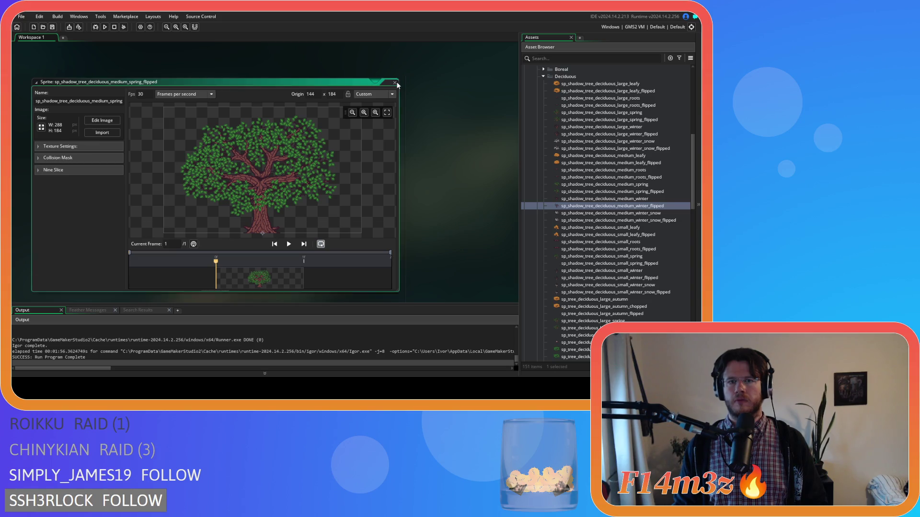
scroll(431, 209, down, 5)
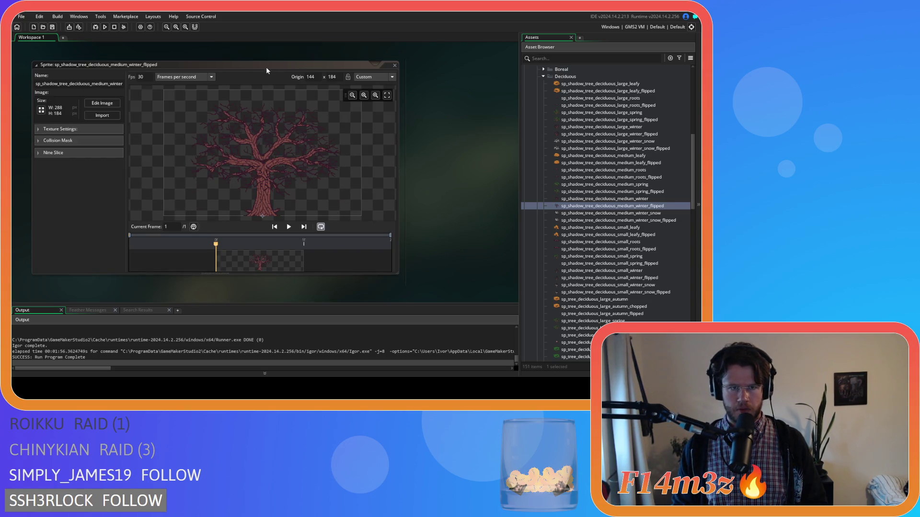
click(266, 71)
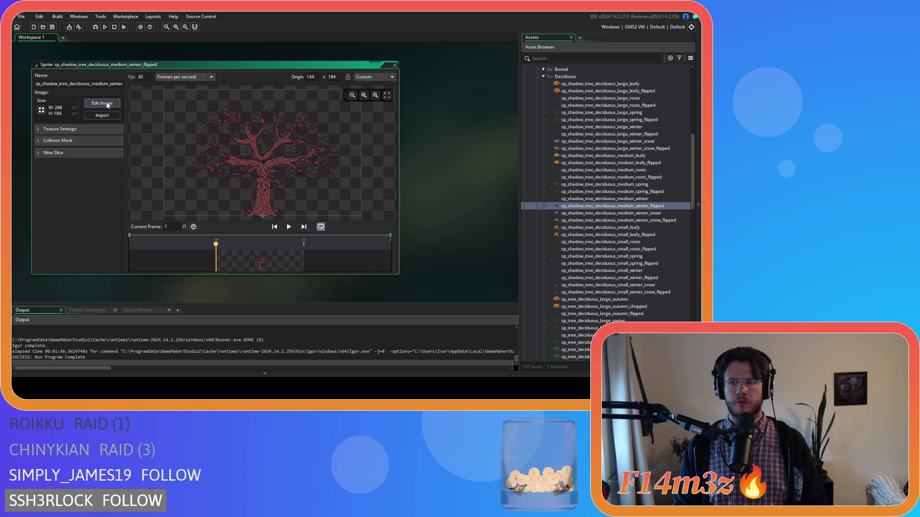
click(102, 104)
scroll(380, 226, up, 3)
Paste the cut tree mirrored onto Layer 2, align it with the original, and delete Layer 1
key(ctrl+z)
click(435, 288)
key(ctrl+v)
mouse_move(330, 220)
mouse_down()
mouse_move(249, 192)
mouse_move(258, 163)
mouse_move(219, 185)
mouse_up()
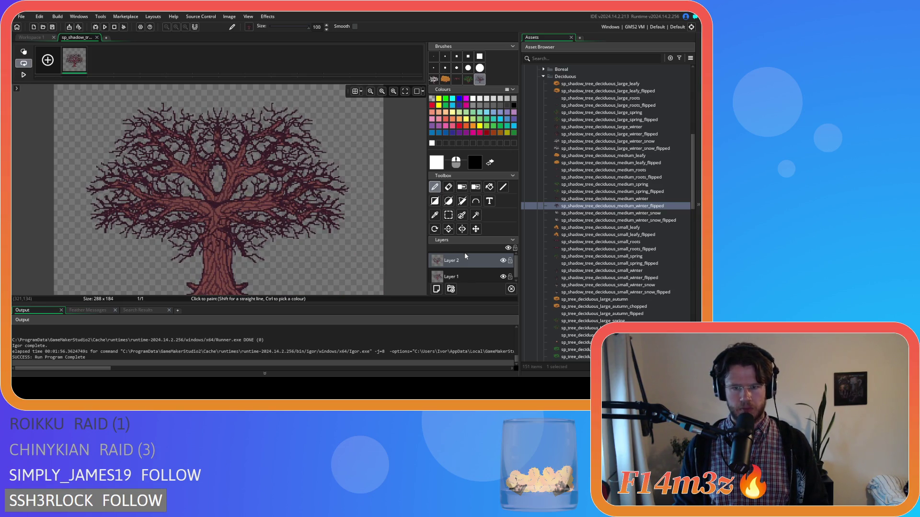
click(466, 278)
key(Delete)
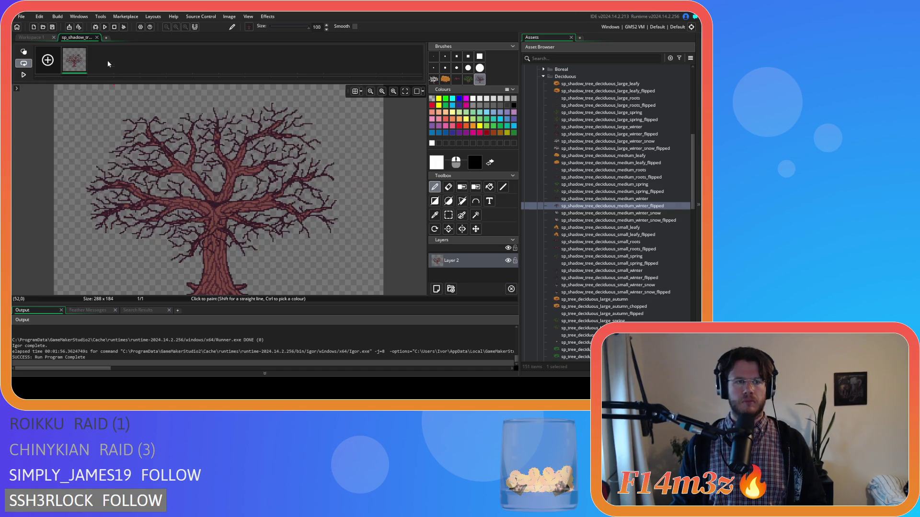
click(97, 37)
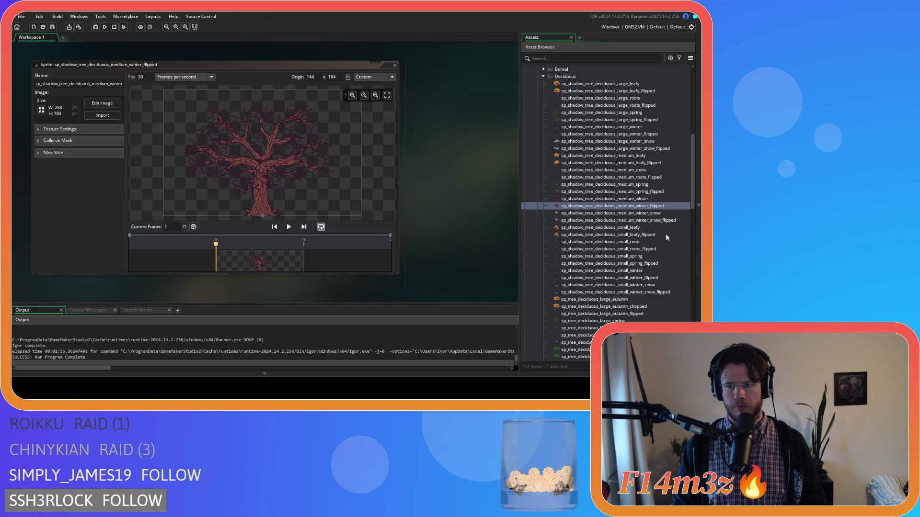
click(664, 221)
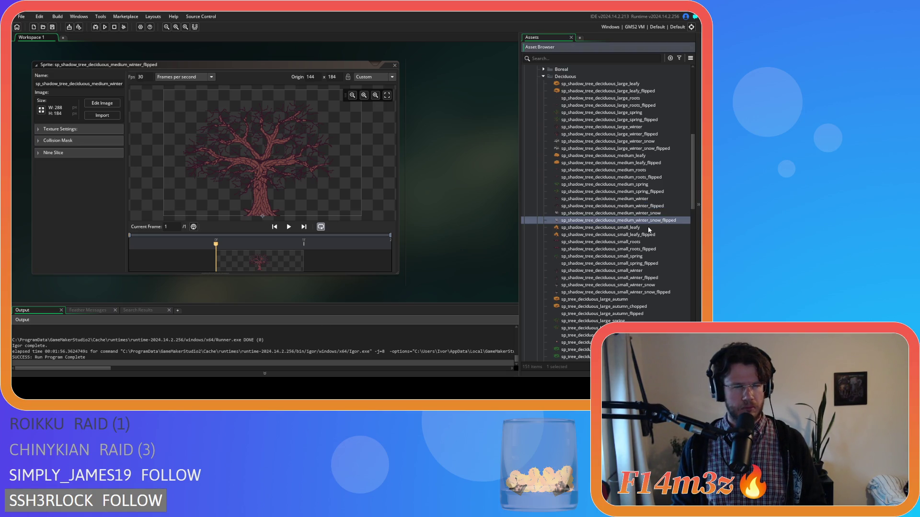
double_click(645, 221)
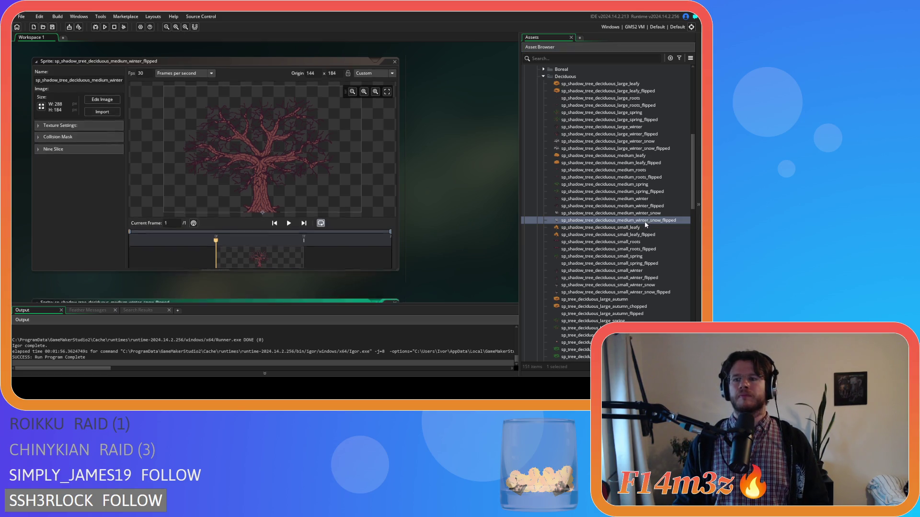
Place the mirrored 288×184 snowy tree on a new layer and delete the unmirrored Layer 1
scroll(433, 153, up, 3)
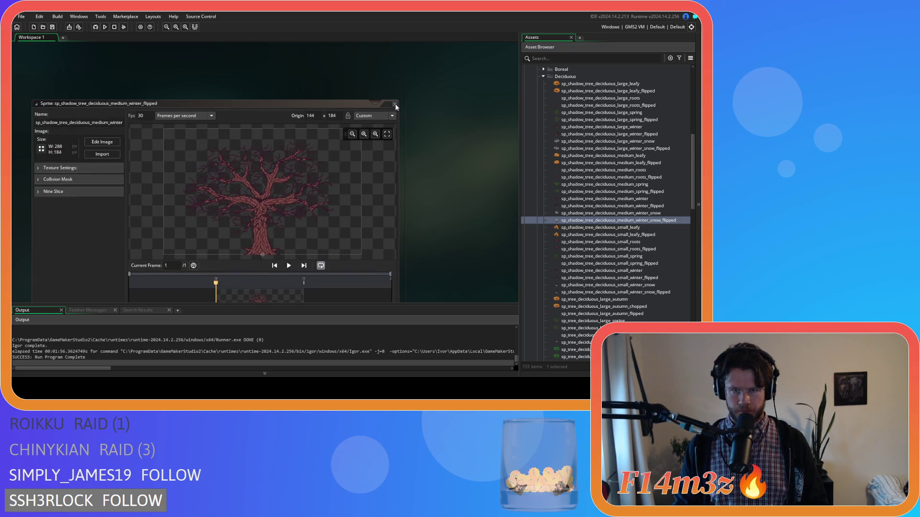
scroll(424, 149, down, 4)
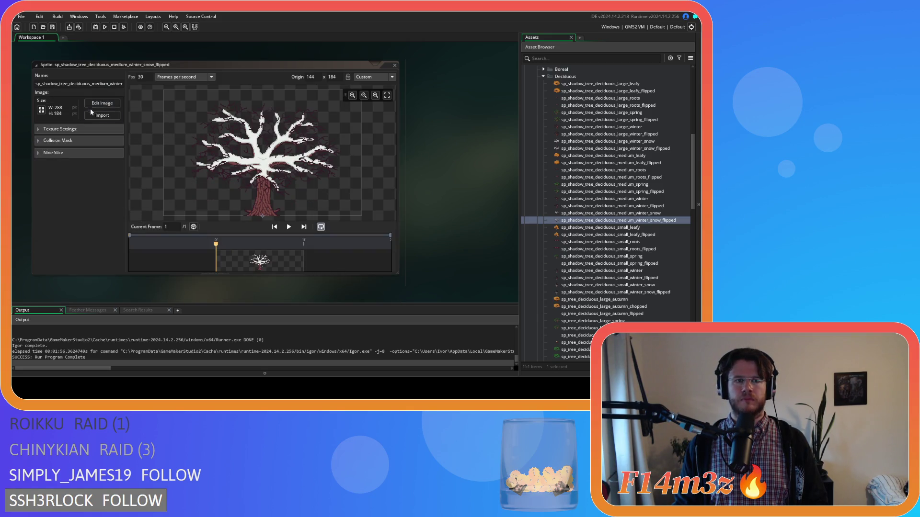
click(102, 104)
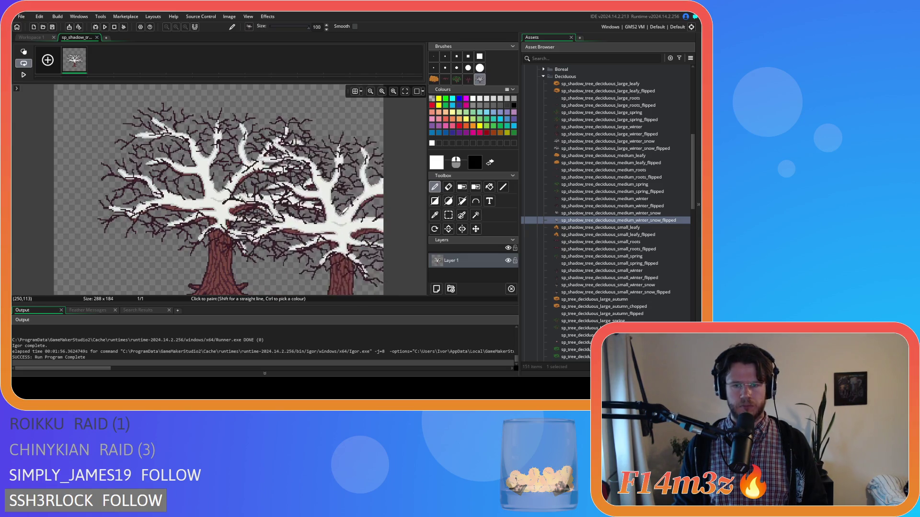
click(435, 289)
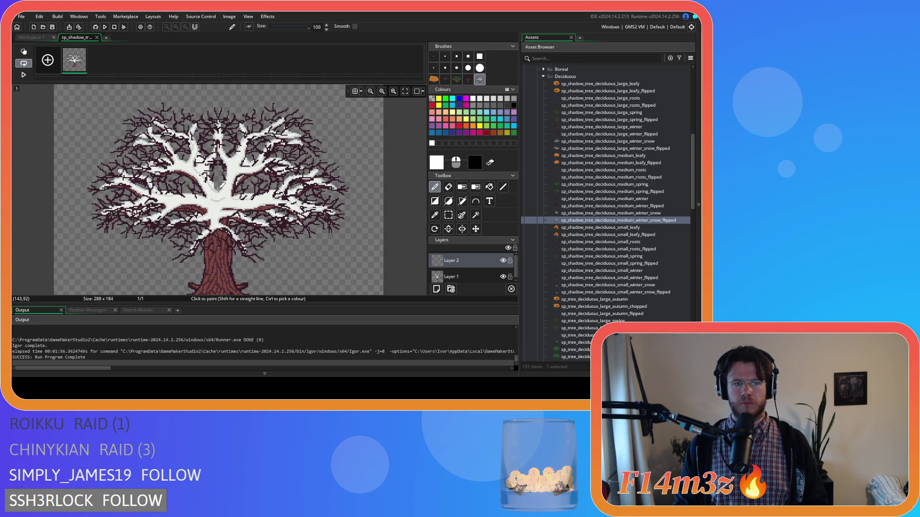
click(456, 275)
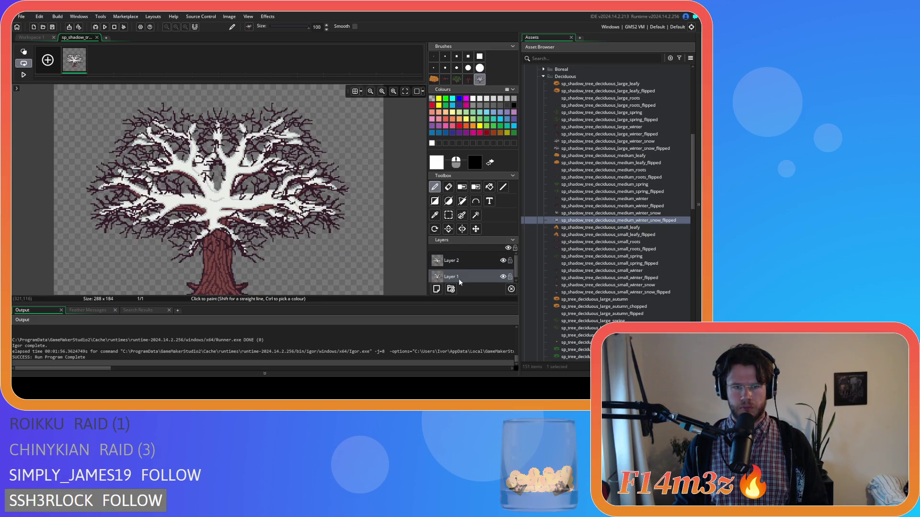
key(Delete)
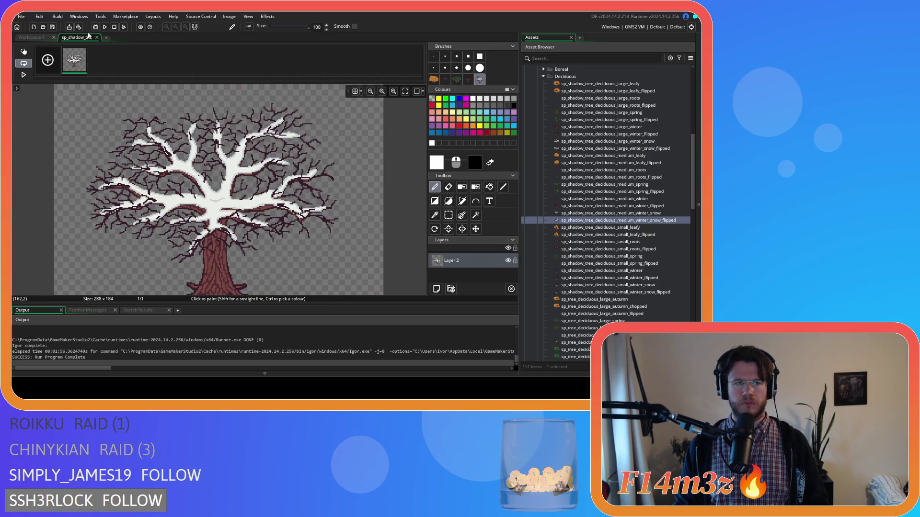
click(97, 38)
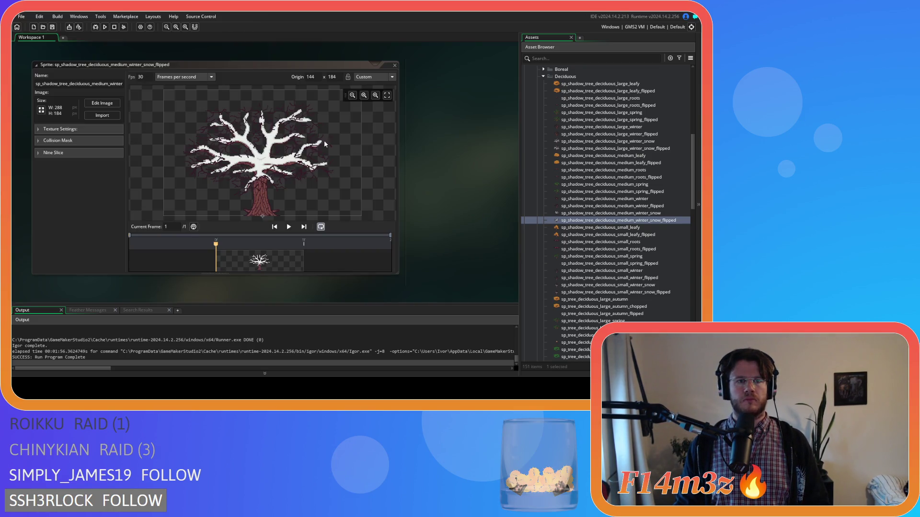
double_click(608, 236)
Turn the small_leafy_flipped autumn tree into a brush, mirror it, and stamp it on a new layer
scroll(403, 111, up, 3)
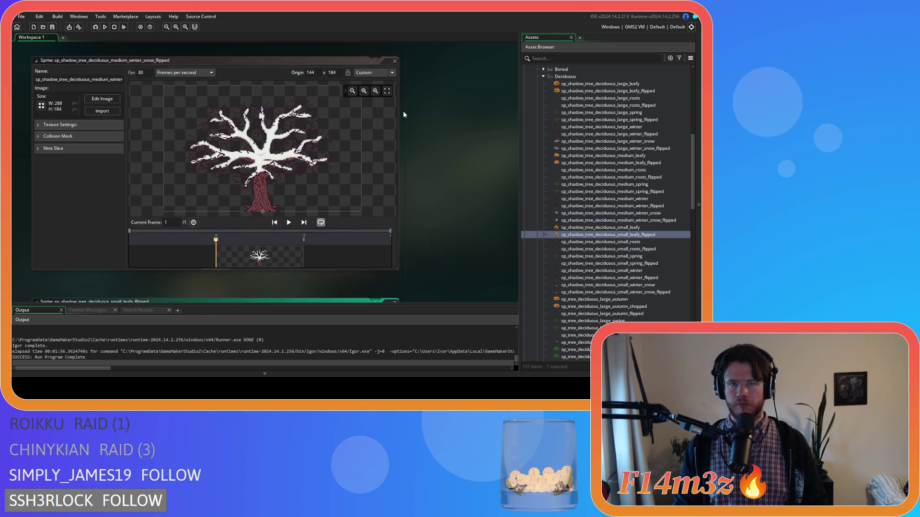
scroll(412, 134, down, 5)
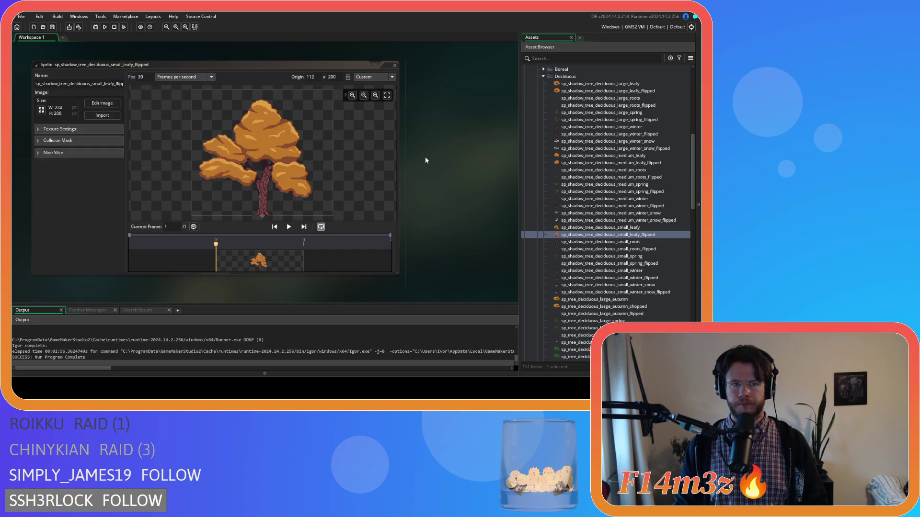
click(102, 105)
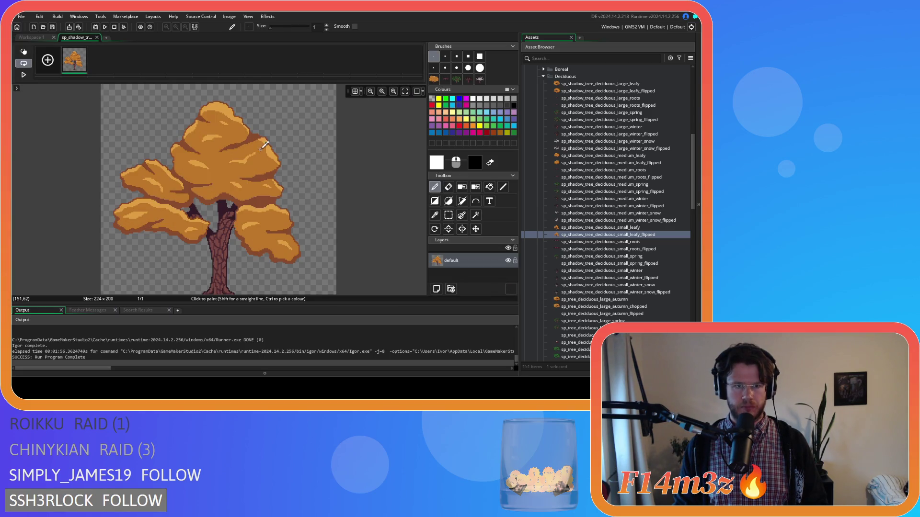
key(ctrl+v)
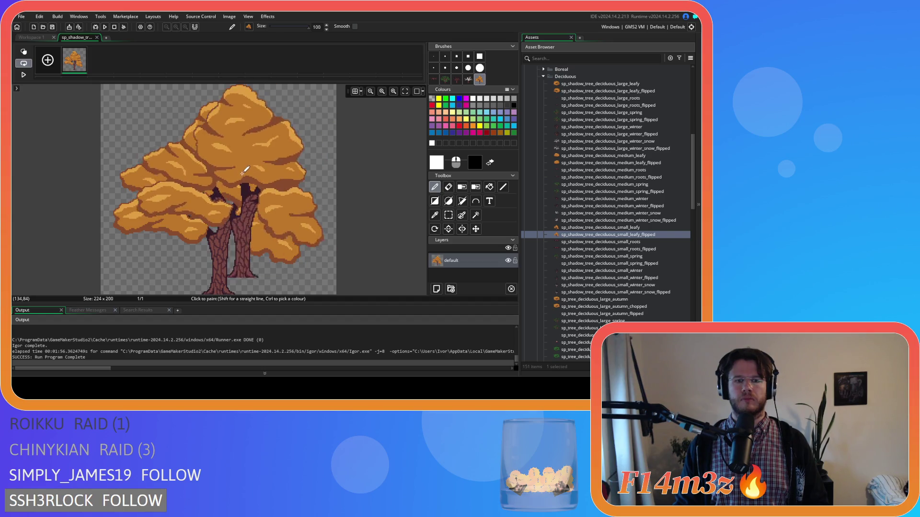
click(435, 288)
click(460, 230)
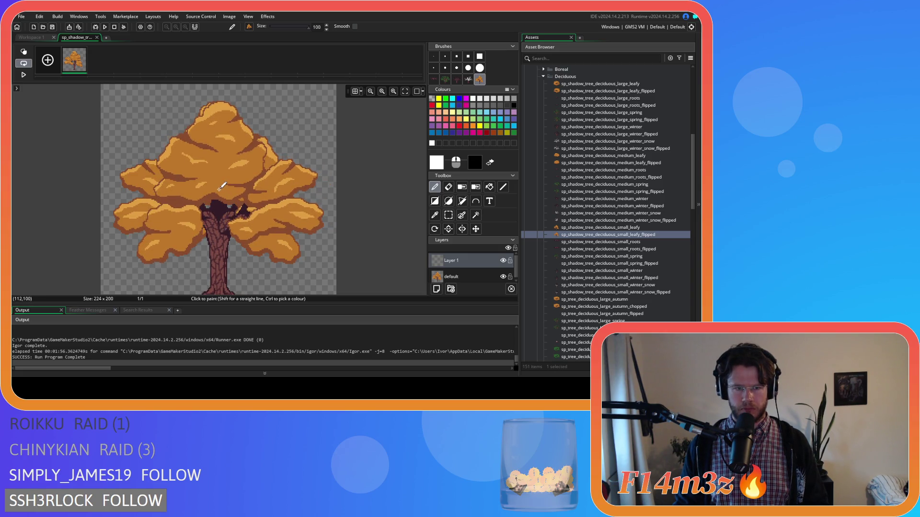
click(222, 185)
Remove the original default layer and close the Image Editor and small_leafy_flipped sprite window
click(236, 124)
click(97, 38)
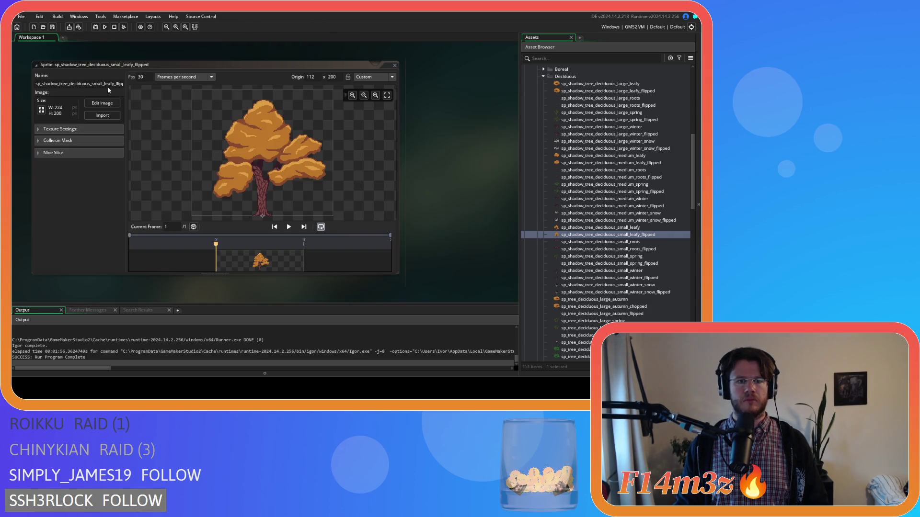
click(395, 65)
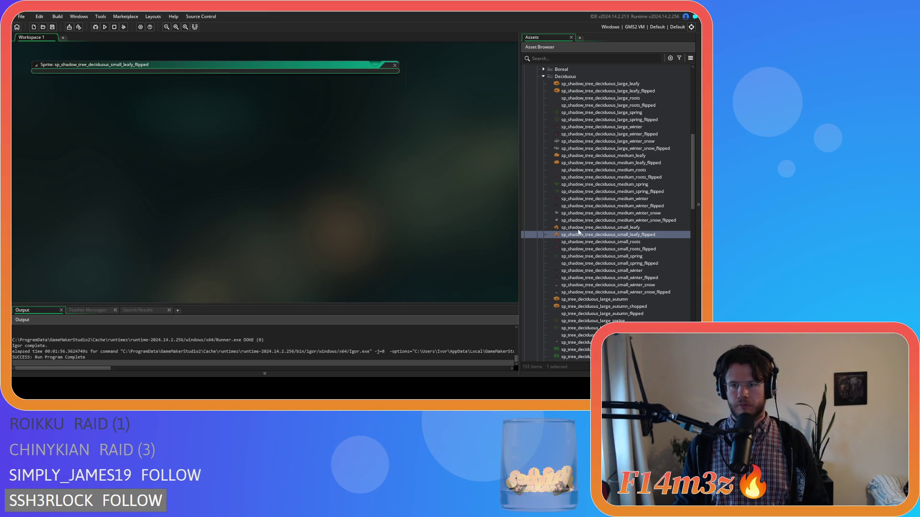
double_click(616, 249)
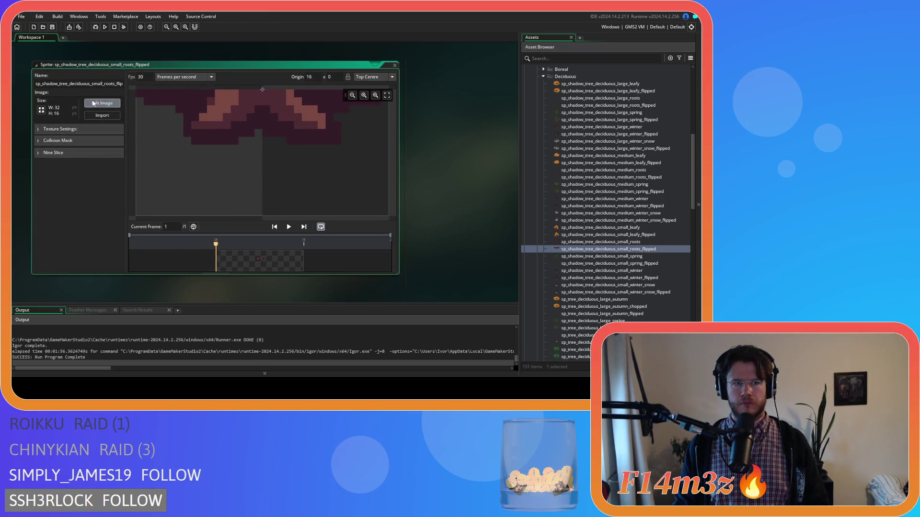
Copy the 32×16 roots as a brush onto a new layer, delete the default layer, and close the editors
double_click(183, 118)
key(ctrl+c)
click(437, 288)
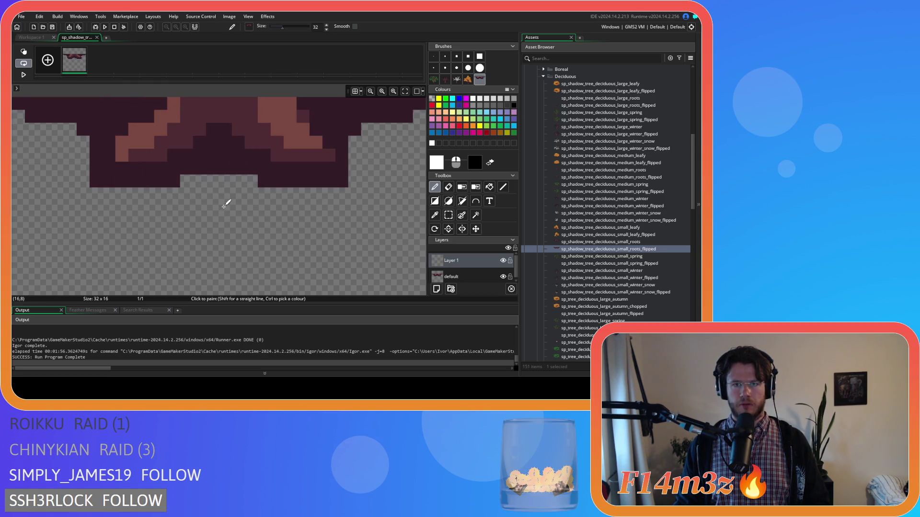
click(479, 278)
key(Delete)
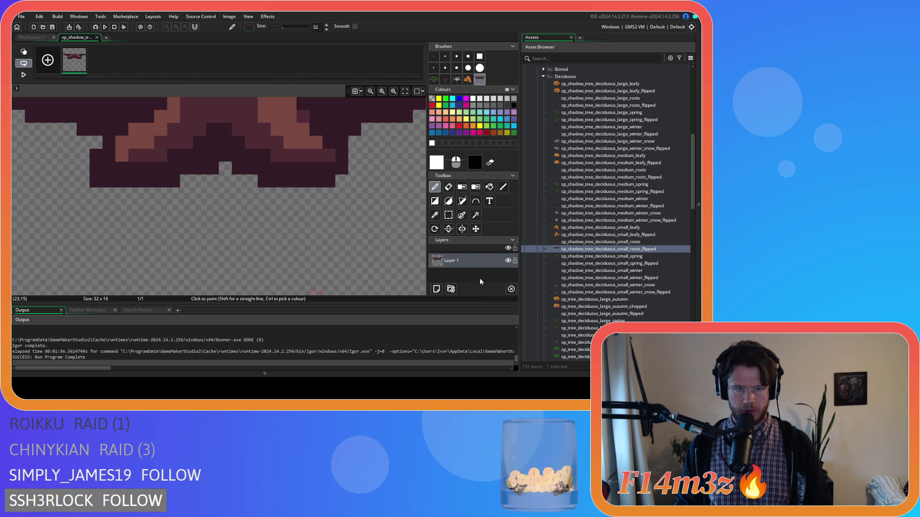
click(97, 36)
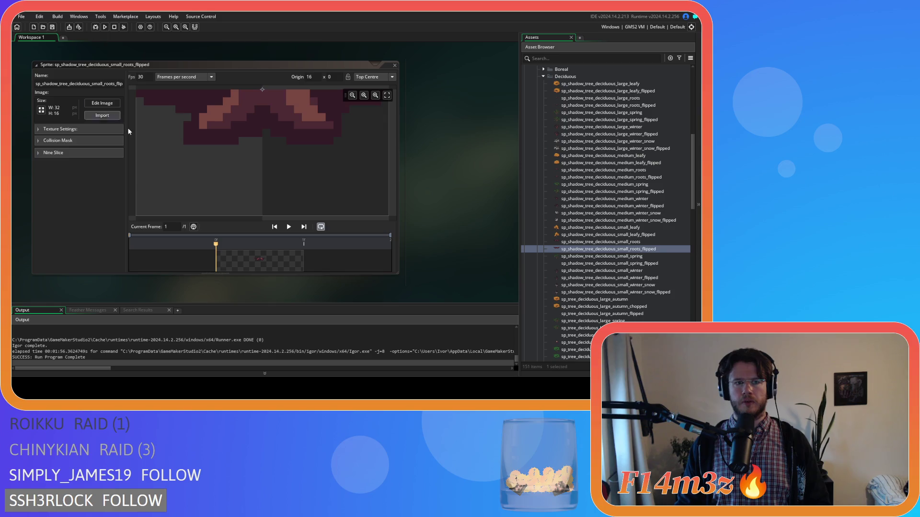
click(395, 67)
double_click(658, 263)
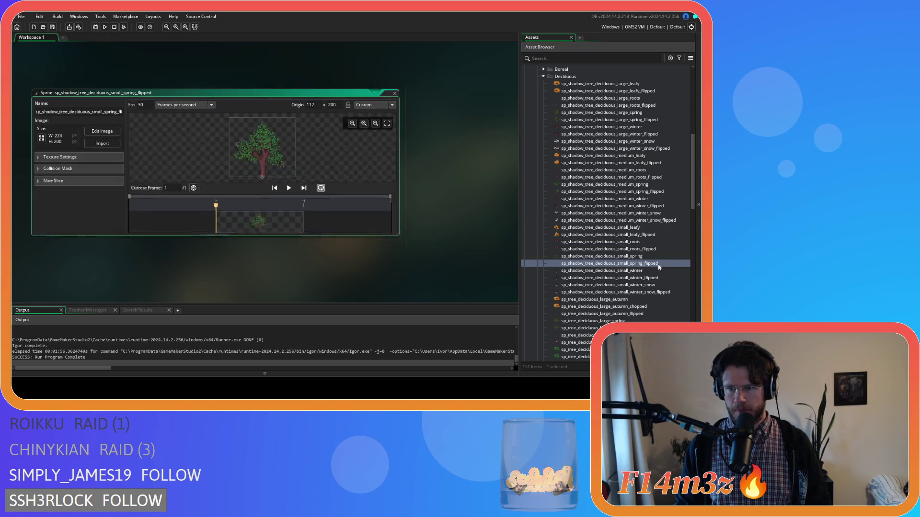
Mirror the small spring tree onto a new layer, compare it with Layer 1, then remove Layer 1
click(102, 103)
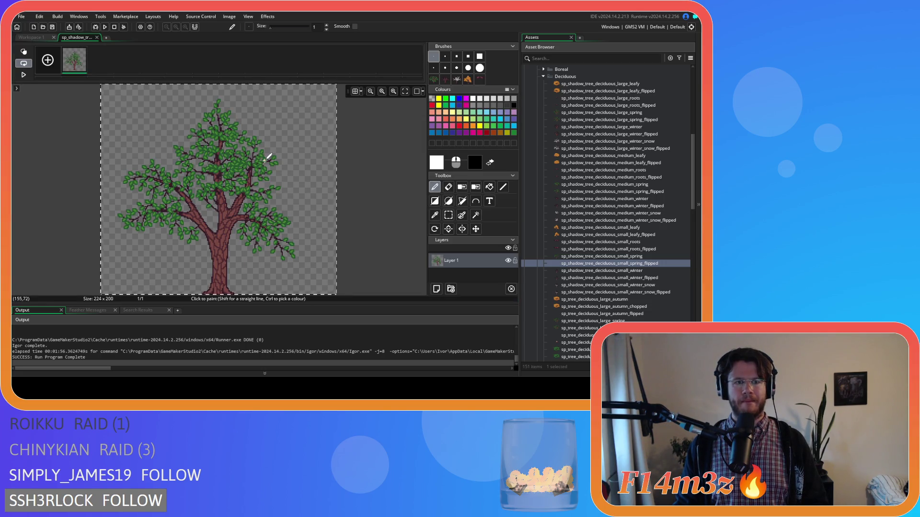
key(ctrl+b)
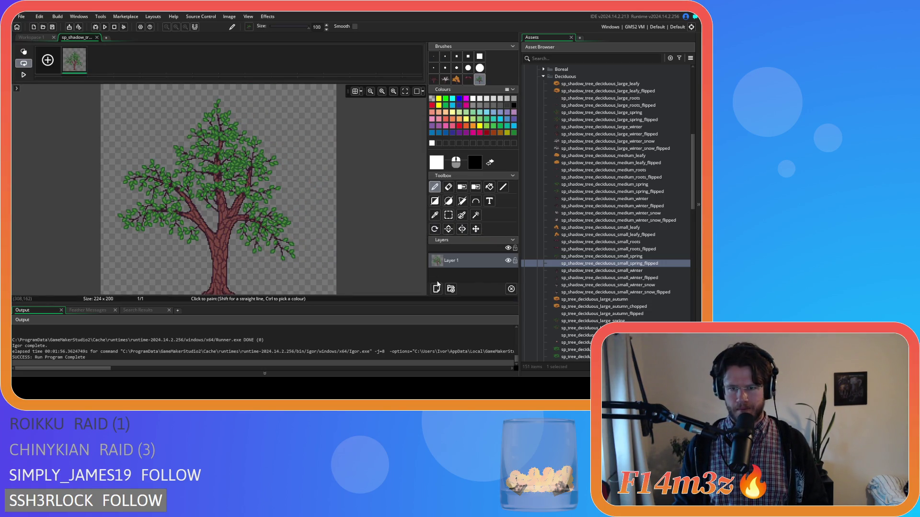
click(436, 288)
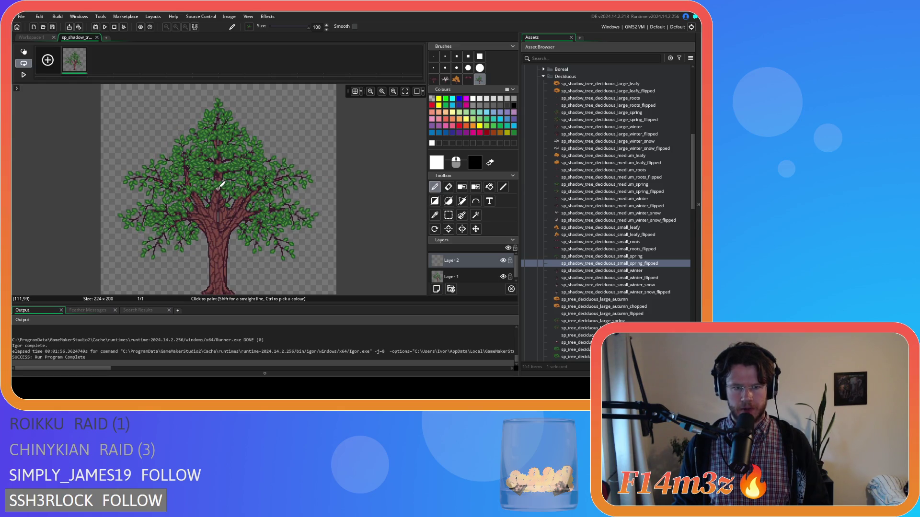
click(470, 274)
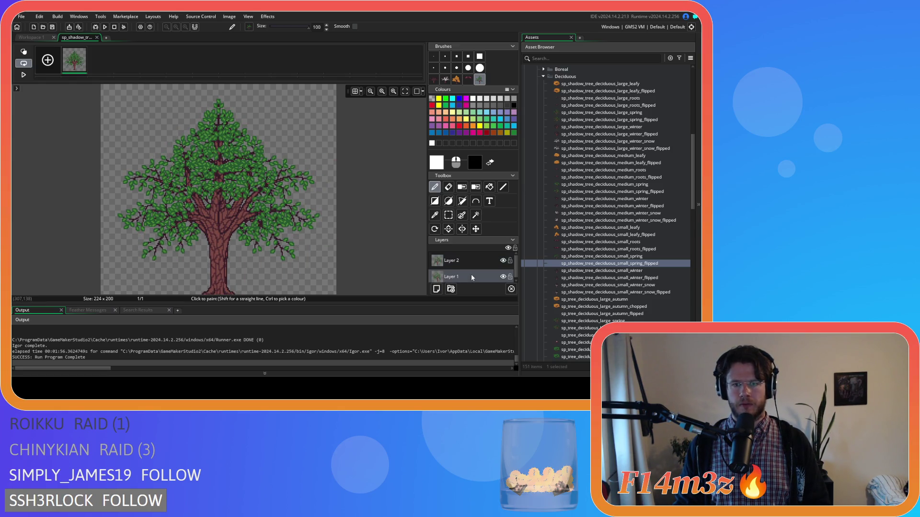
click(511, 289)
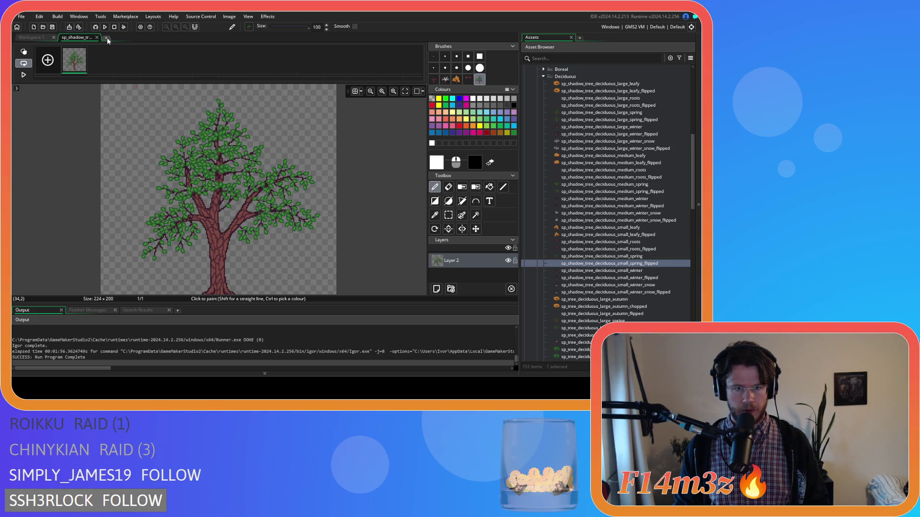
key(ctrl+z)
key(ctrl+z)
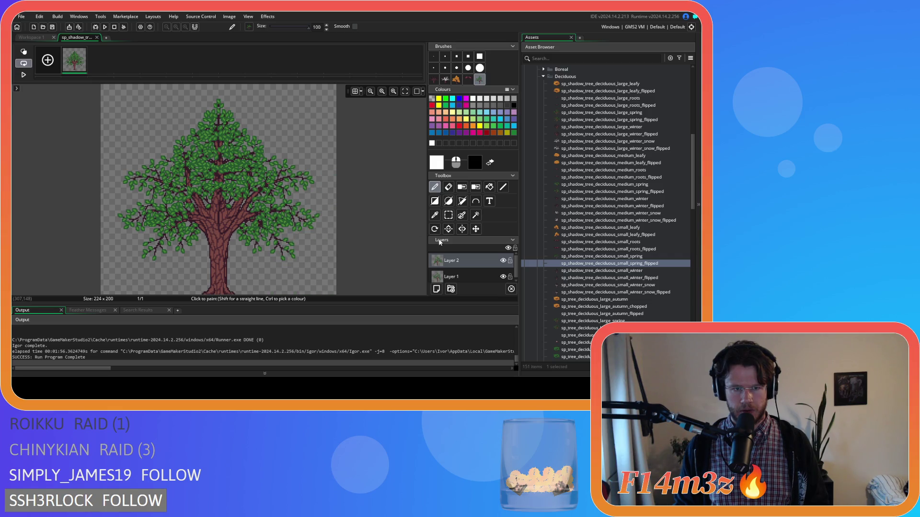
click(503, 261)
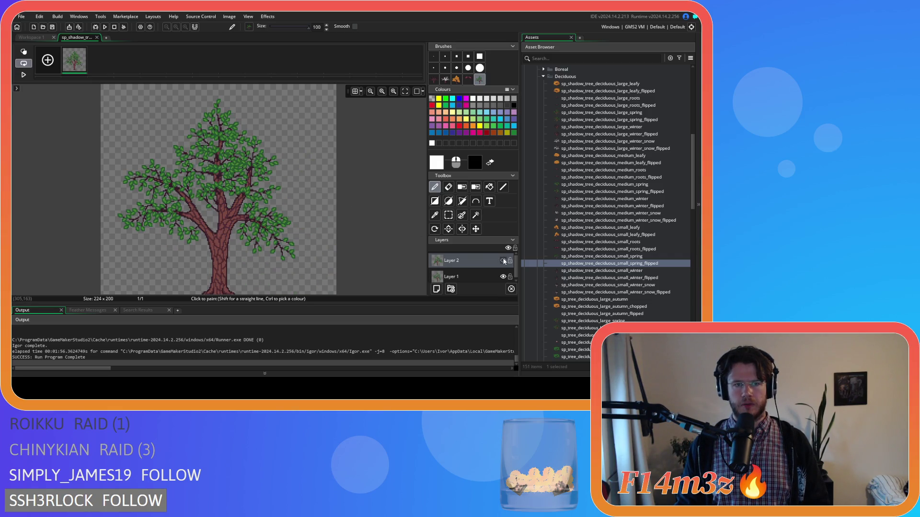
click(503, 261)
key(ctrl+z)
key(ctrl+z)
key(ctrl+z)
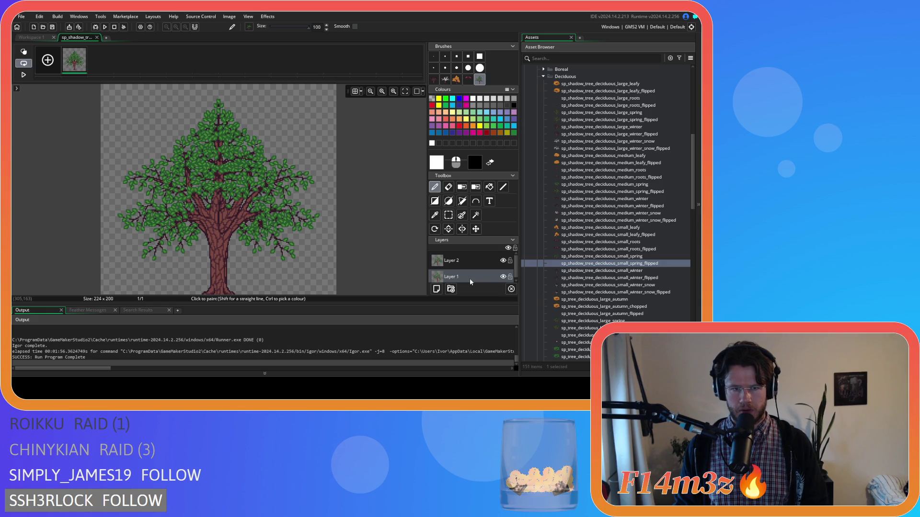
click(97, 37)
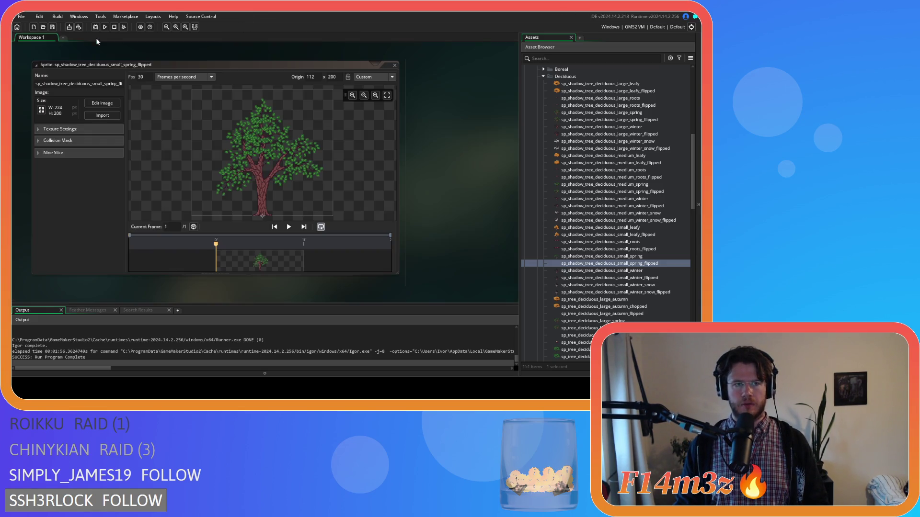
Compare against the unflipped small_spring sprite, recheck small_spring_flipped, and open small_winter_flipped
double_click(585, 257)
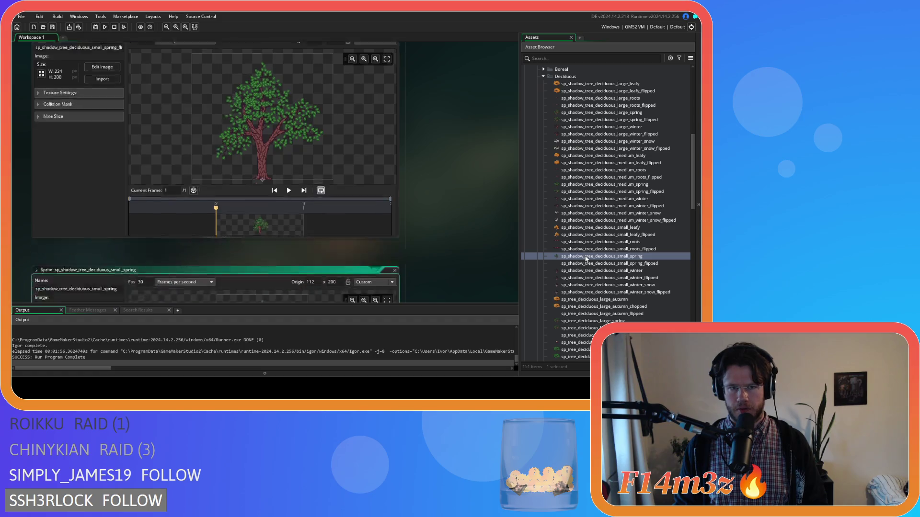
click(394, 65)
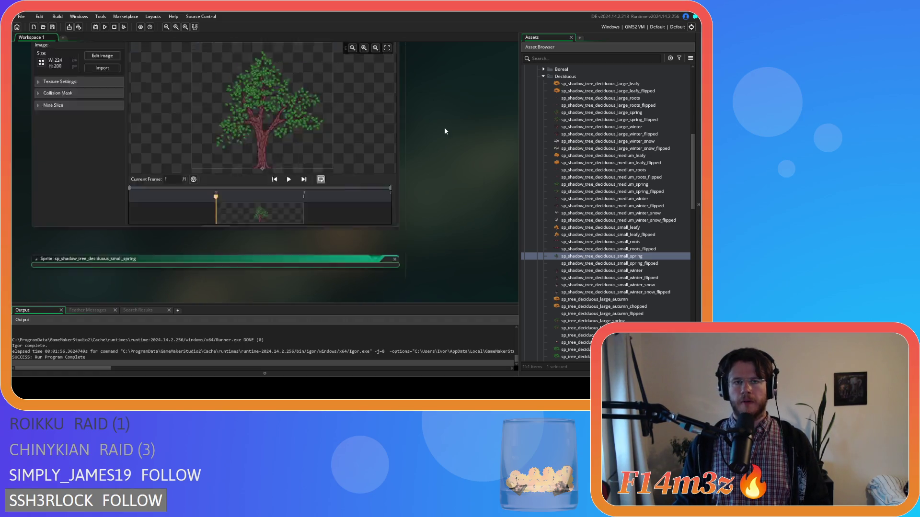
click(397, 61)
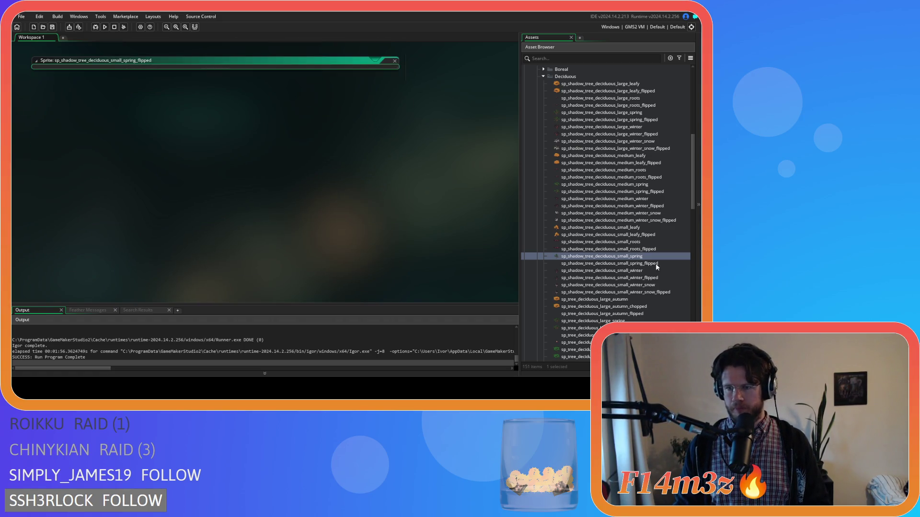
click(638, 265)
double_click(638, 264)
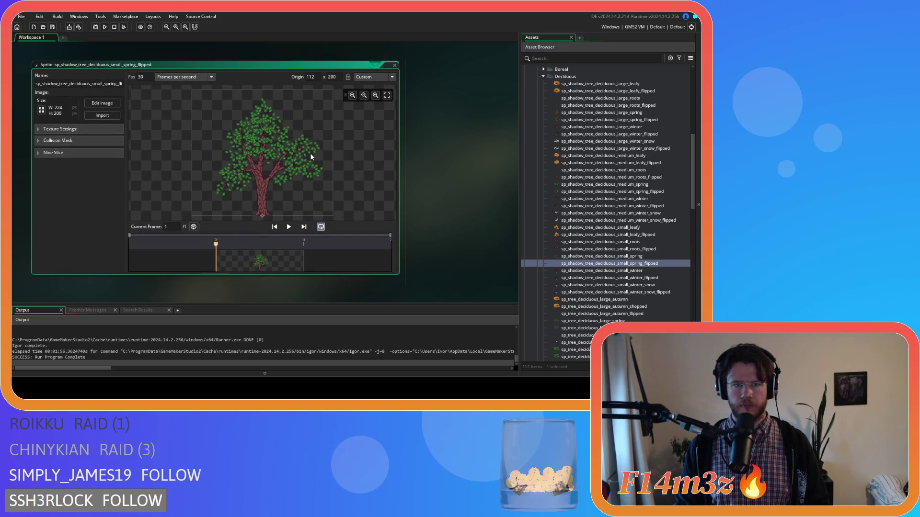
click(395, 64)
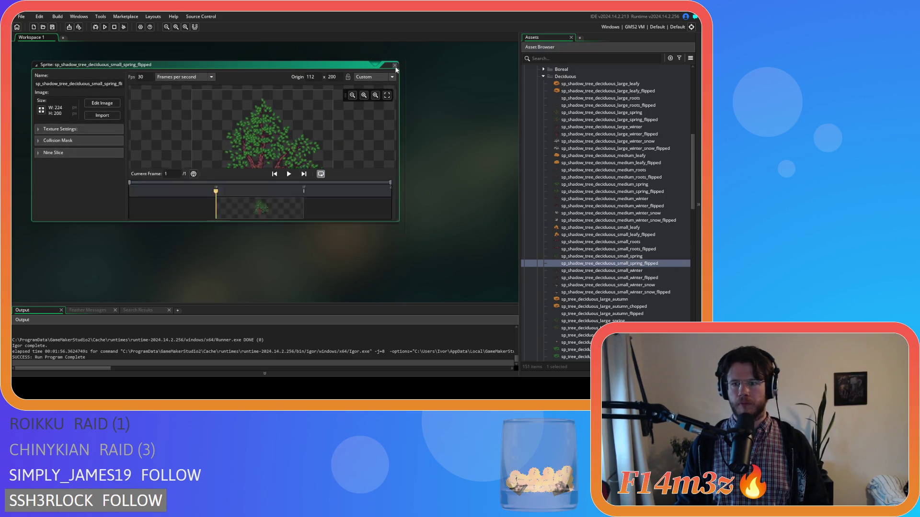
click(631, 279)
double_click(632, 279)
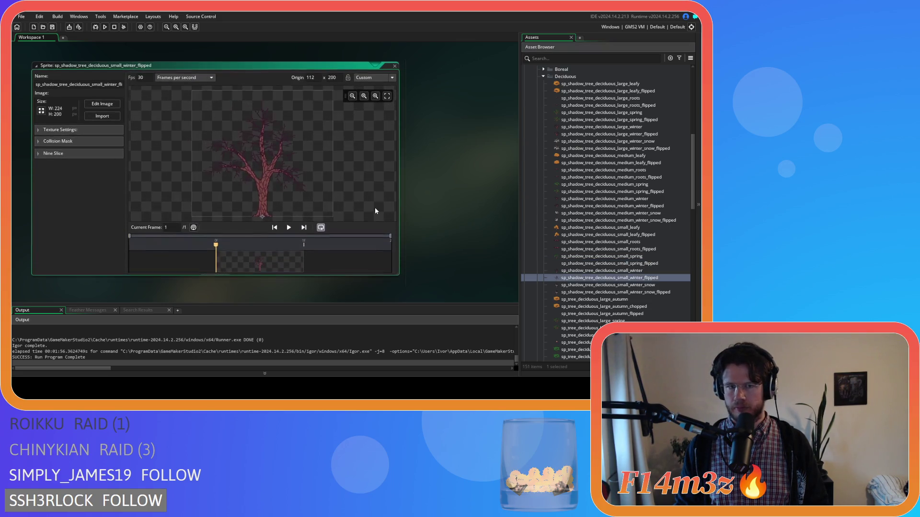
Stamp the mirrored small winter tree on a new layer, delete the original layer, and close its editors
click(102, 103)
key(ctrl+v)
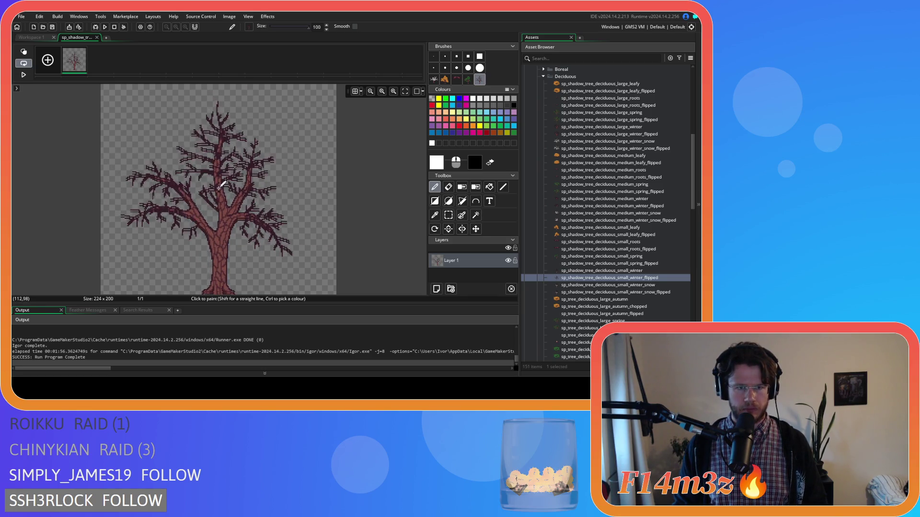
click(435, 288)
click(462, 229)
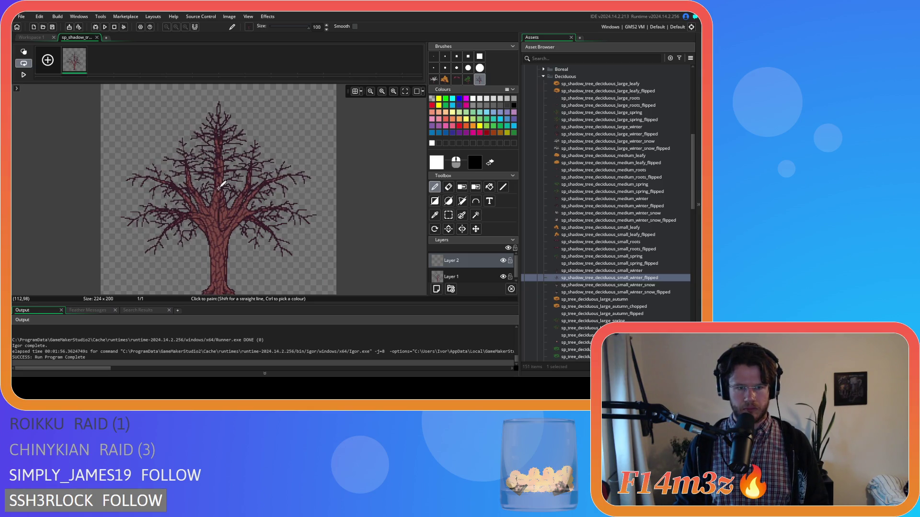
click(218, 187)
click(476, 277)
key(Delete)
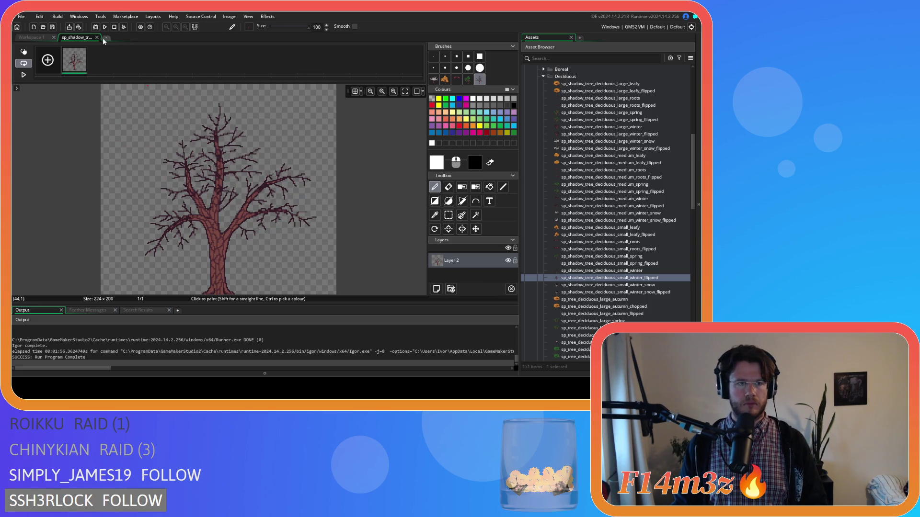
click(96, 37)
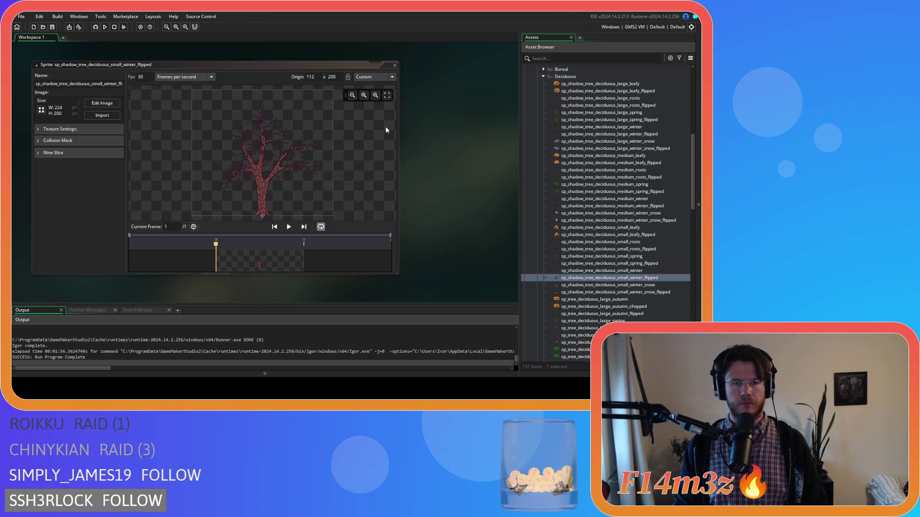
click(395, 65)
Paste the small winter snow tree mirrored on a new layer, align it, and delete the original layer
double_click(659, 293)
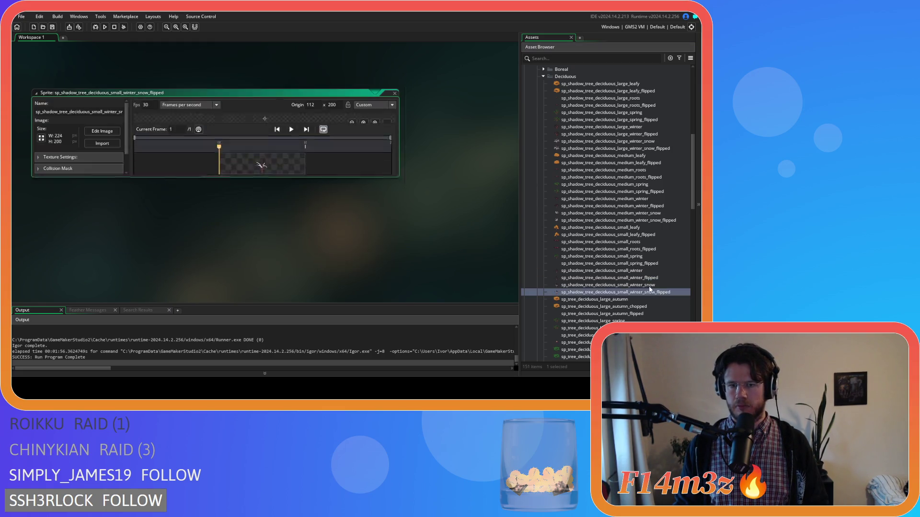
click(89, 104)
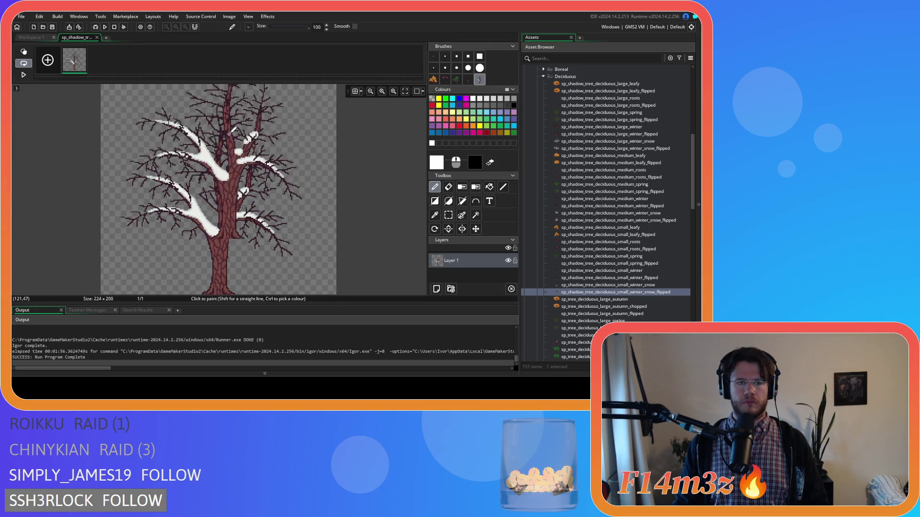
click(436, 289)
key(ctrl+v)
mouse_move(220, 183)
mouse_down()
mouse_move(245, 138)
mouse_move(218, 184)
mouse_up()
click(468, 274)
key(Delete)
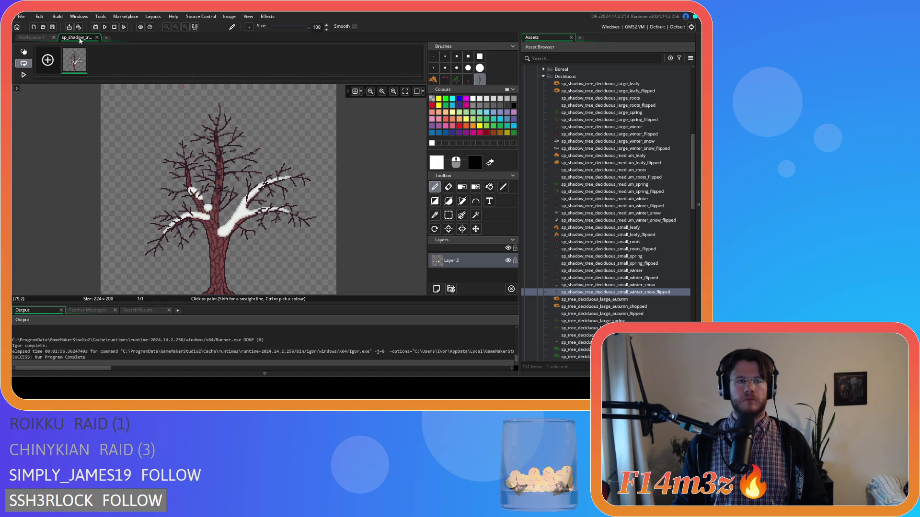
click(97, 37)
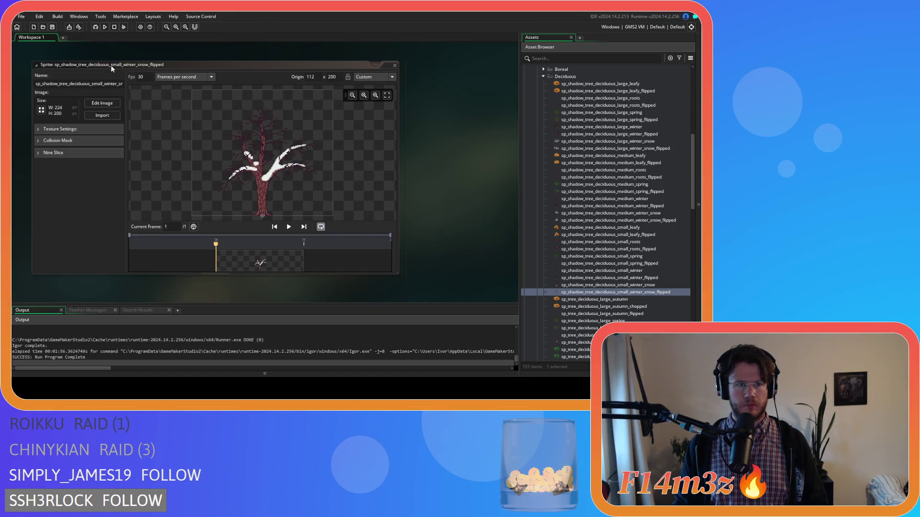
click(394, 66)
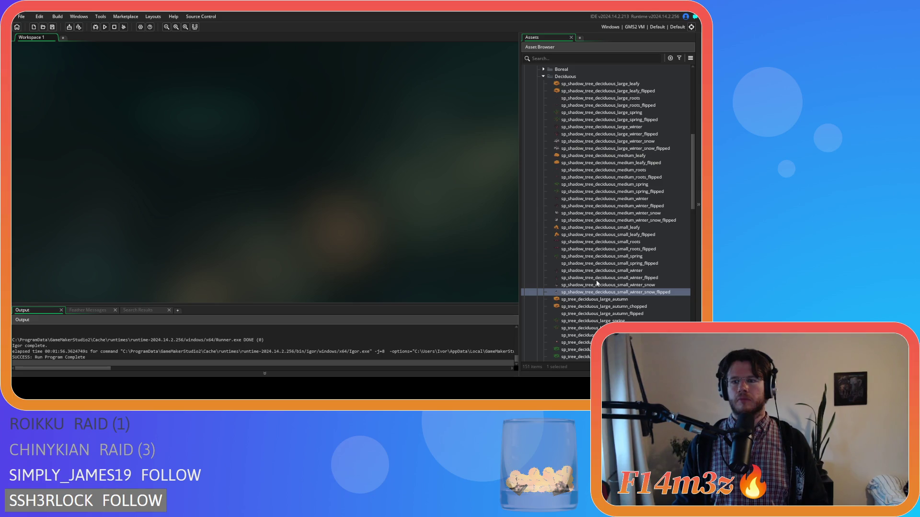
click(642, 309)
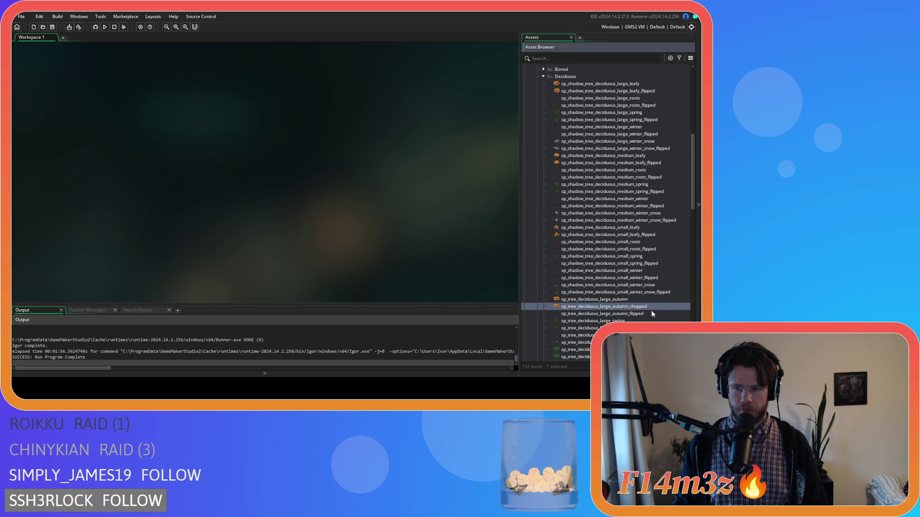
Copy the large_autumn_flipped tree as a brush and stamp it mirrored on a new layer
double_click(642, 313)
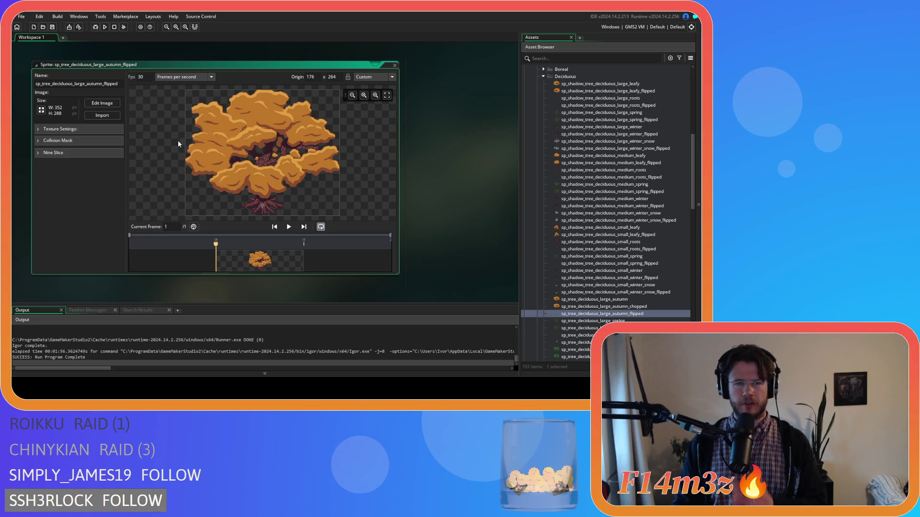
click(111, 106)
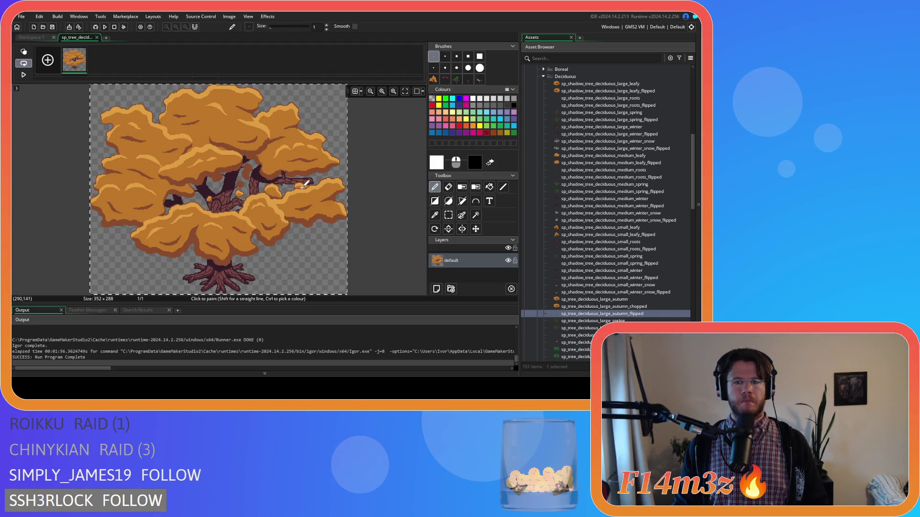
key(ctrl+v)
click(436, 289)
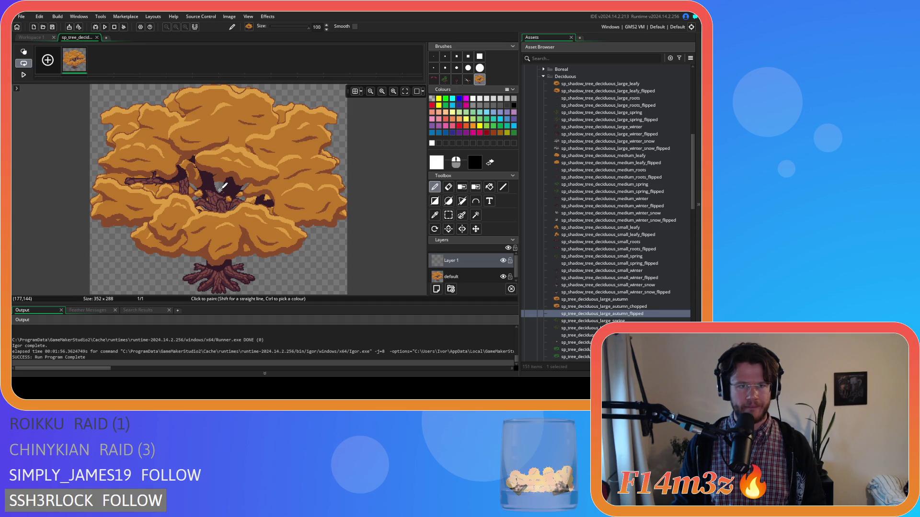
click(222, 187)
Delete the original default layer, undo that deletion, and close the Image Editor and sprite window
click(470, 277)
key(Delete)
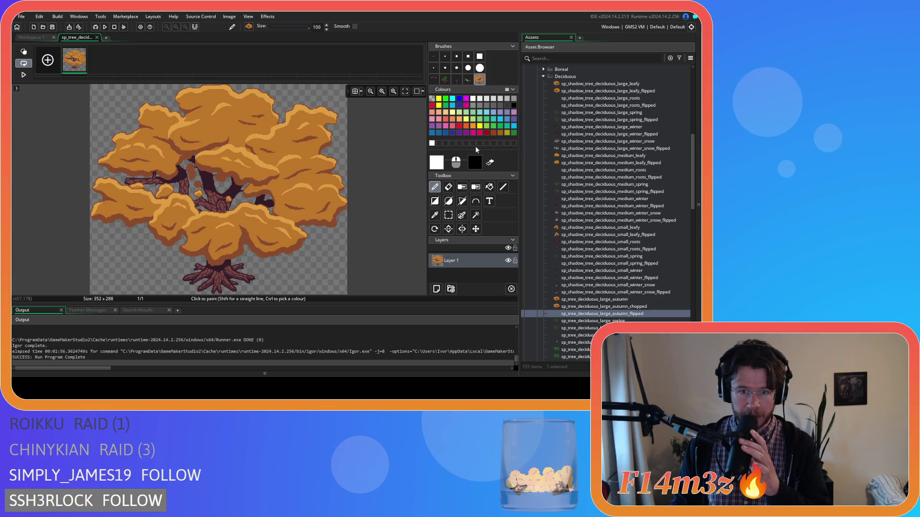
key(ctrl+z)
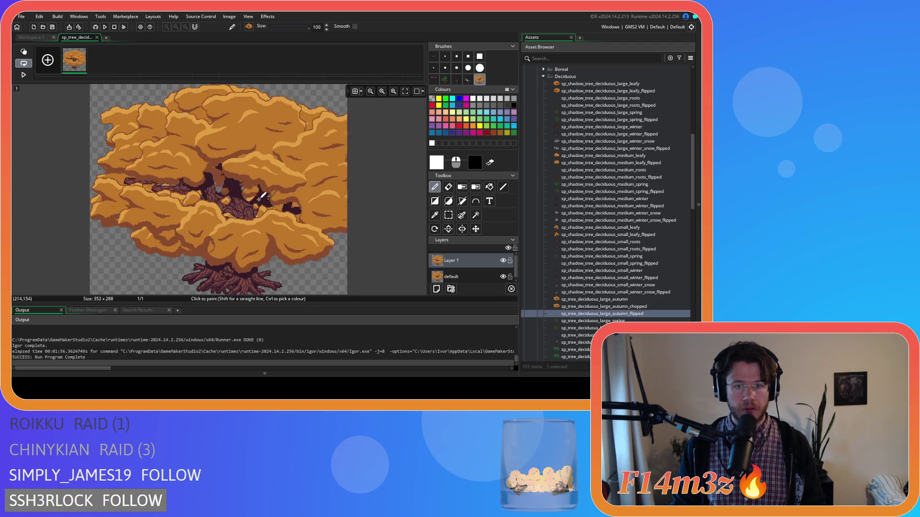
scroll(416, 236, up, 2)
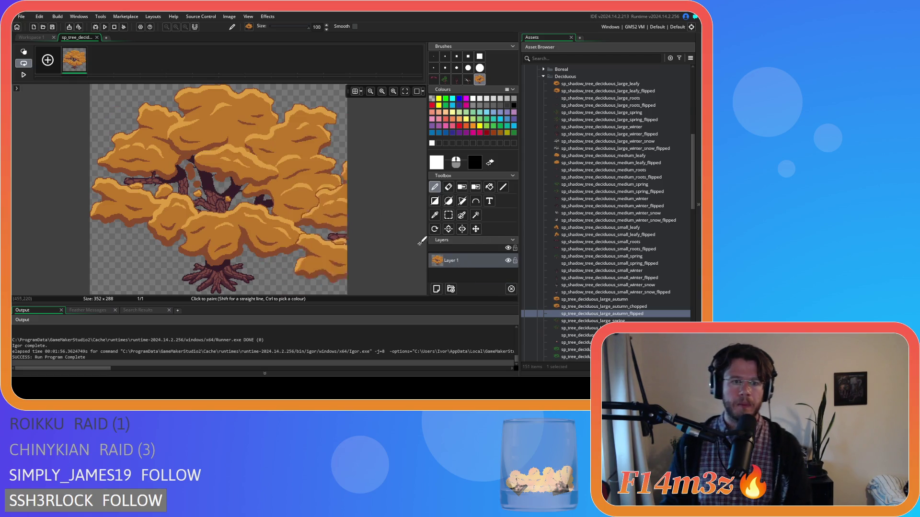
click(95, 37)
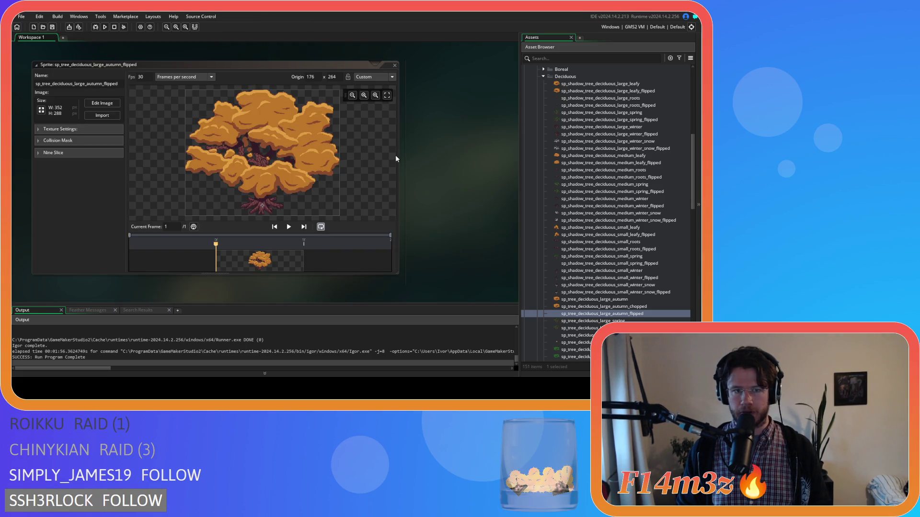
click(394, 65)
scroll(647, 211, down, 2)
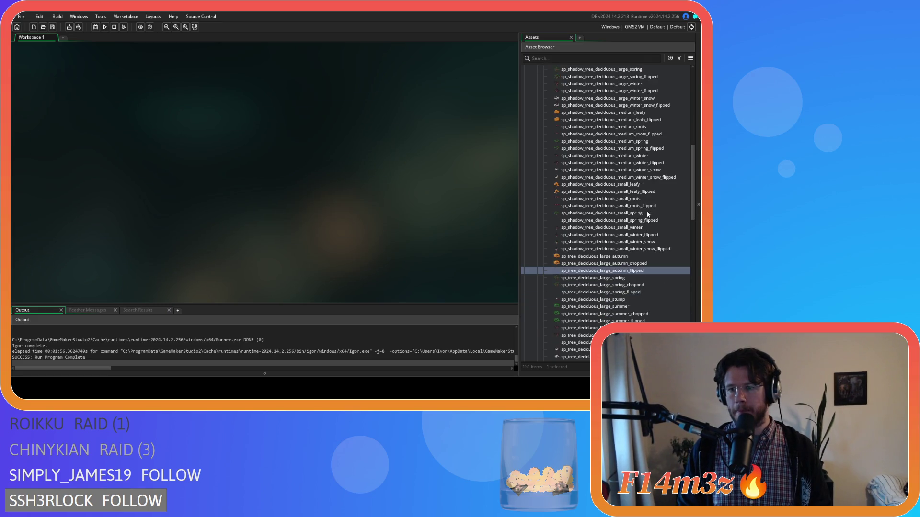
Open the 352×288 sp_tree_deciduous_large_spring_flipped image, make the tree a brush, and add Layer 1 above default
double_click(625, 293)
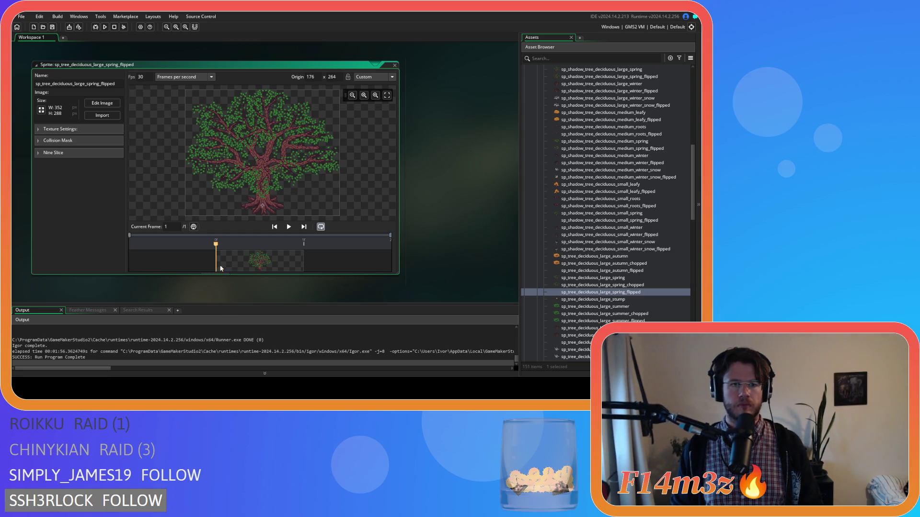
click(102, 103)
key(ctrl+v)
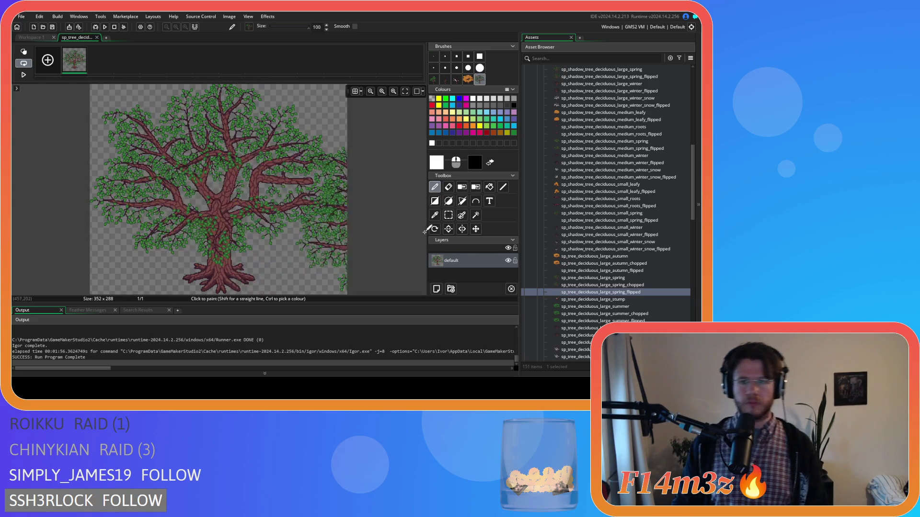
click(436, 289)
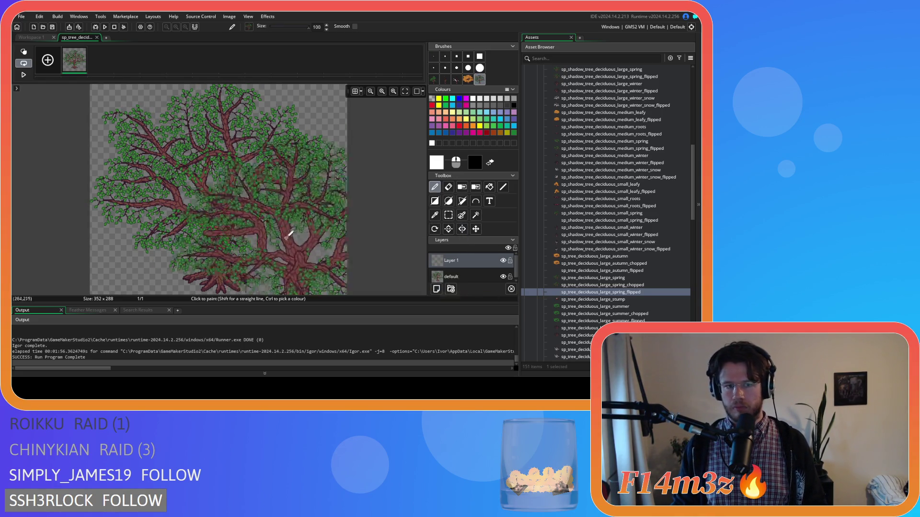
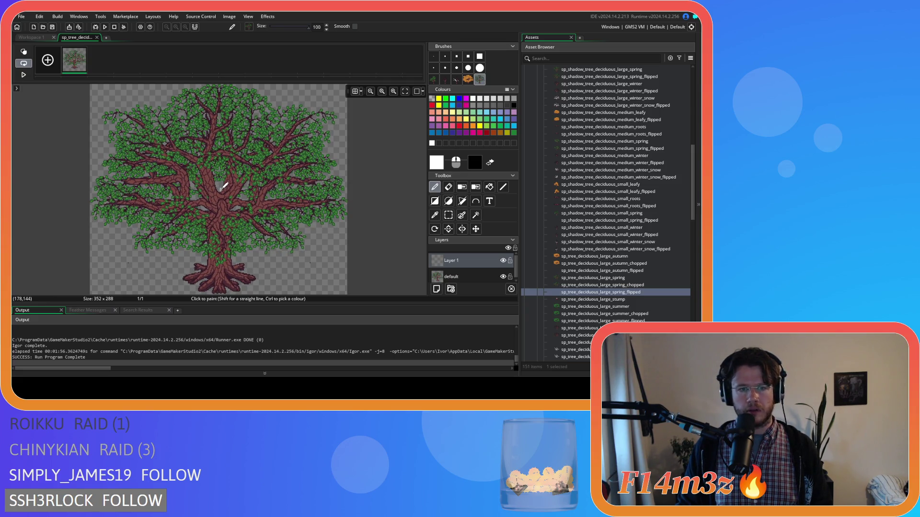
Close the previous image editor, then briefly open and close the large autumn flipped sprite
click(96, 38)
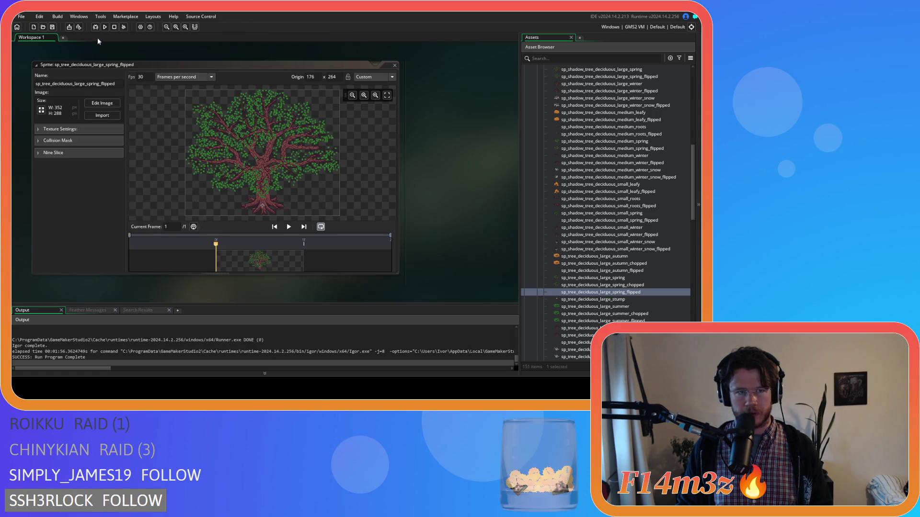
double_click(617, 270)
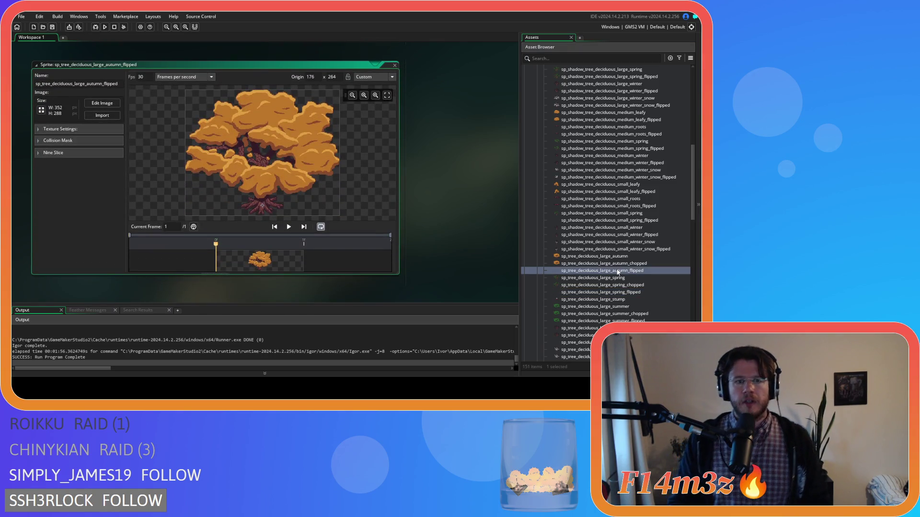
click(395, 65)
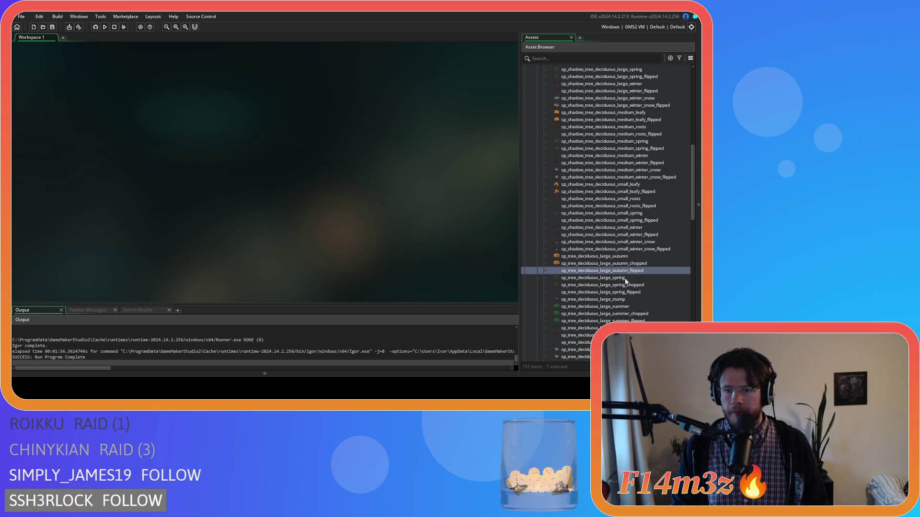
Open sp_tree_deciduous_large_spring_flipped's image with the tree brush selected and the grid shown
double_click(613, 293)
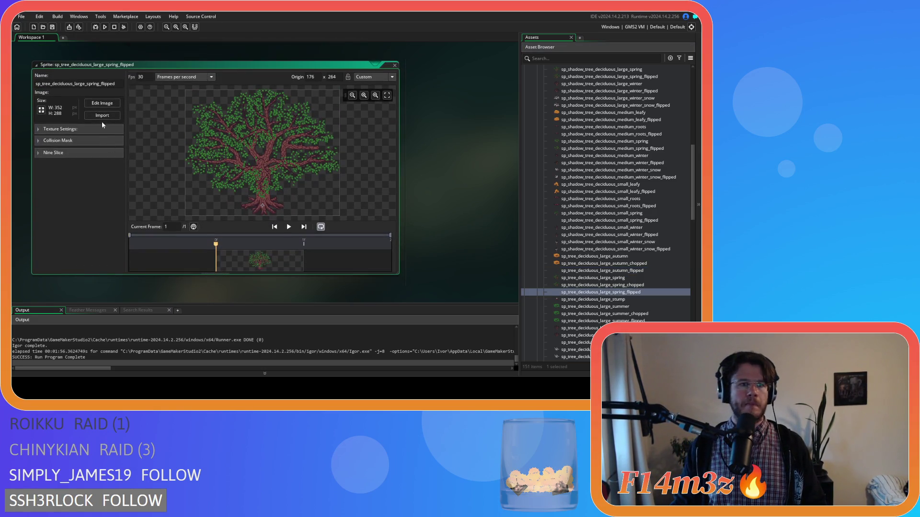
click(102, 103)
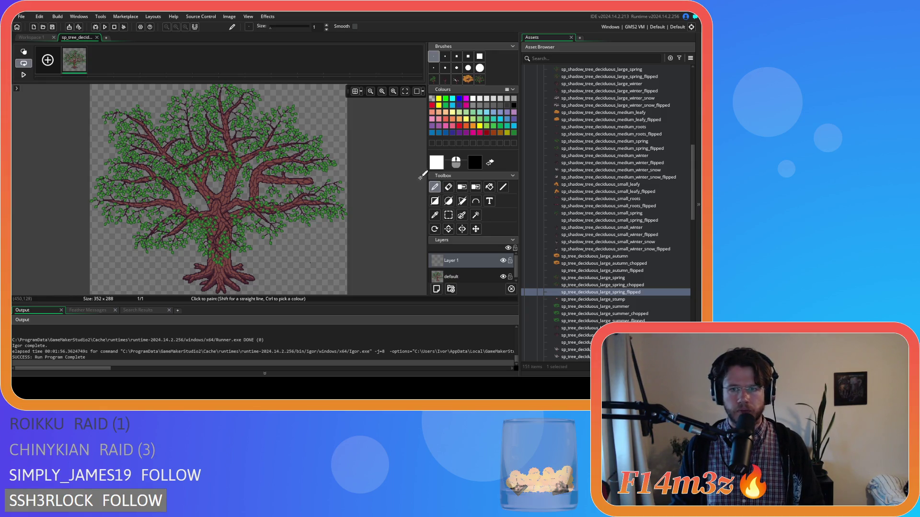
click(480, 79)
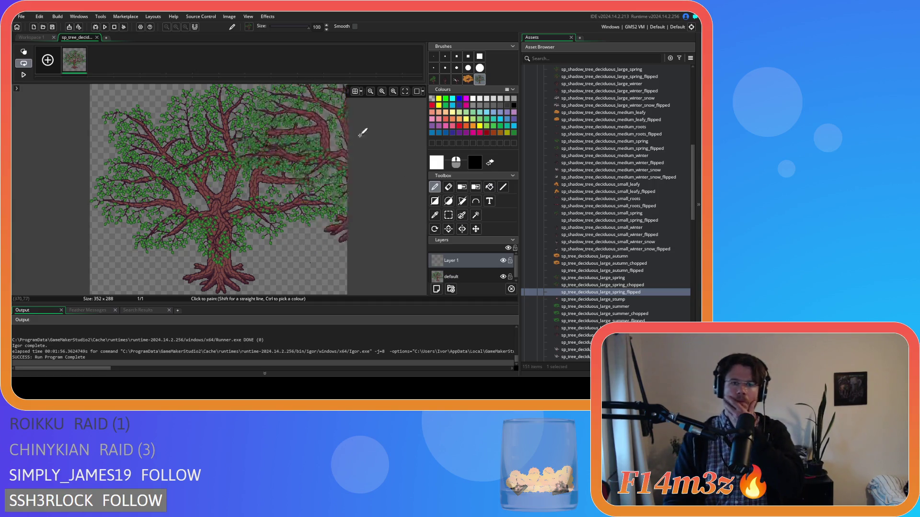
click(355, 91)
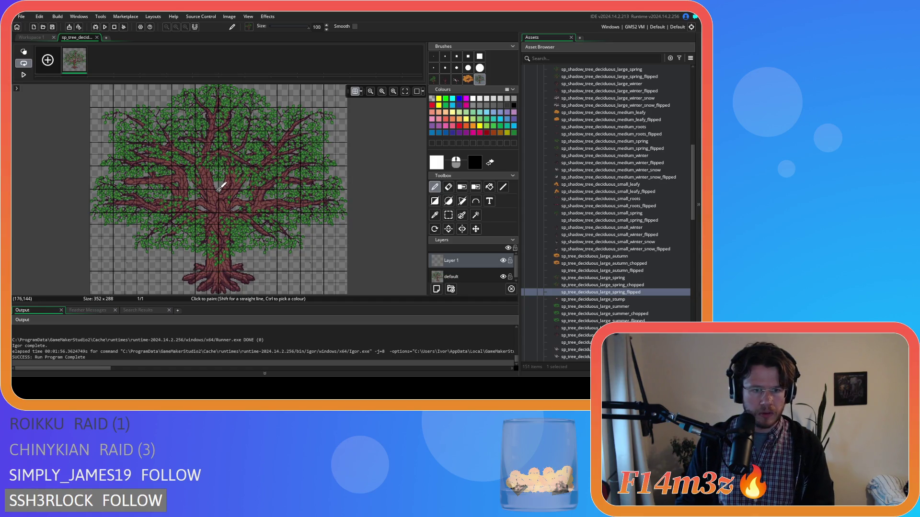
Delete the default layer keeping Layer 1, save, and close the image and sprite editors
click(221, 186)
click(463, 274)
key(Delete)
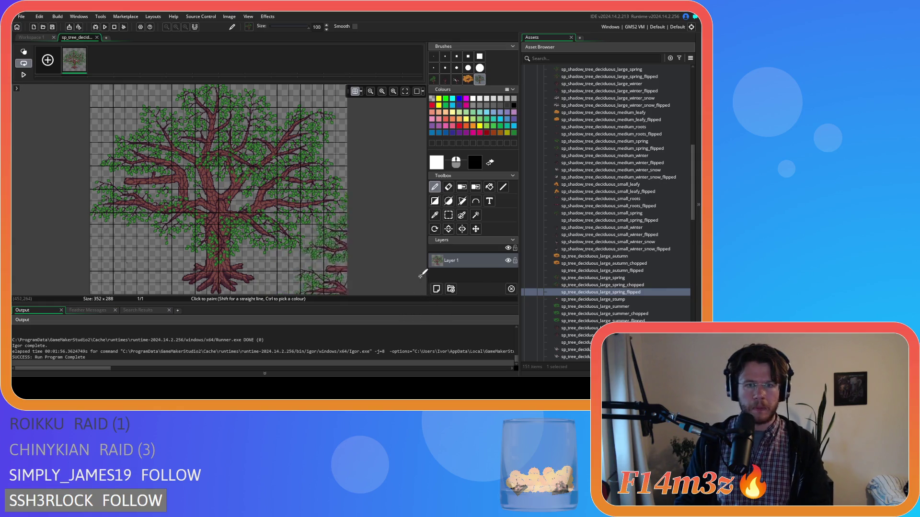
key(ctrl+s)
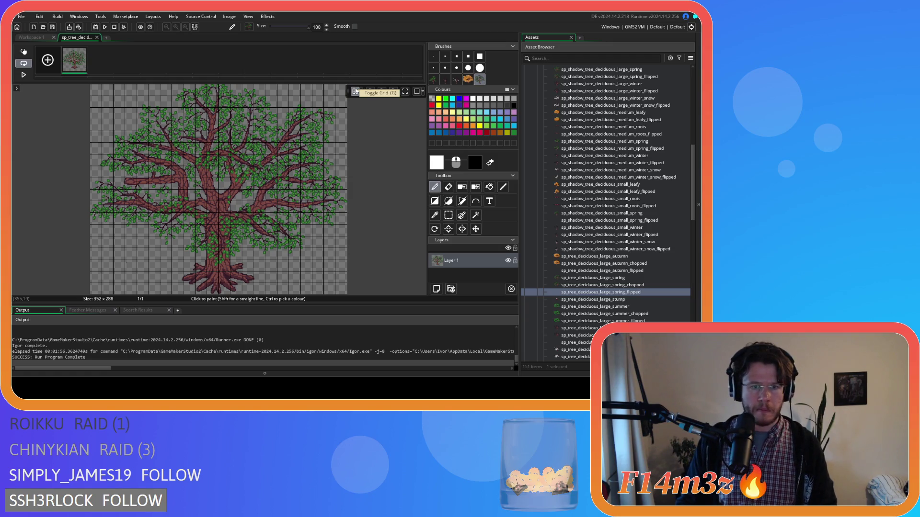
click(97, 38)
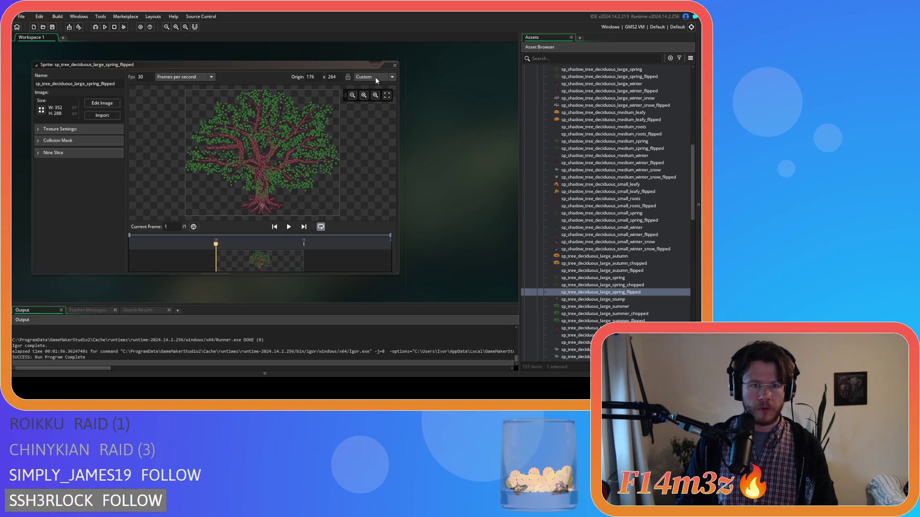
click(396, 65)
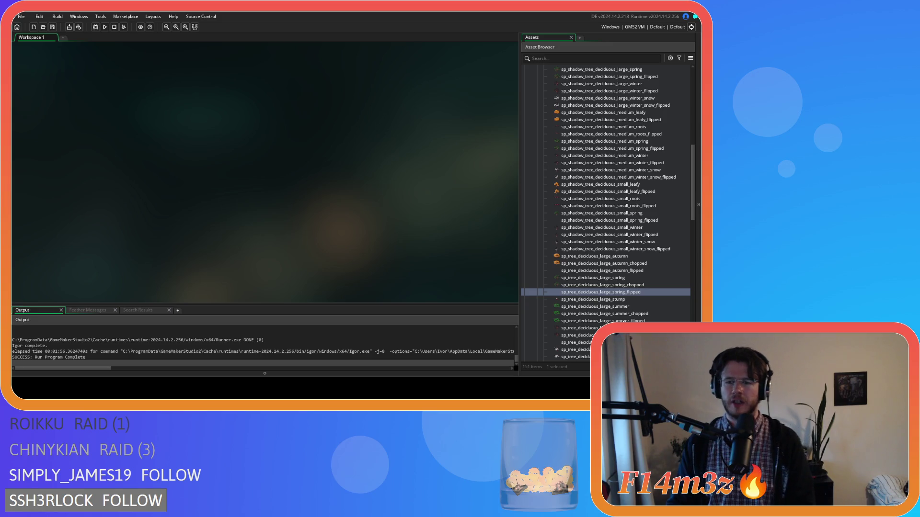
Paste the tree onto a new layer in sp_tree_deciduous_large_summer_flipped, aligned over the original
double_click(599, 321)
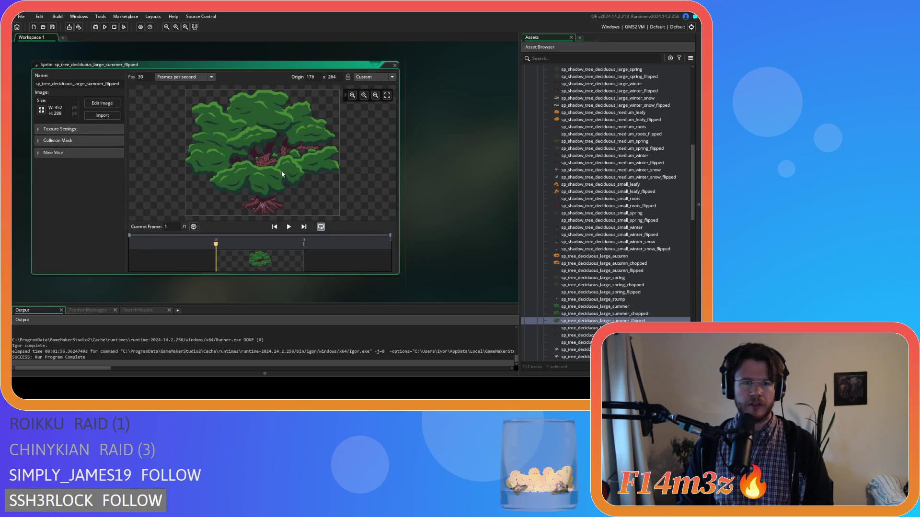
click(97, 103)
scroll(335, 207, up, 3)
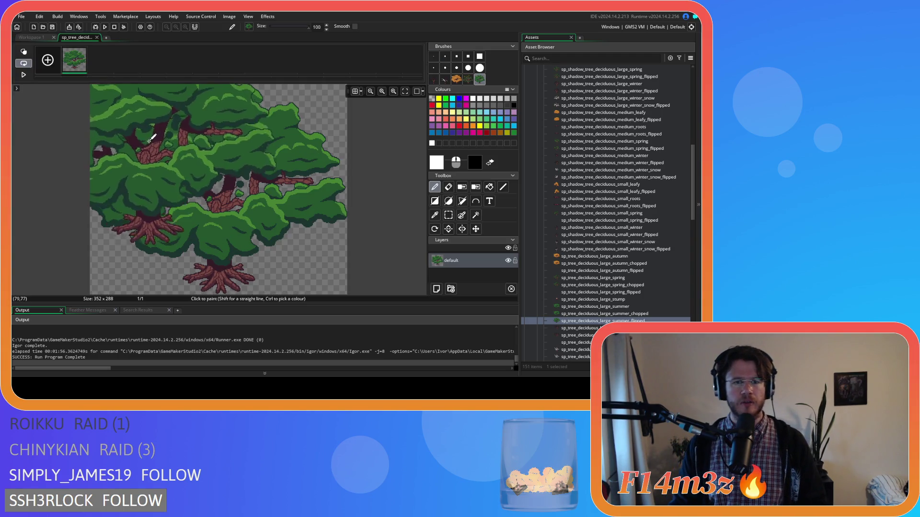
click(436, 289)
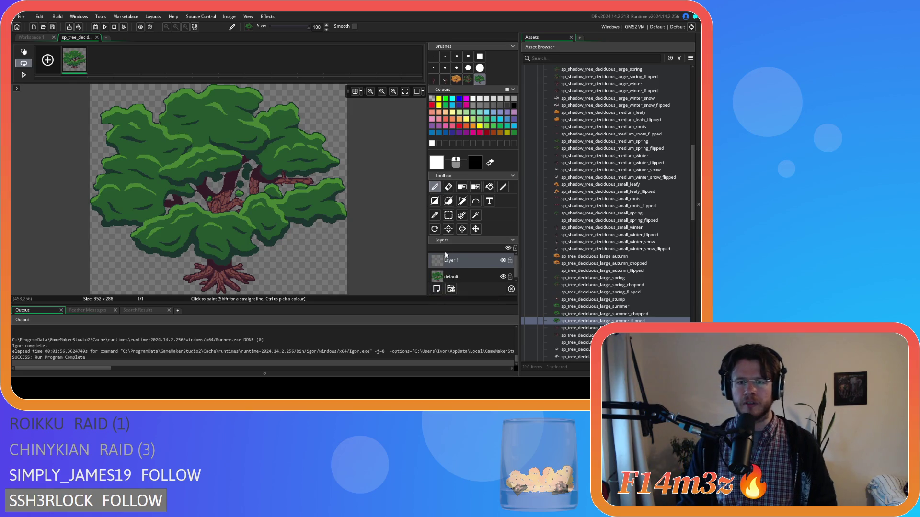
key(ctrl+v)
mouse_move(214, 169)
mouse_down()
mouse_move(227, 184)
mouse_move(216, 114)
mouse_move(353, 92)
mouse_move(379, 98)
mouse_move(342, 144)
mouse_move(352, 96)
mouse_move(209, 182)
mouse_move(219, 188)
mouse_up()
click(354, 91)
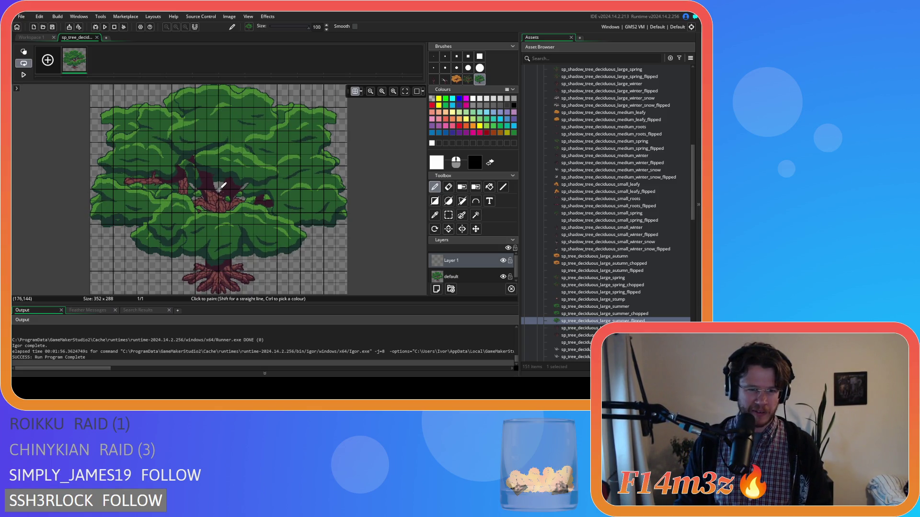
drag(220, 189, 219, 189)
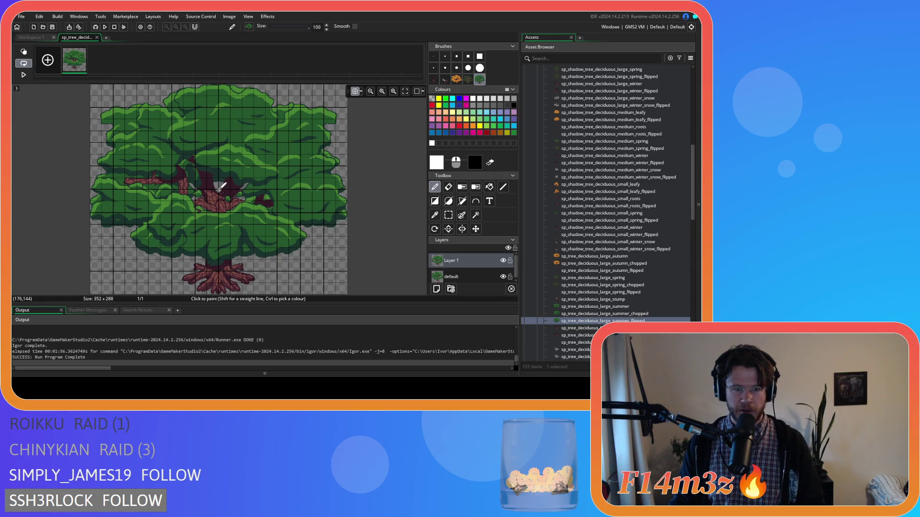
Delete the default layer, keeping Layer 1, and close the summer sprite's editors
click(471, 276)
key(Delete)
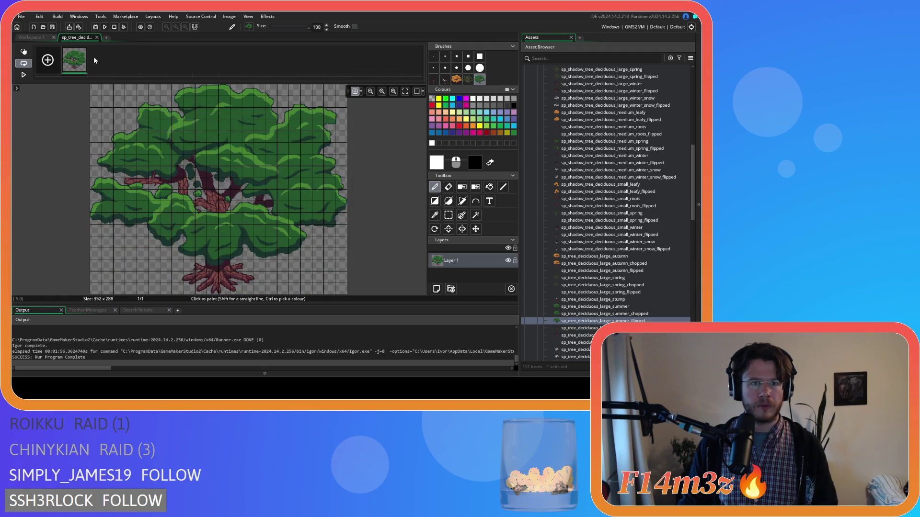
click(97, 37)
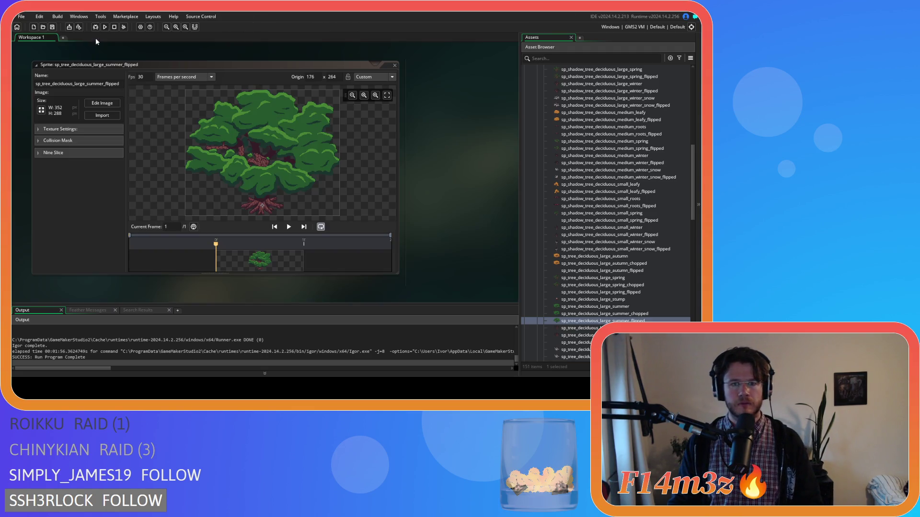
click(395, 65)
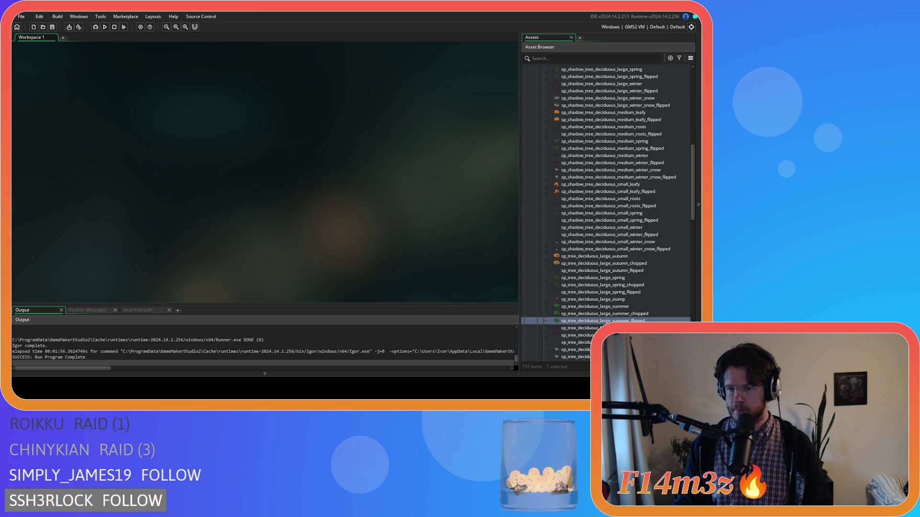
Open sp_tree_deciduous_large_winter_flipped's image and undo four edits back to the single centred tree
click(579, 328)
scroll(580, 328, down, 1)
double_click(580, 328)
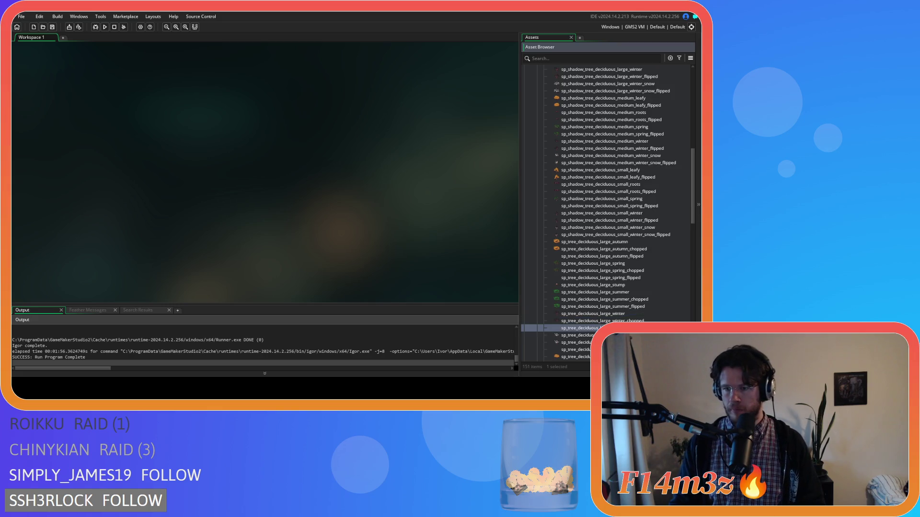
click(102, 103)
scroll(287, 193, up, 3)
scroll(290, 195, up, 2)
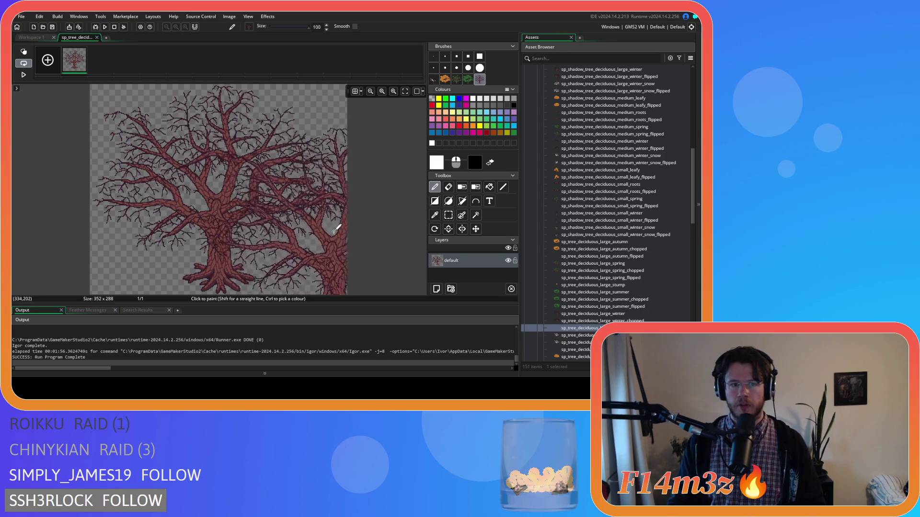
scroll(297, 201, down, 2)
scroll(297, 201, down, 3)
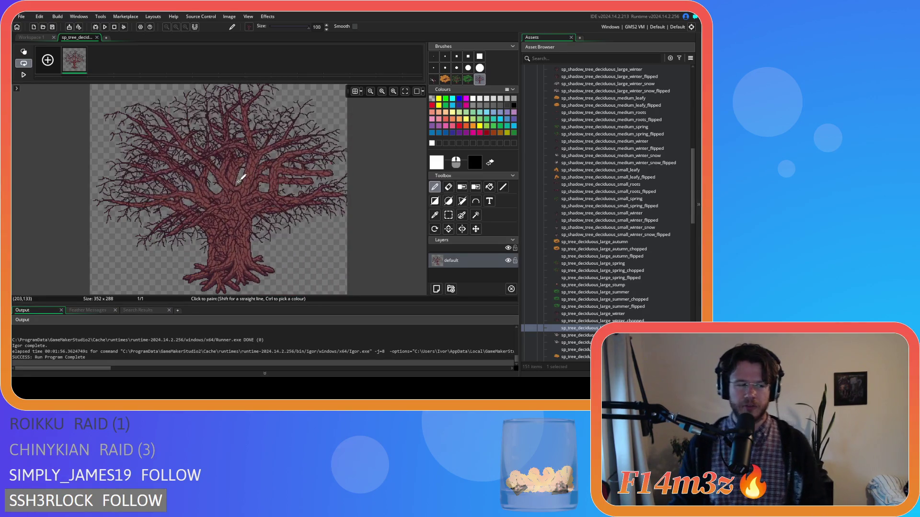
key(ctrl+z)
key(ctrl+z)
key(ctrl+z)
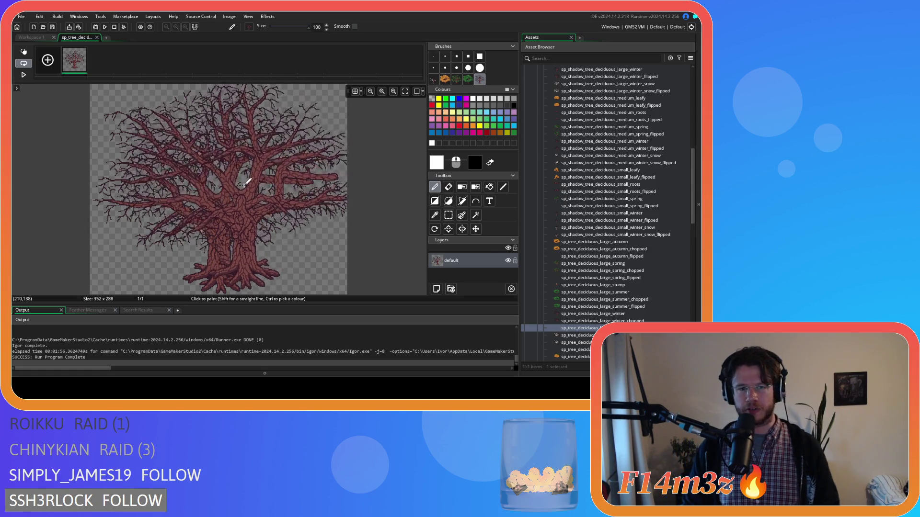
key(ctrl+z)
key(ctrl+z)
key(ctrl+z)
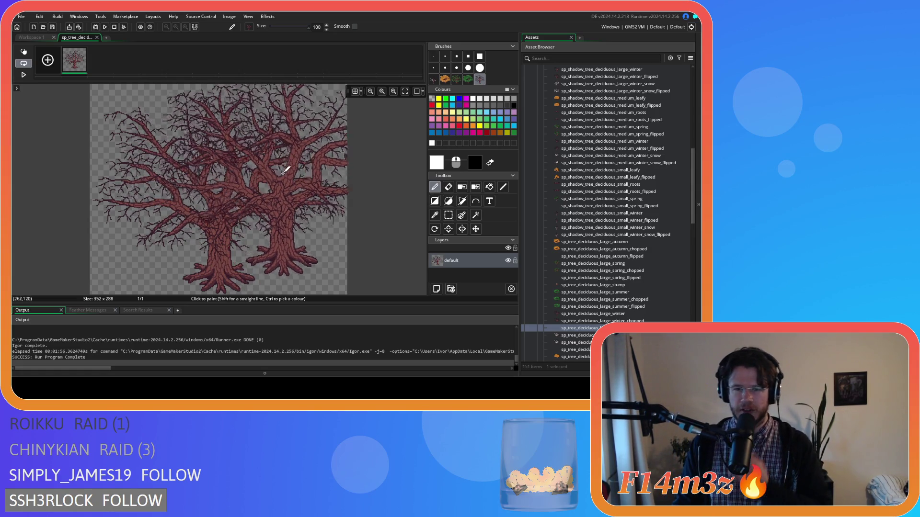
key(ctrl+z)
key(ctrl+z)
key(ctrl+z)
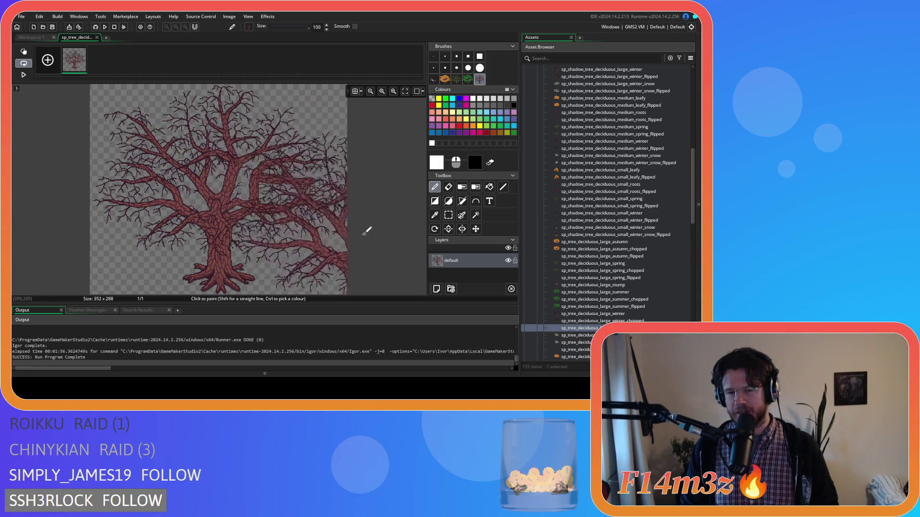
key(ctrl+z)
key(ctrl+z)
key(ctrl+z)
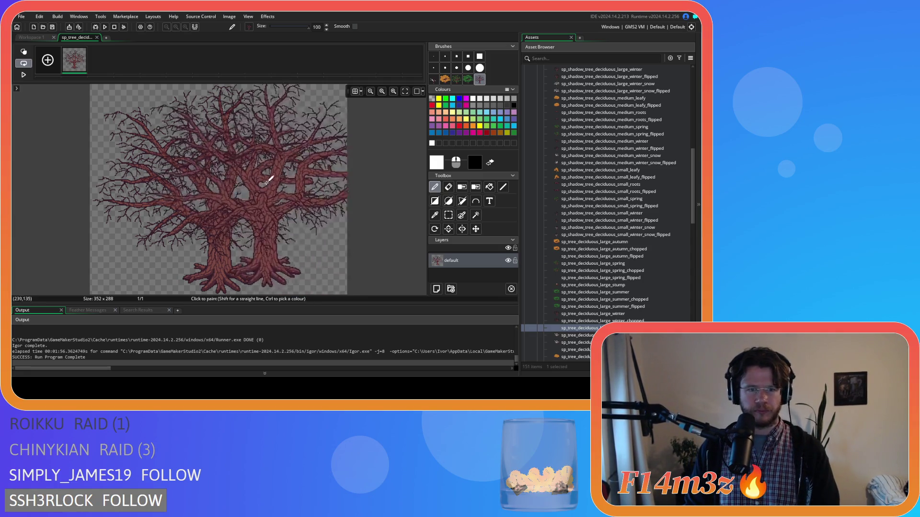
Paste the tree onto a new layer over the original and delete the default layer
click(436, 289)
key(ctrl+v)
drag(334, 216, 222, 187)
click(355, 91)
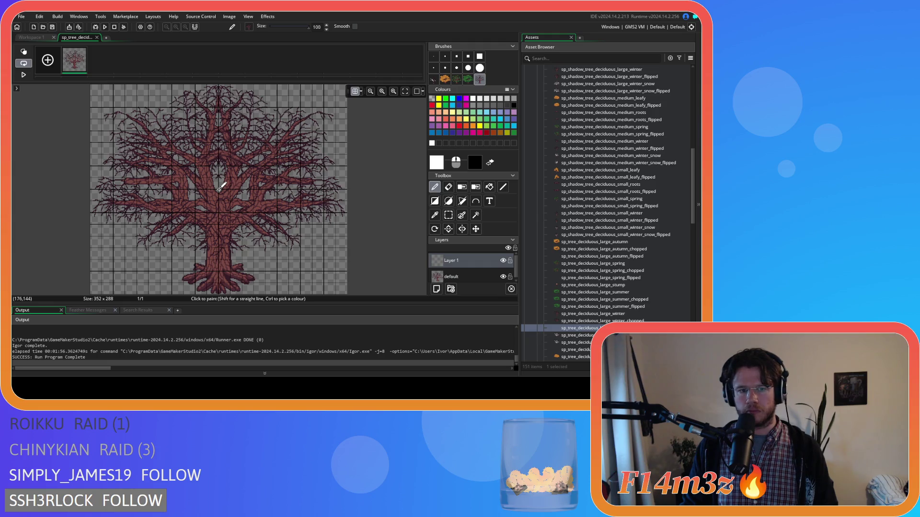
key(Delete)
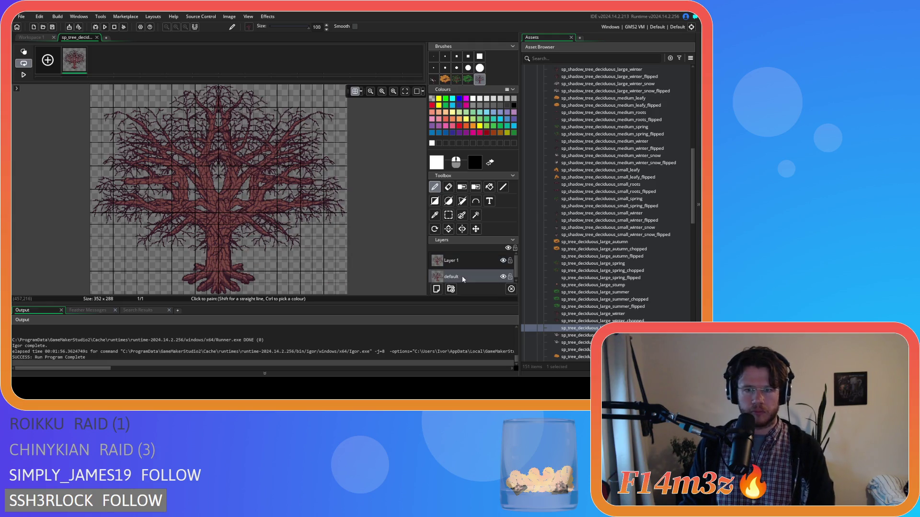
Paste a fresh tree copy aligned exactly over the original, hide the grid, and close the editors
key(ctrl+v)
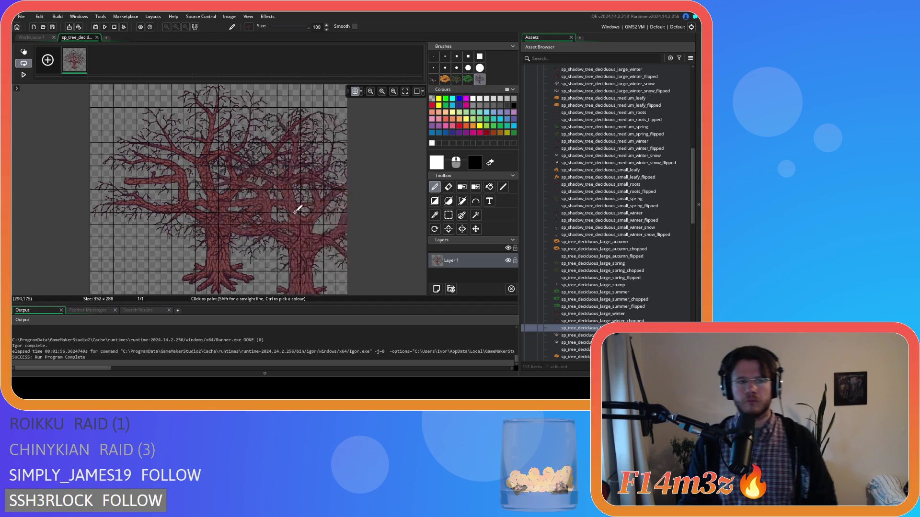
mouse_move(274, 165)
mouse_down()
mouse_move(317, 192)
mouse_move(220, 191)
mouse_up()
click(355, 93)
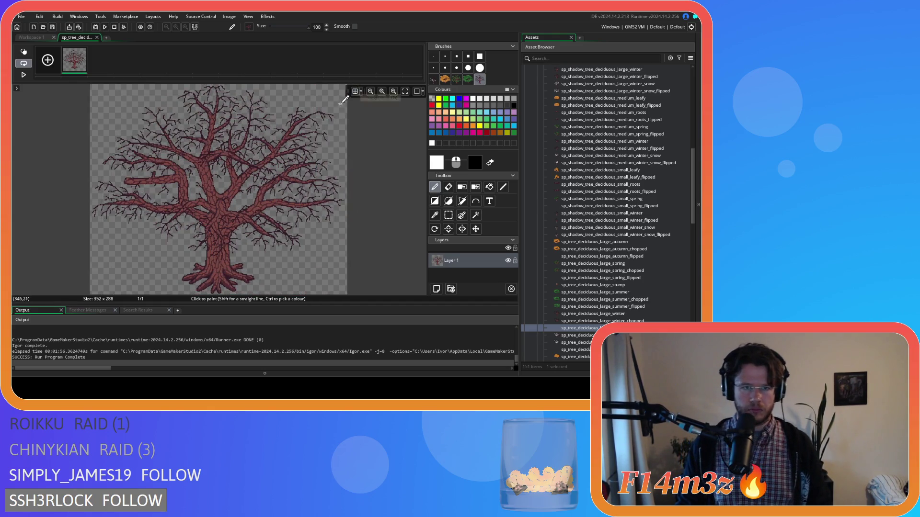
click(96, 38)
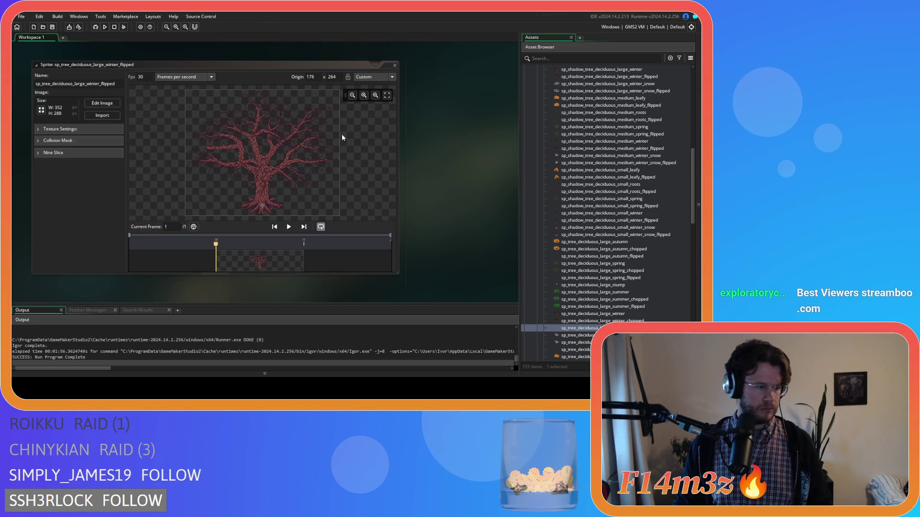
click(395, 65)
Stamp the mirrored snowy tree onto a new layer in sp_tree_deciduous_large_winter_snow_flipped
scroll(623, 239, down, 2)
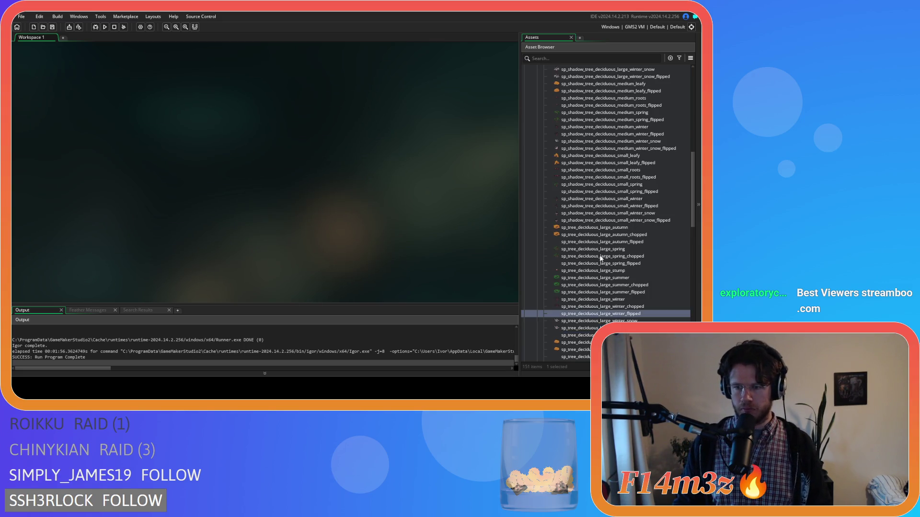
double_click(632, 321)
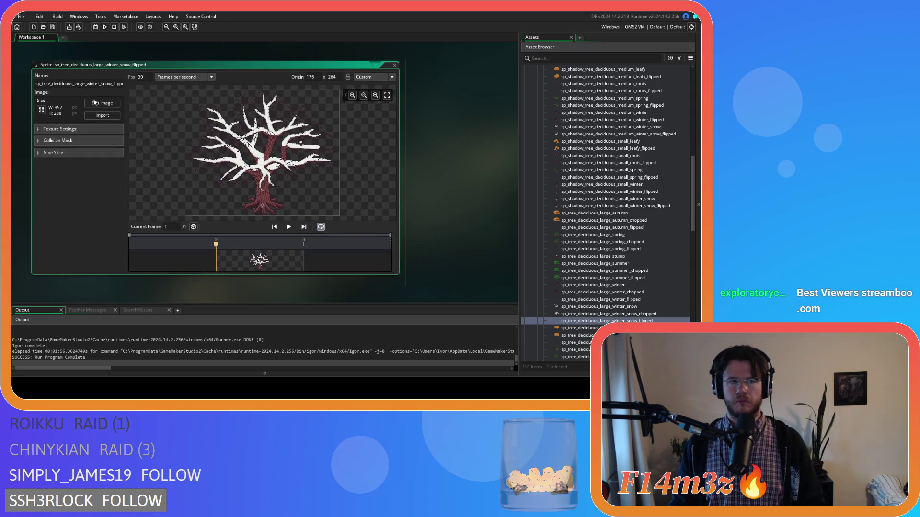
click(87, 99)
key(ctrl+v)
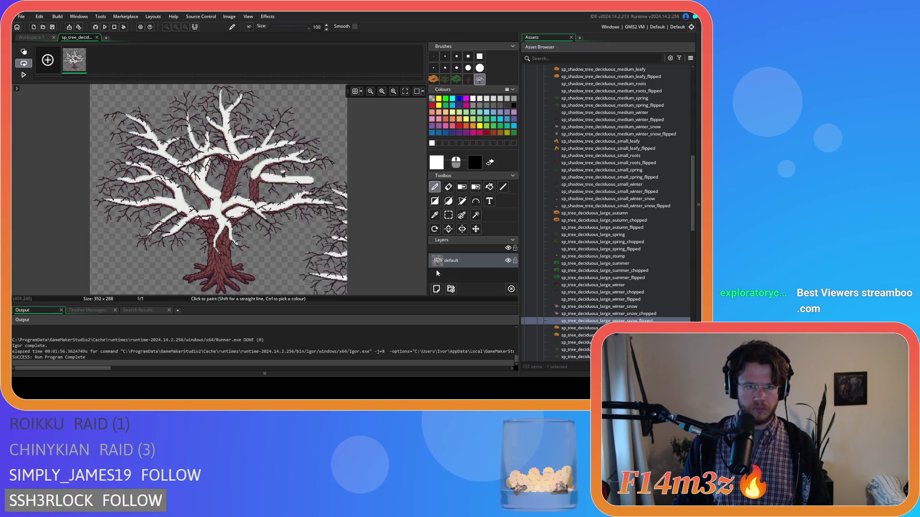
click(436, 289)
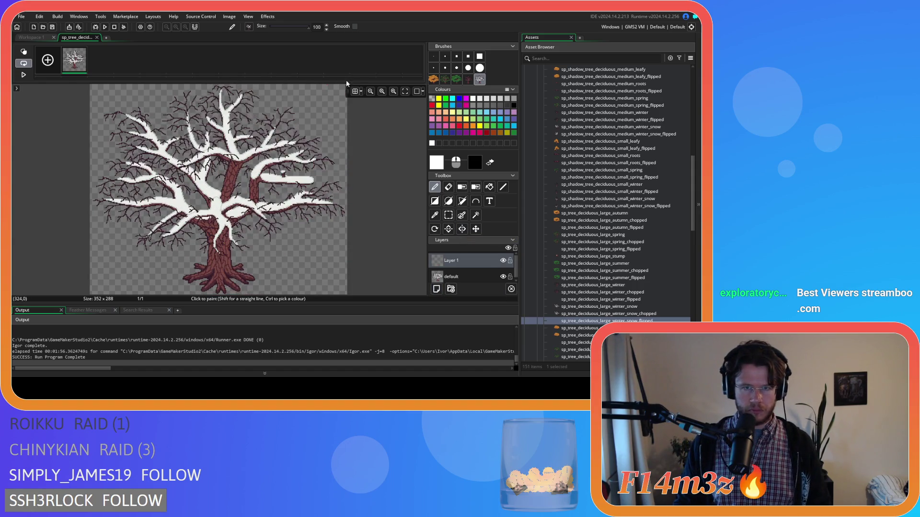
click(355, 92)
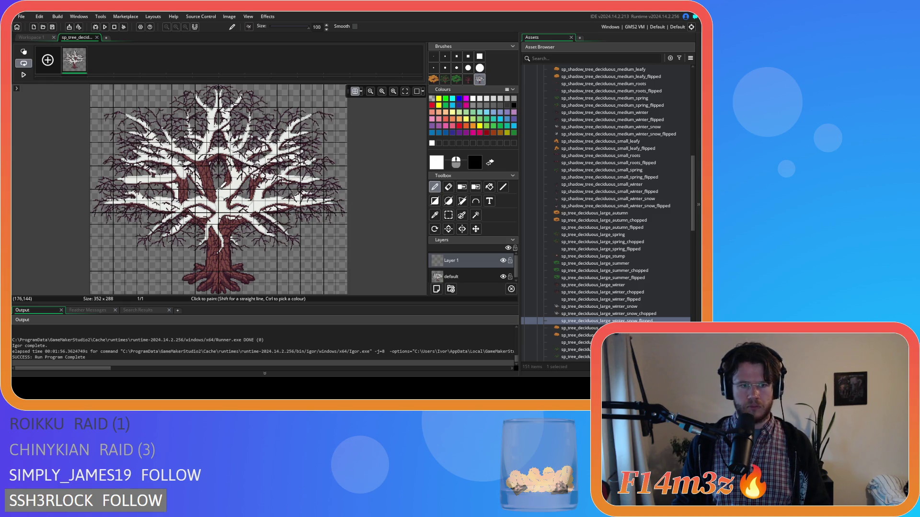
click(223, 184)
Delete the original layer, close the snow sprite's editors, and select sp_tree_deciduous_medium_autumn_flipped
click(470, 277)
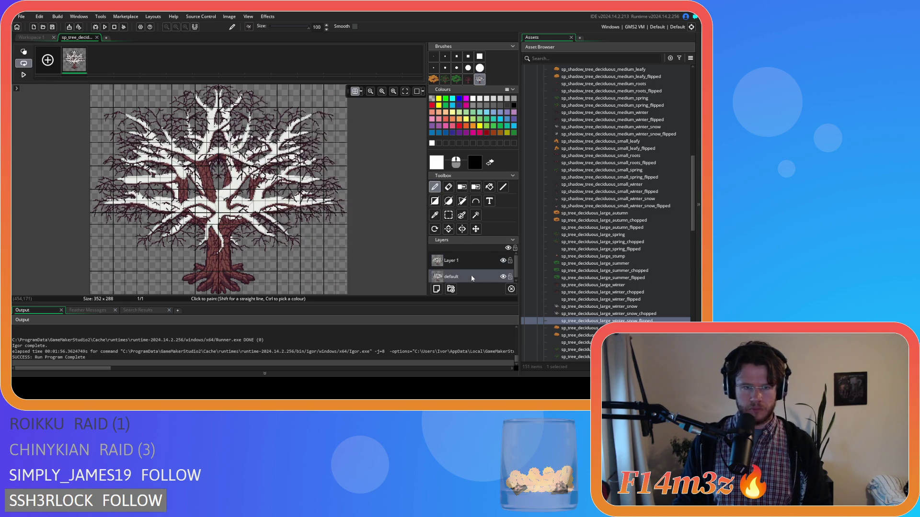
key(Delete)
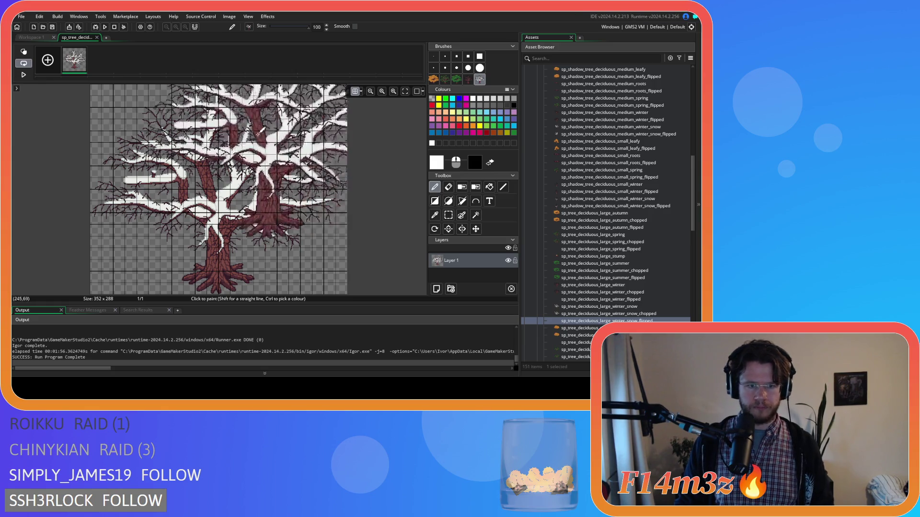
click(355, 91)
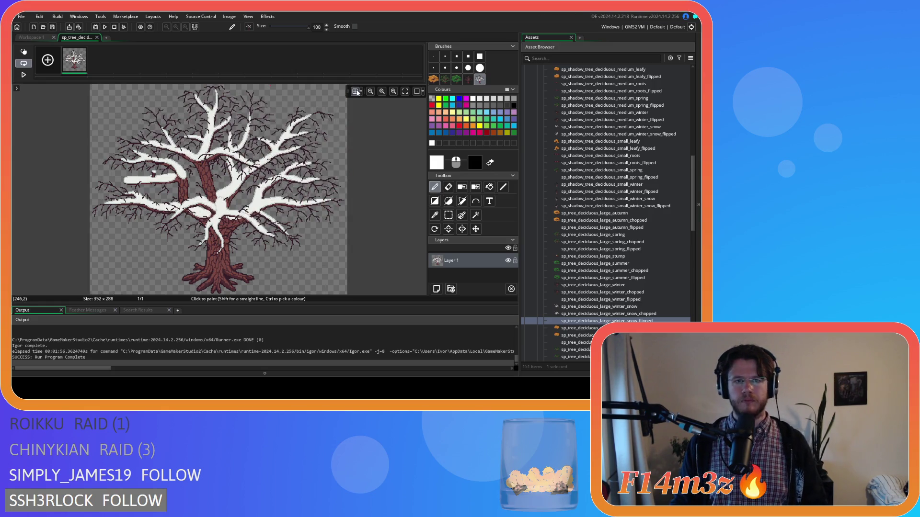
click(97, 37)
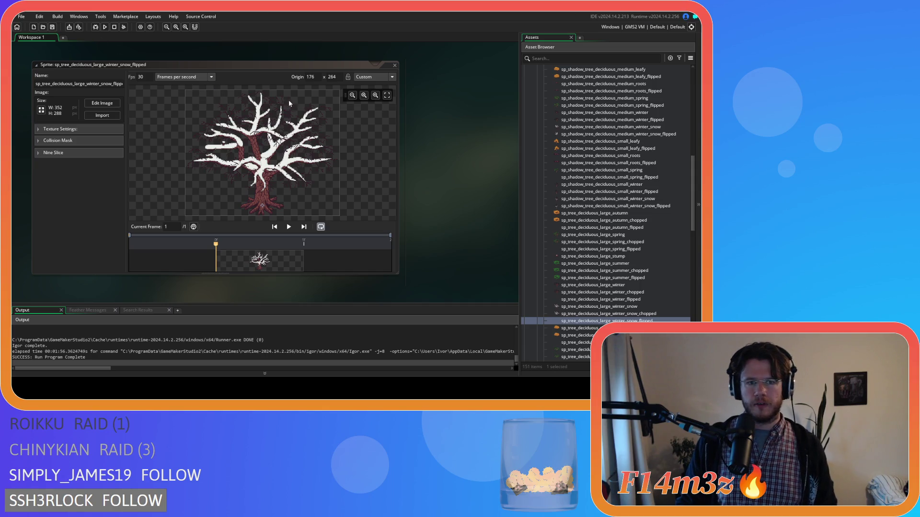
click(395, 66)
scroll(618, 269, down, 2)
click(644, 314)
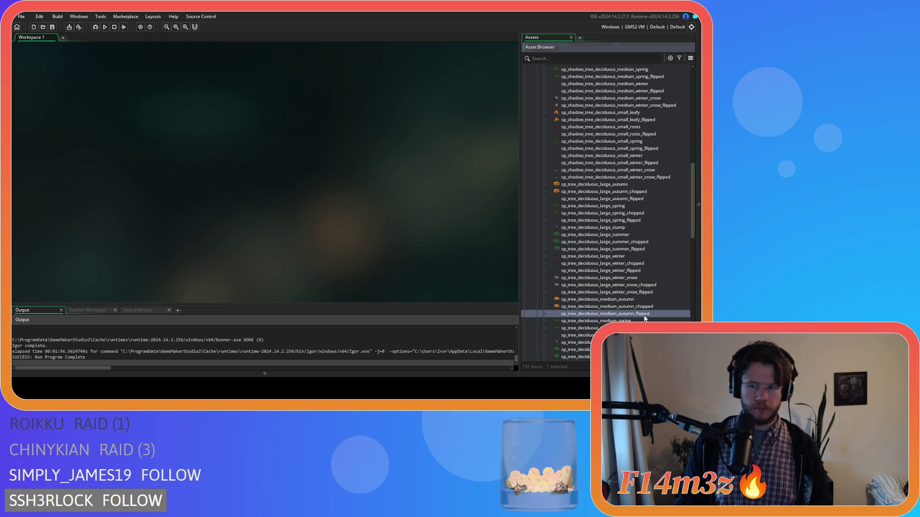
Stamp the mirrored autumn tree onto a new layer in sp_tree_deciduous_medium_autumn_flipped, aligned with the original
double_click(645, 316)
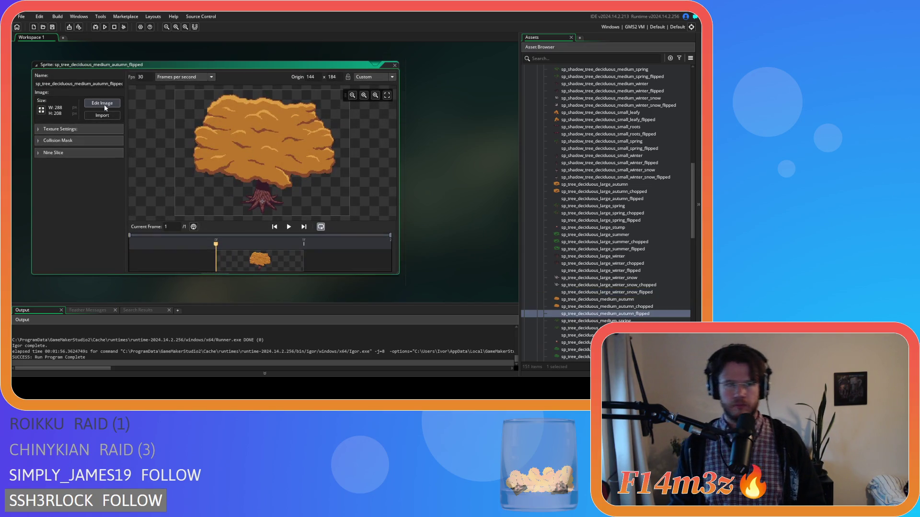
click(102, 104)
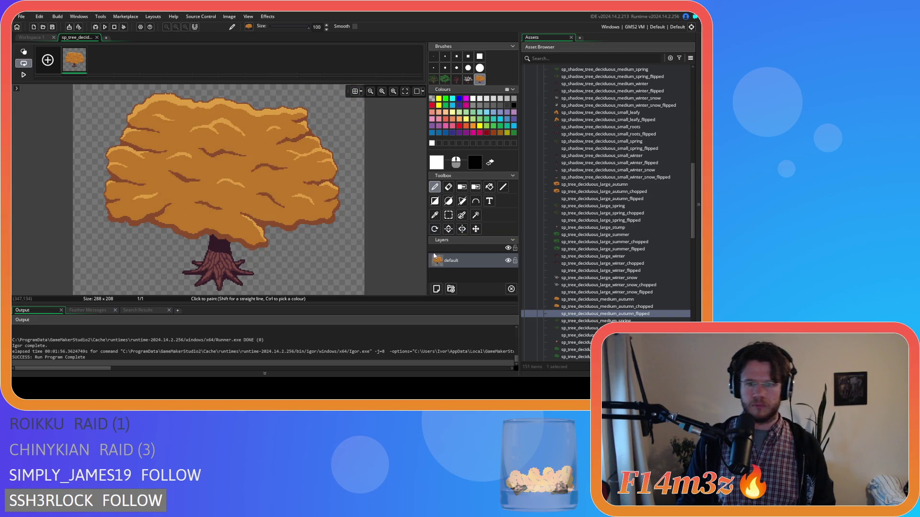
click(357, 93)
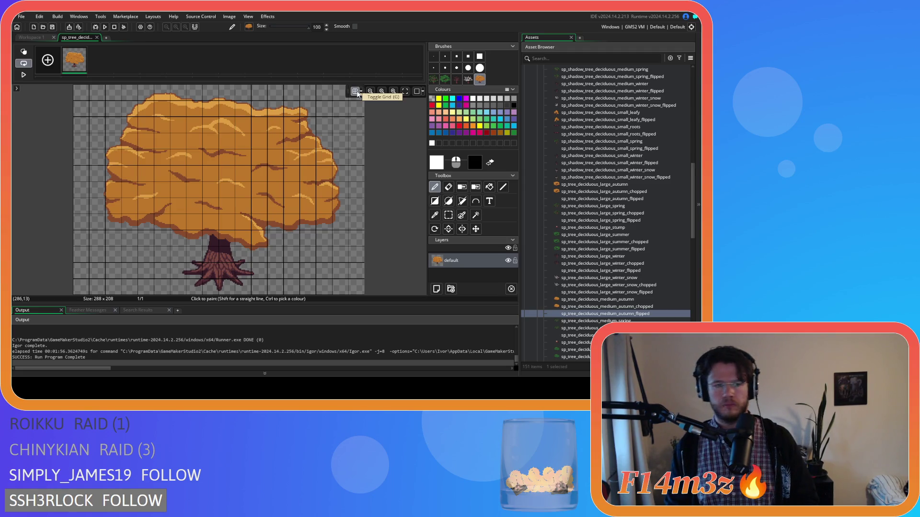
click(436, 289)
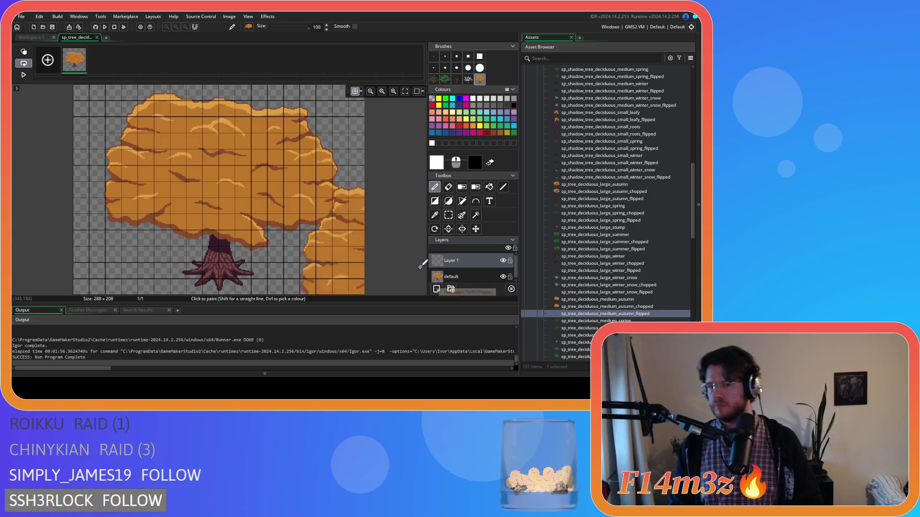
click(220, 185)
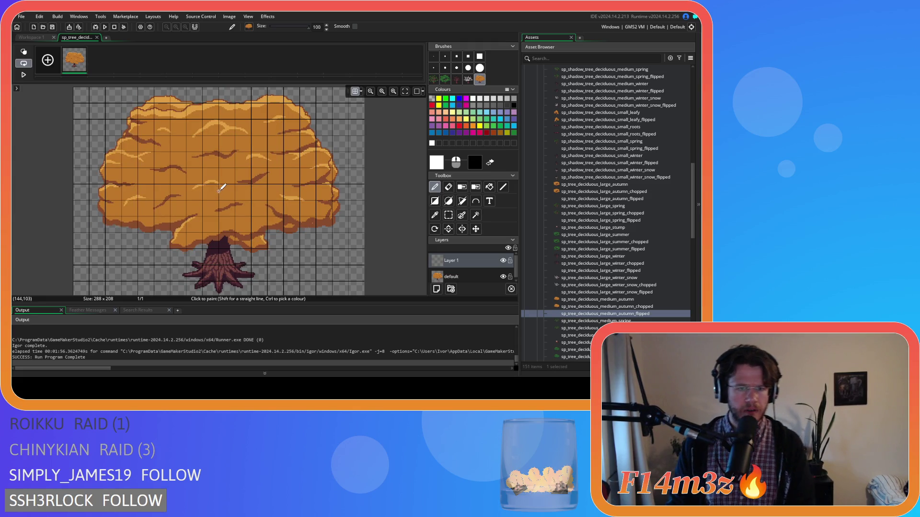
click(221, 188)
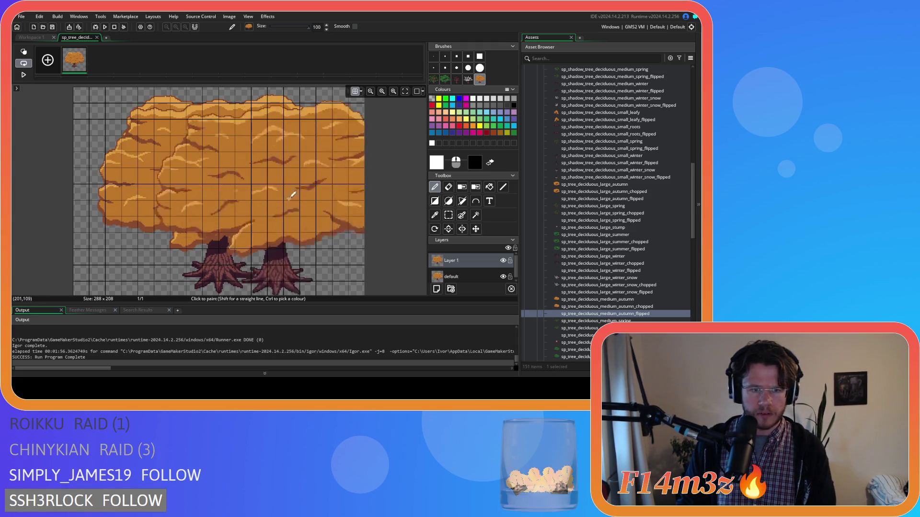
Delete the default layer, comparing via undo and redo, leaving only the mirrored layer, then close the image editor
click(470, 275)
key(Delete)
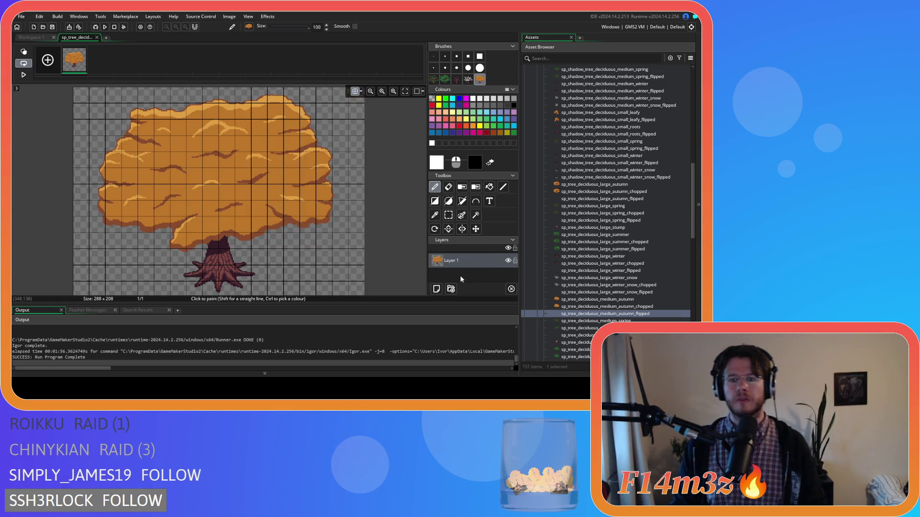
key(ctrl+z)
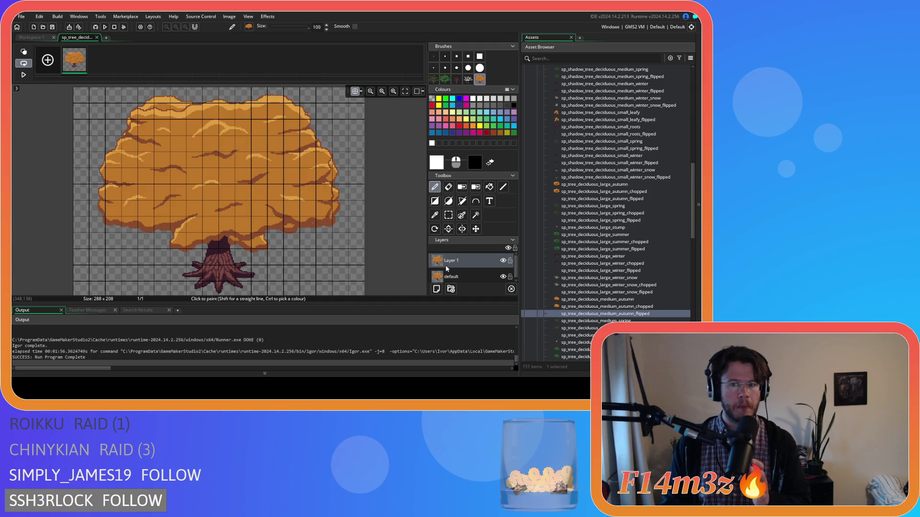
click(465, 278)
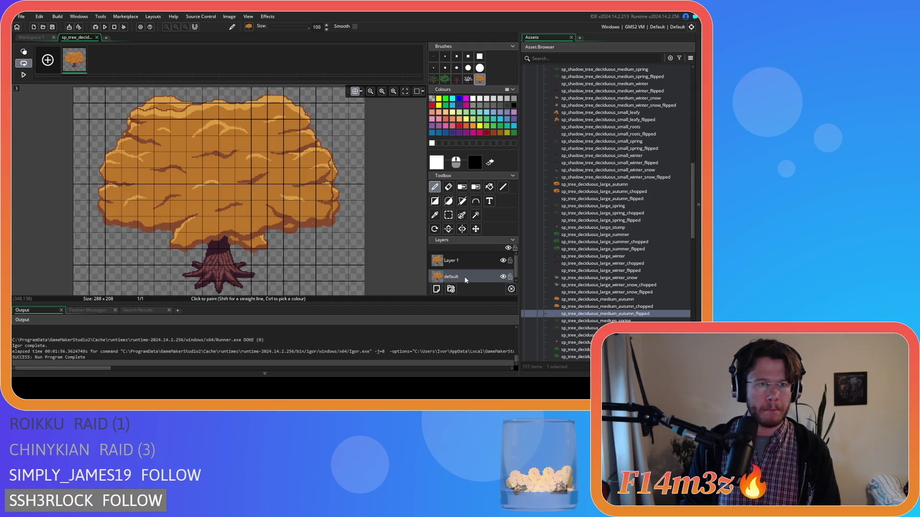
key(Delete)
key(ctrl+z)
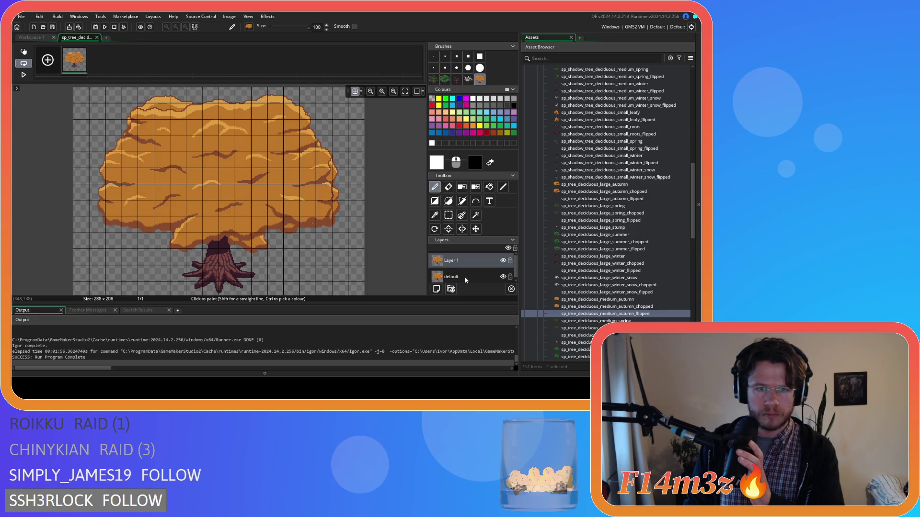
click(464, 277)
key(Delete)
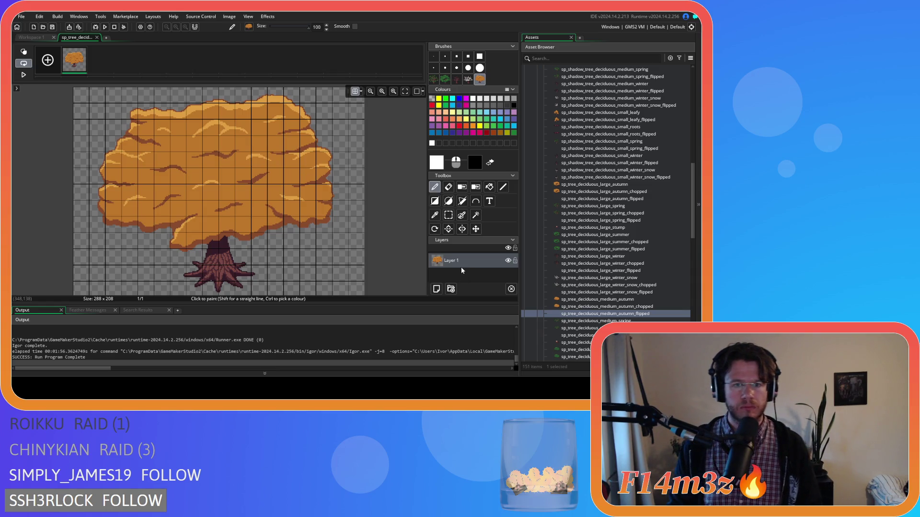
key(ctrl+z)
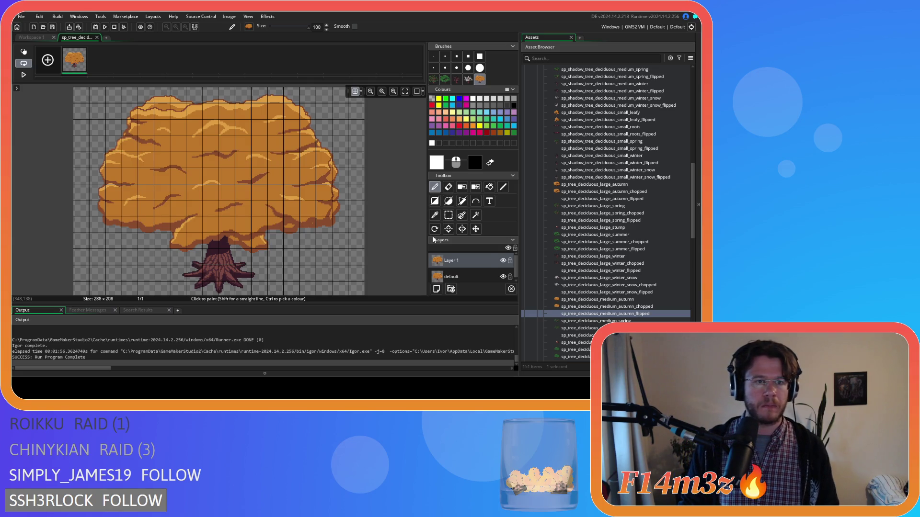
key(ctrl+z)
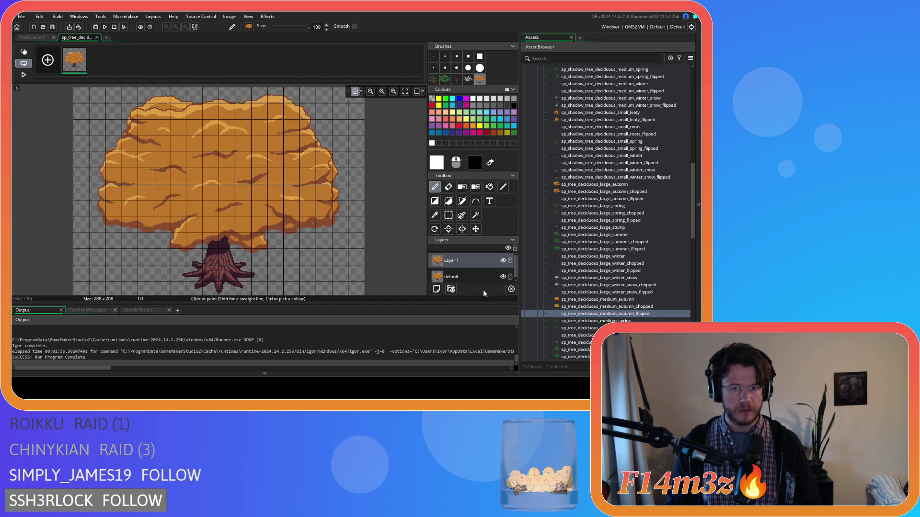
key(ctrl+z)
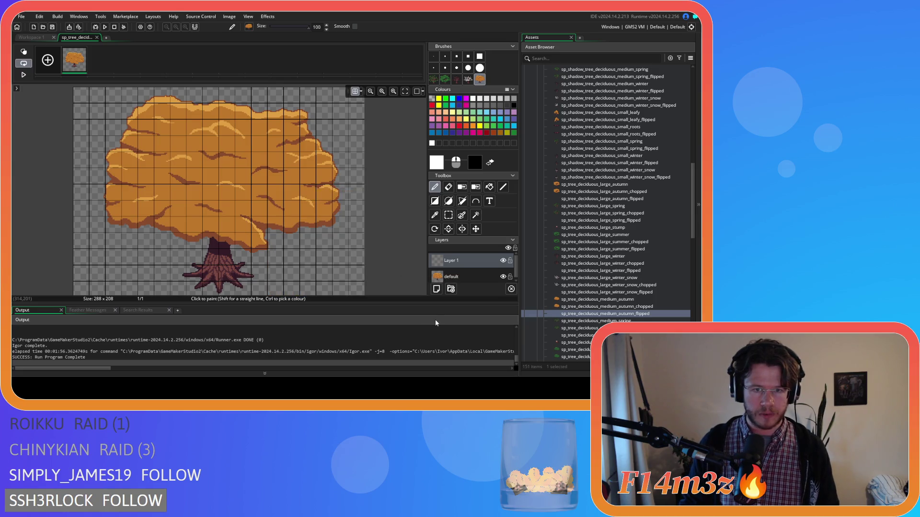
key(ctrl+z)
key(ctrl+z)
key(ctrl+z)
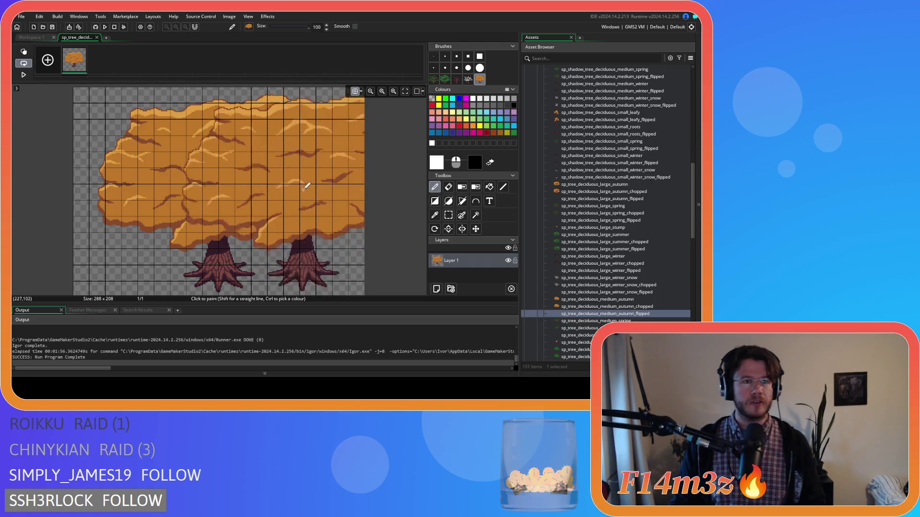
click(97, 38)
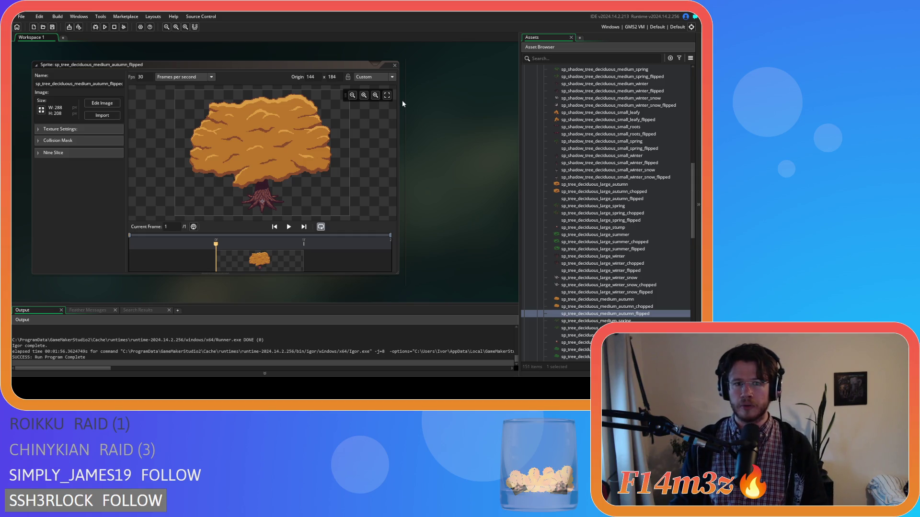
Close the autumn sprite and stamp the mirrored tree onto a new layer in sp_tree_deciduous_medium_spring_flipped
double_click(389, 65)
scroll(582, 307, down, 1)
double_click(599, 320)
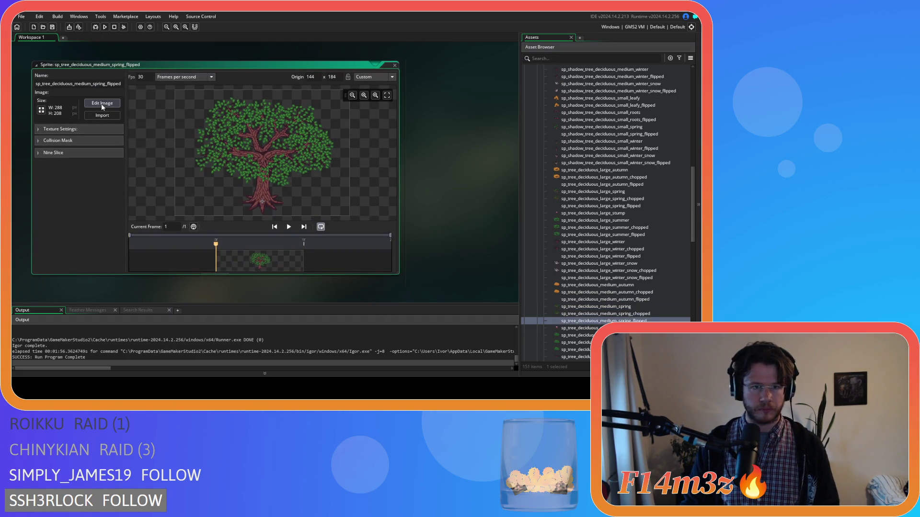
click(100, 104)
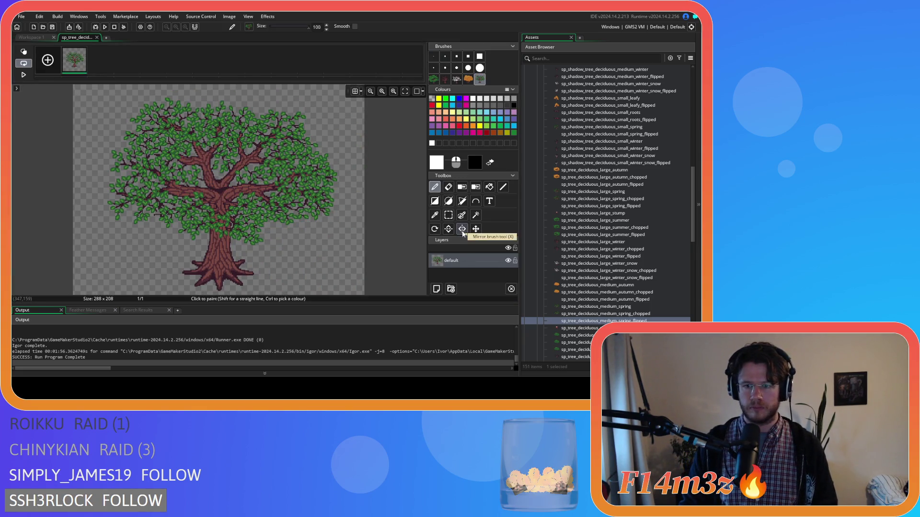
click(436, 289)
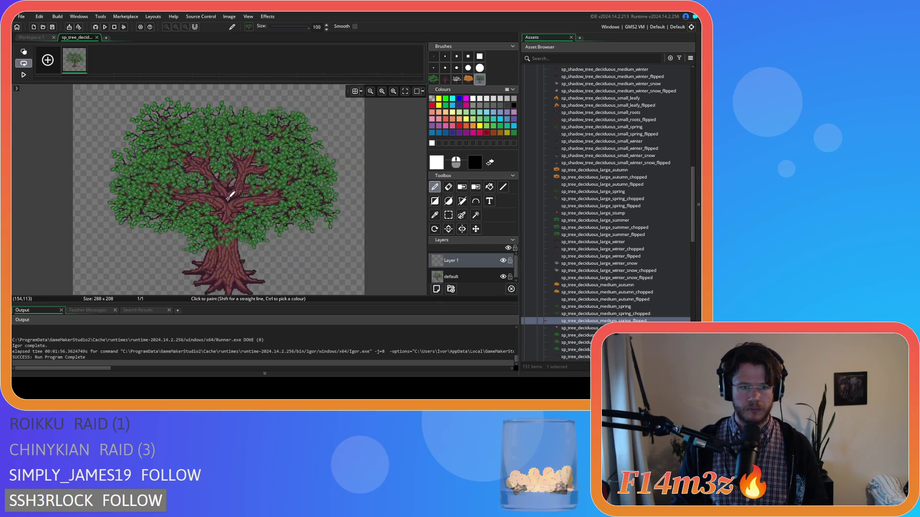
click(355, 91)
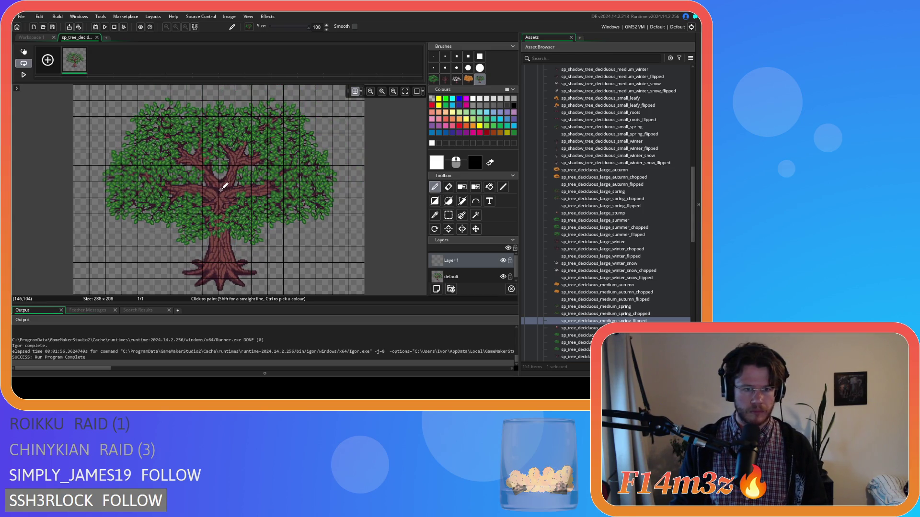
click(221, 187)
Delete the original spring layer, close its editors, and open sp_tree_deciduous_medium_summer_flipped
click(479, 280)
key(Delete)
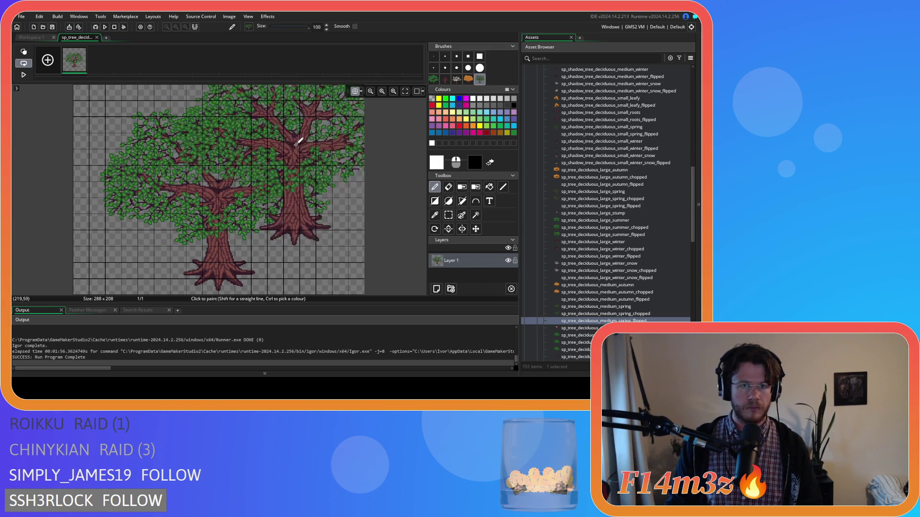
click(97, 38)
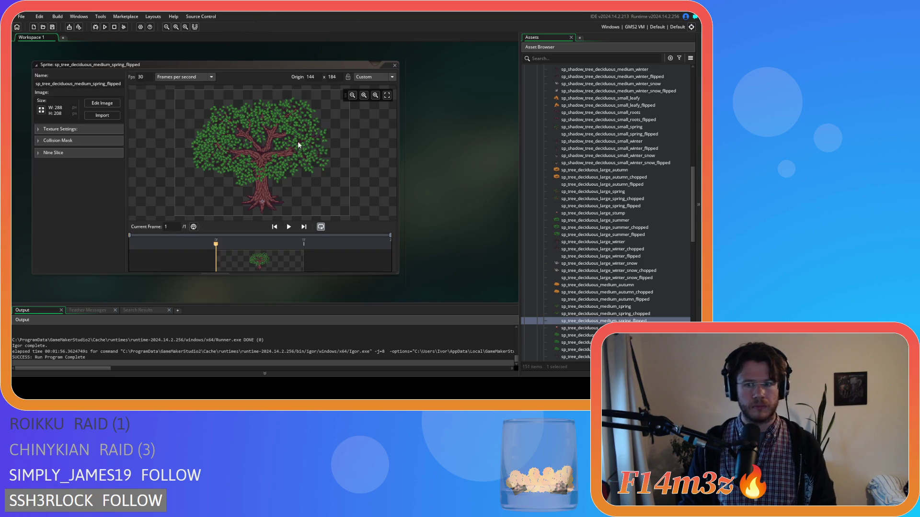
click(395, 65)
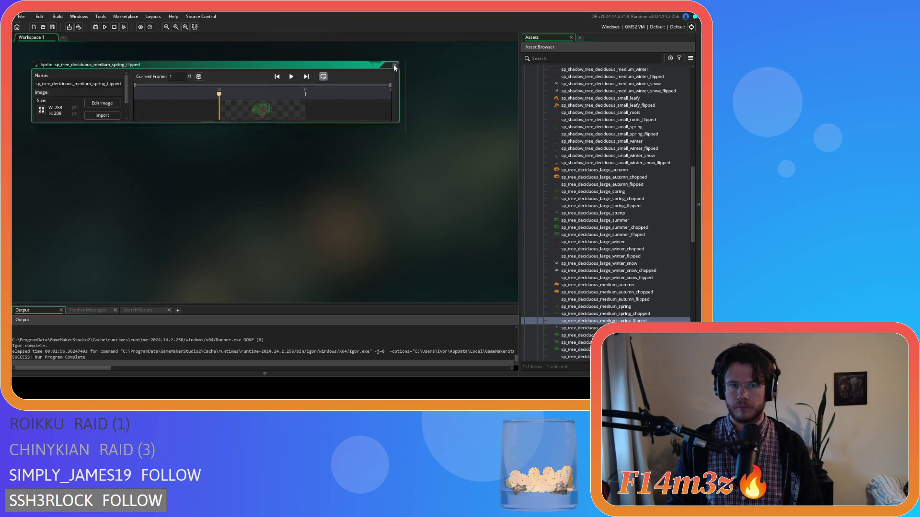
scroll(588, 323, down, 1)
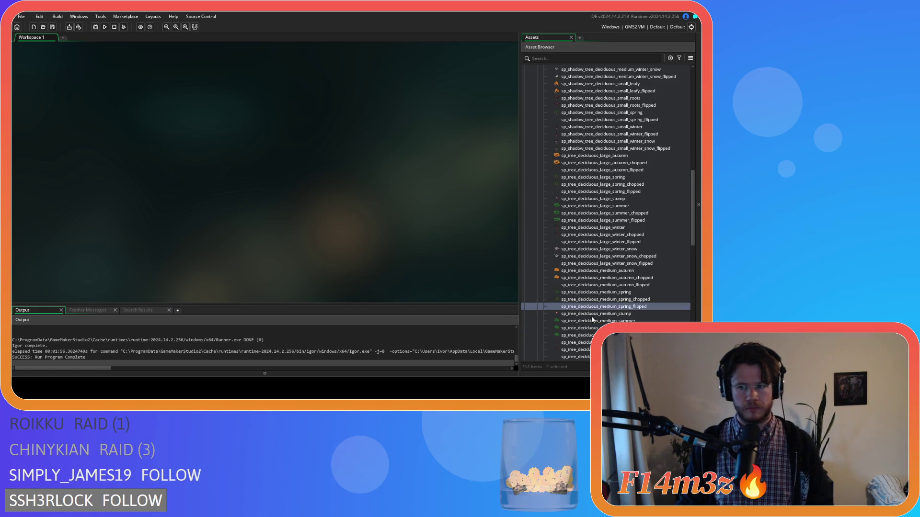
scroll(614, 318, down, 1)
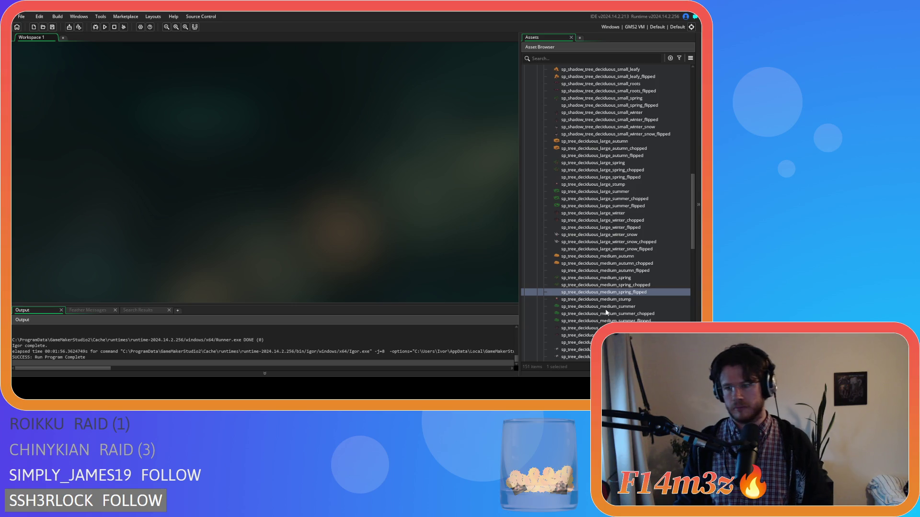
double_click(611, 320)
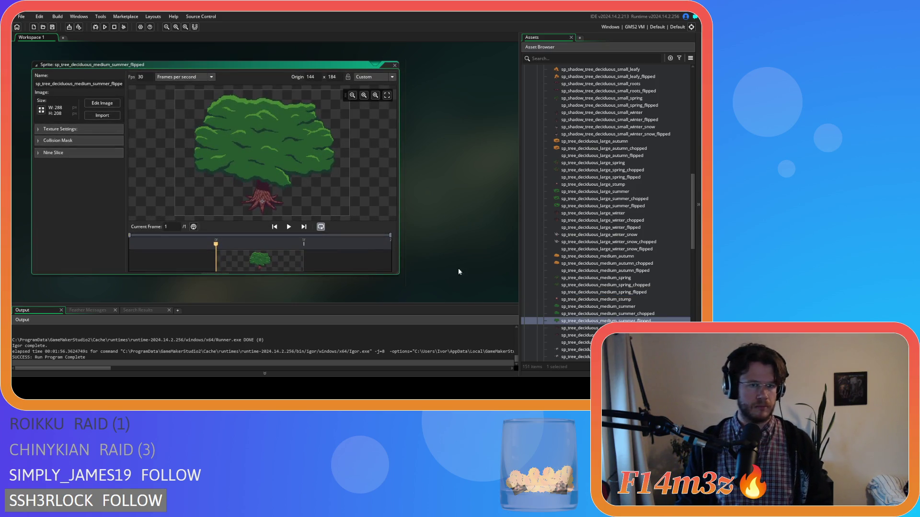
Copy the summer tree as a brush, stamp it on a new layer, delete the original layer, and close the editors
click(102, 103)
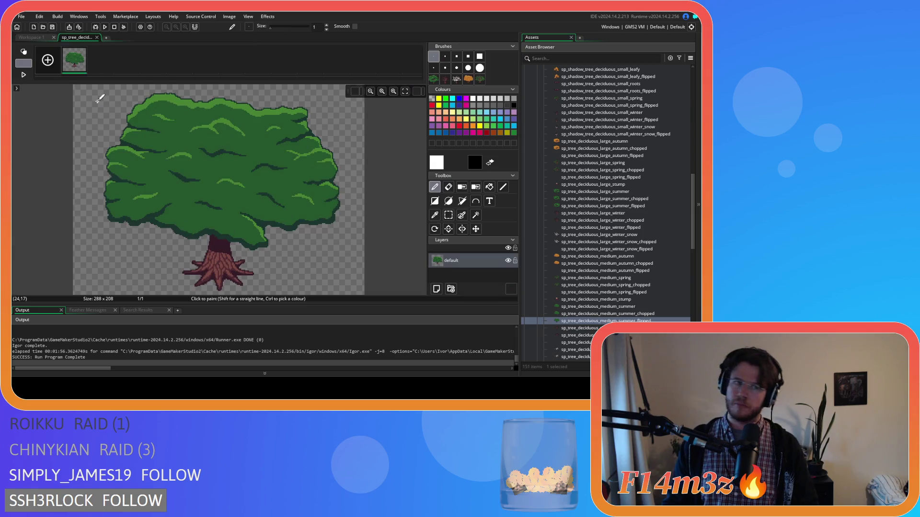
key(ctrl+c)
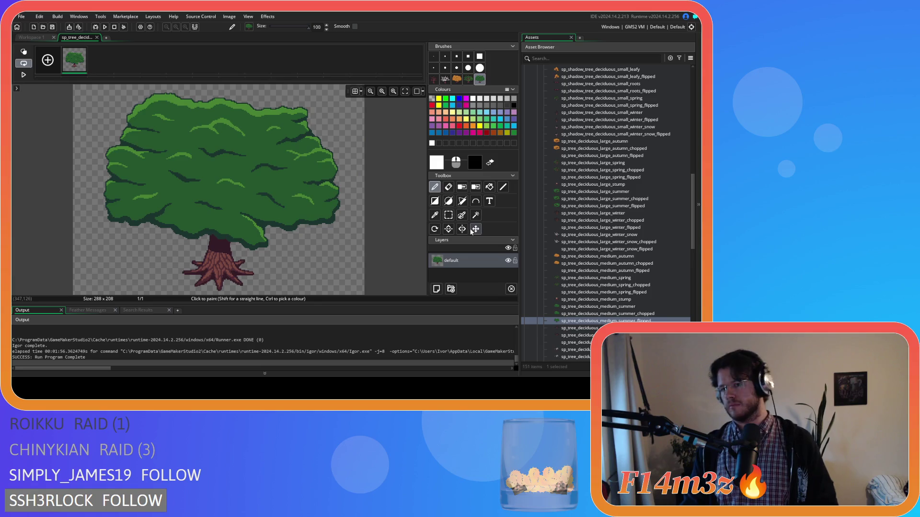
click(436, 289)
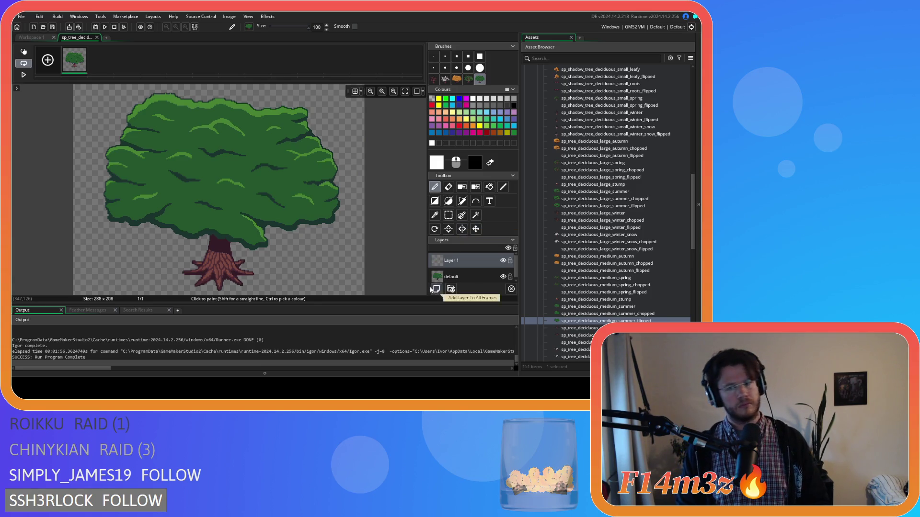
click(312, 203)
click(356, 90)
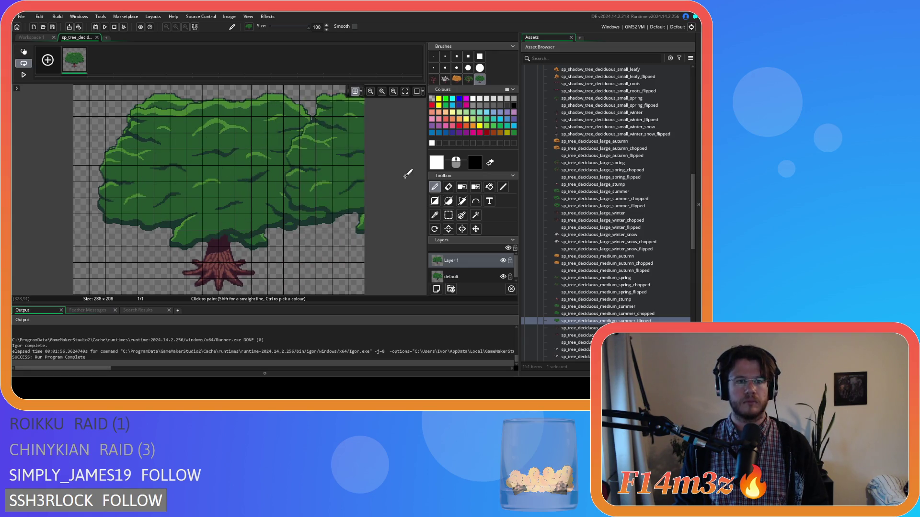
click(475, 278)
key(Delete)
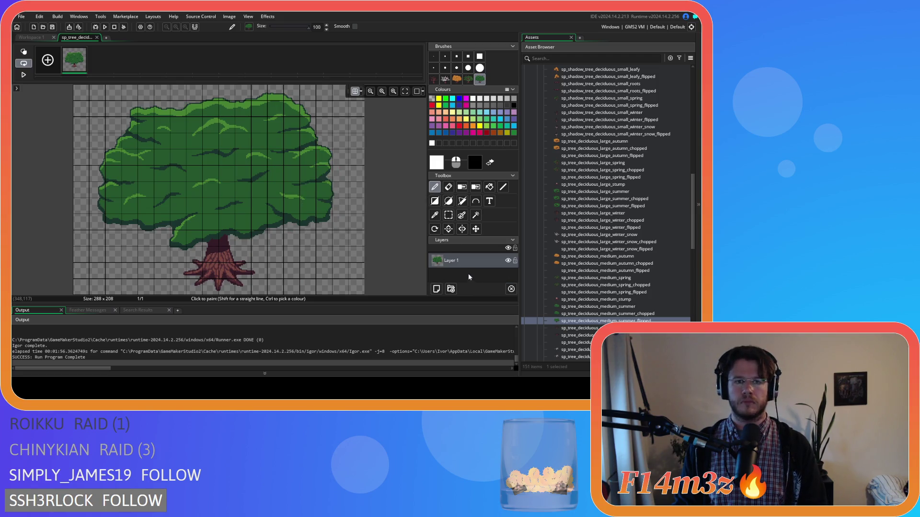
click(96, 37)
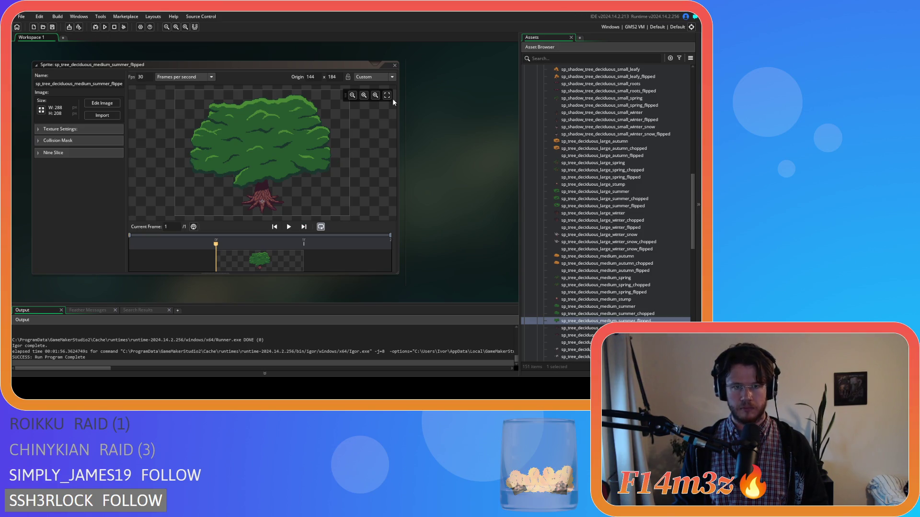
click(394, 65)
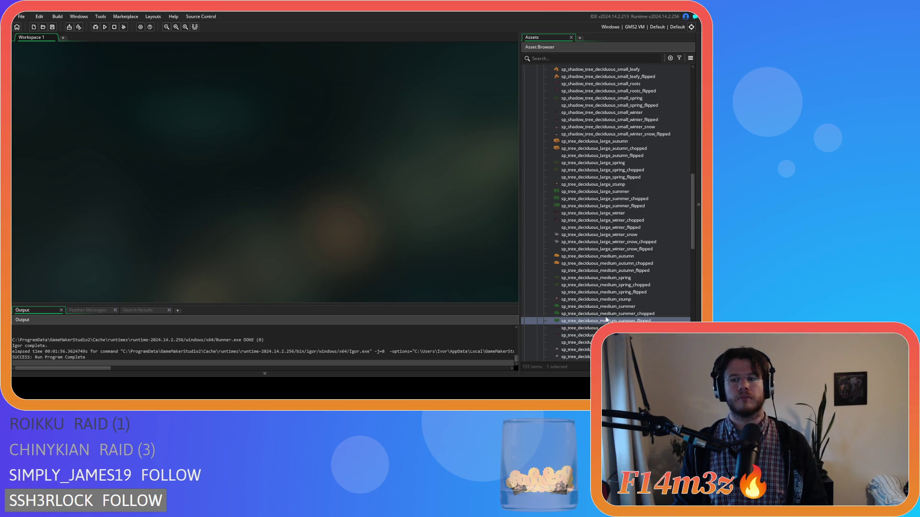
scroll(606, 320, down, 3)
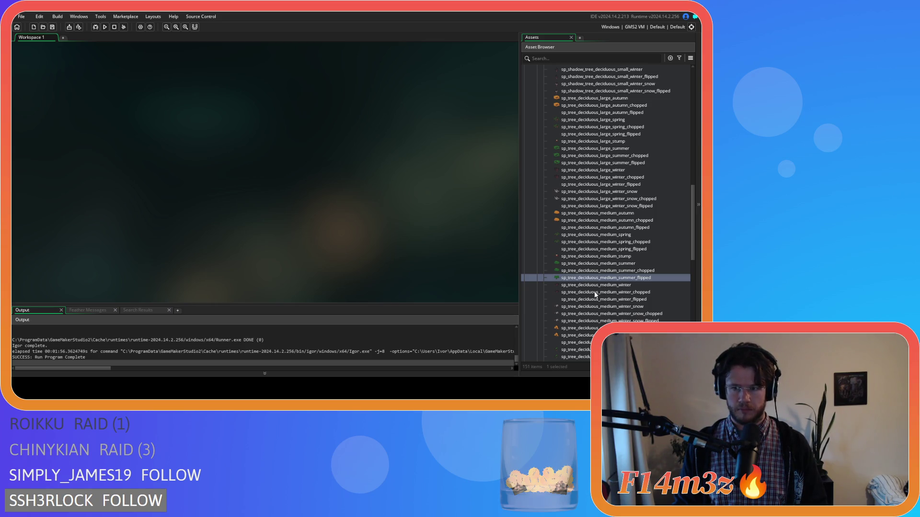
Paste the bare tree onto a new layer in sp_tree_deciduous_medium_winter_flipped, aligned with the original
double_click(595, 299)
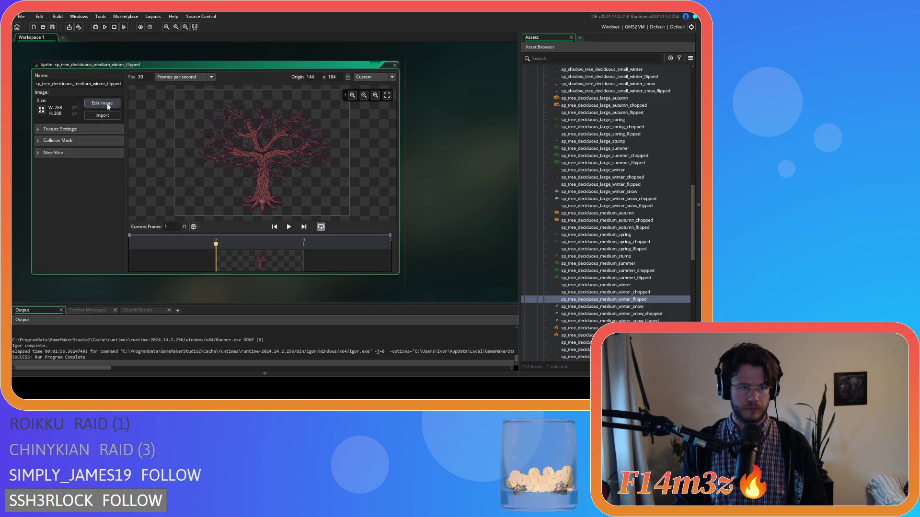
click(108, 103)
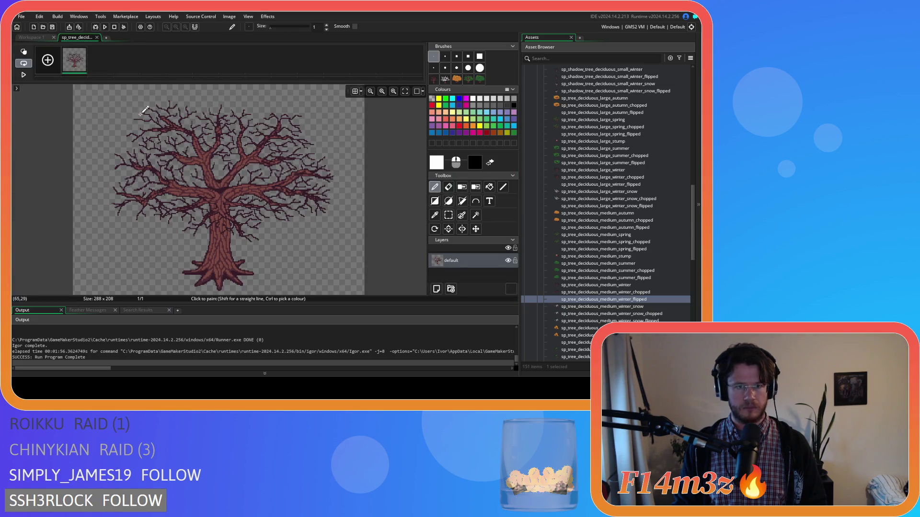
scroll(165, 122, up, 1)
click(451, 290)
key(ctrl+v)
mouse_move(203, 194)
mouse_down()
mouse_move(142, 194)
mouse_move(220, 187)
mouse_up()
click(355, 91)
Delete the original tree layer, paste and place another copy, and close the winter sprite's editors
click(464, 275)
key(Delete)
key(ctrl+v)
mouse_move(400, 213)
mouse_down()
mouse_move(364, 178)
mouse_move(221, 179)
mouse_up()
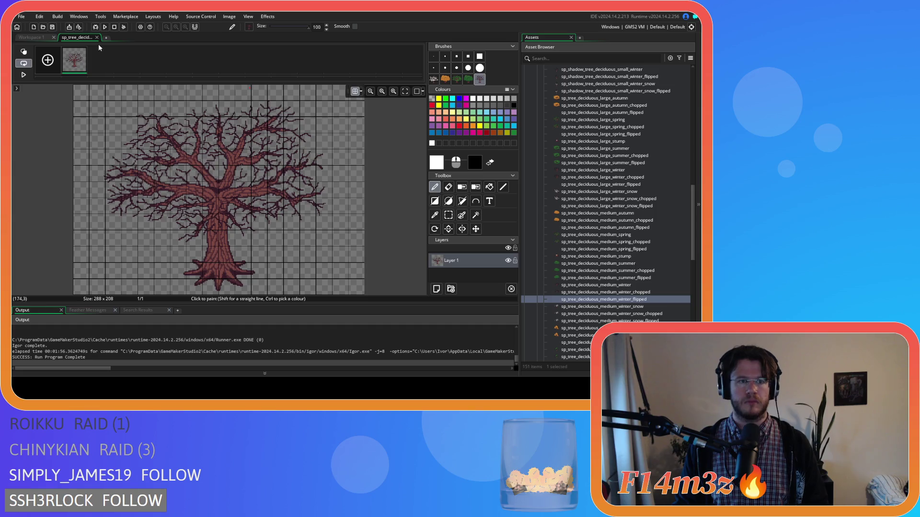
click(97, 38)
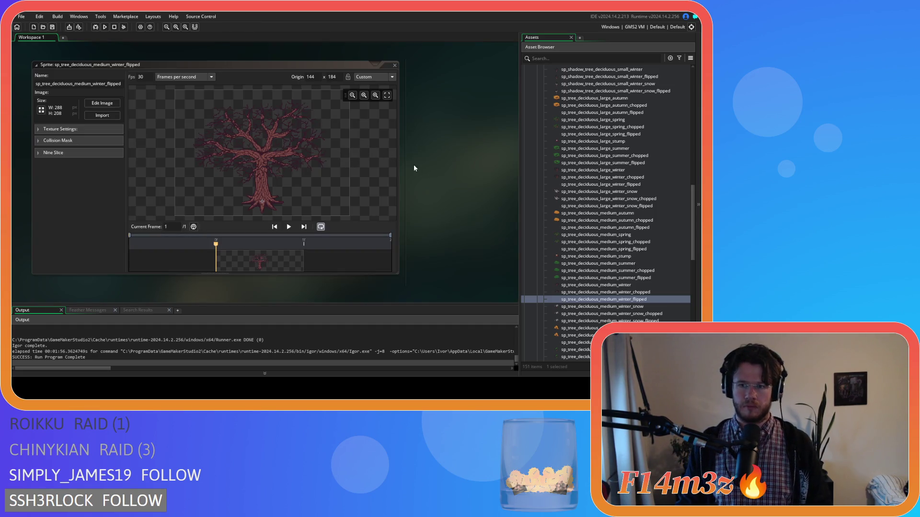
click(395, 65)
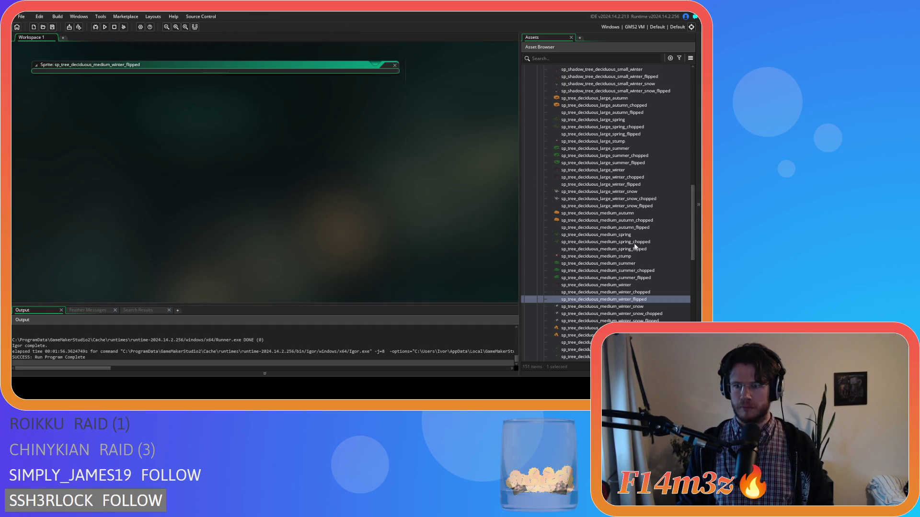
scroll(647, 298, down, 3)
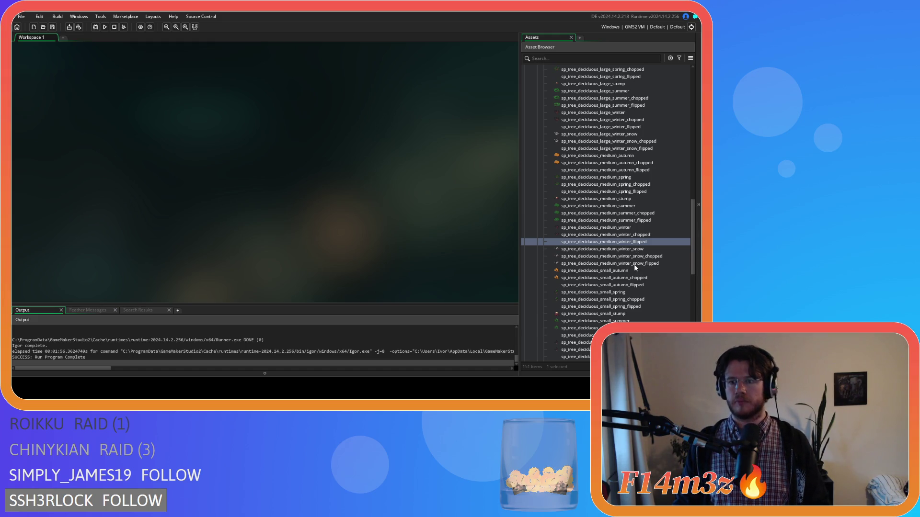
Stamp the mirrored snowy tree on a new layer in medium_winter_snow_flipped, delete the original layer, and close the editors
double_click(636, 264)
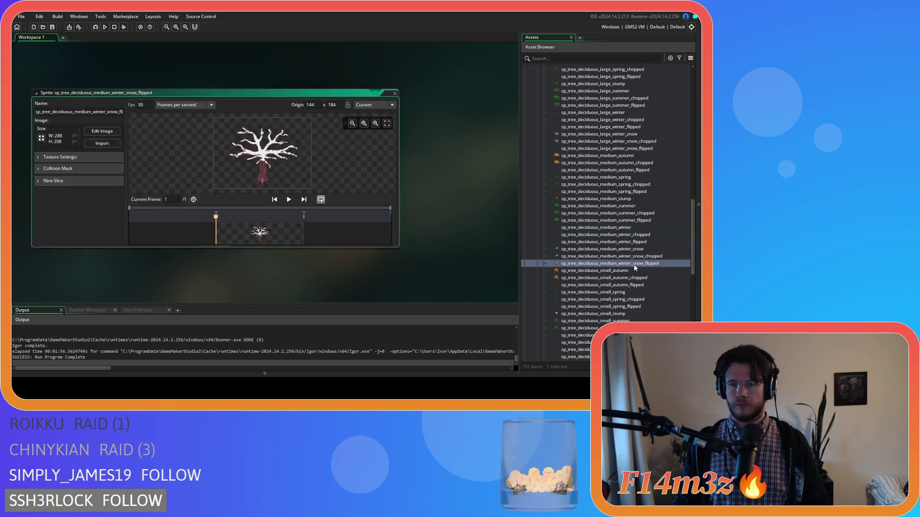
click(102, 103)
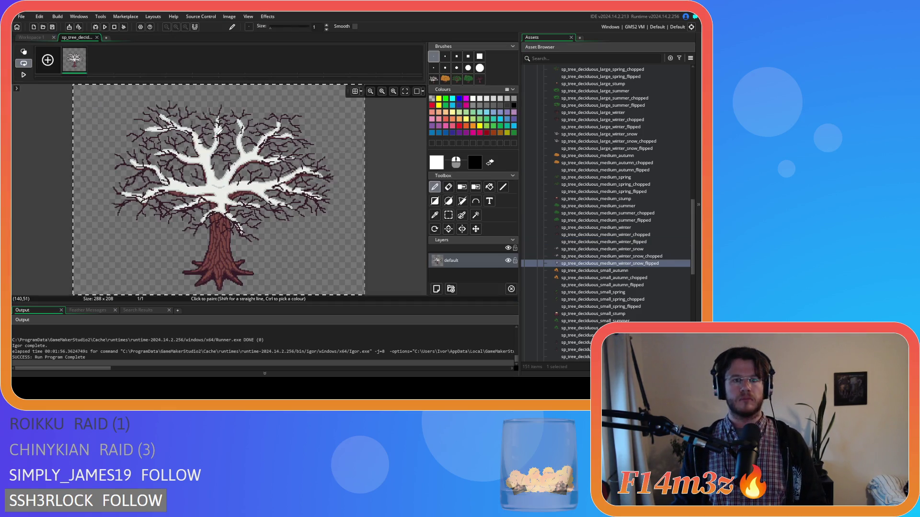
click(436, 289)
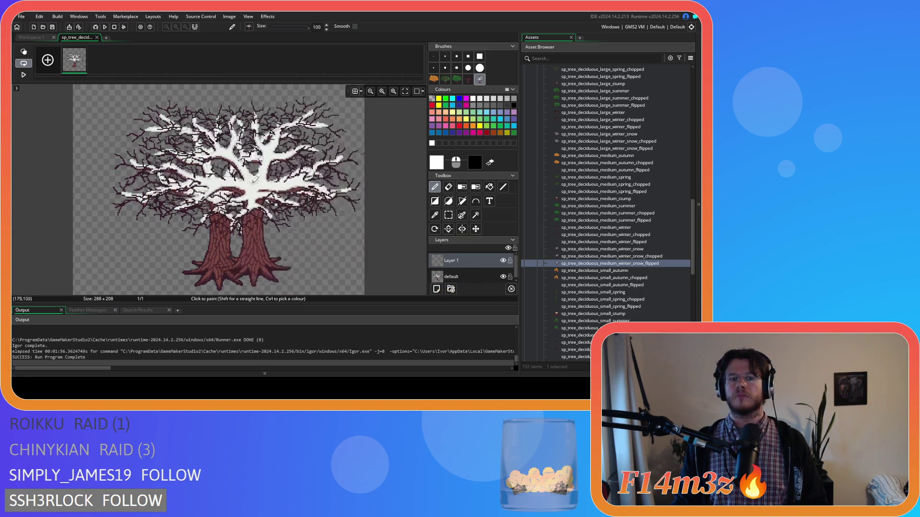
click(355, 92)
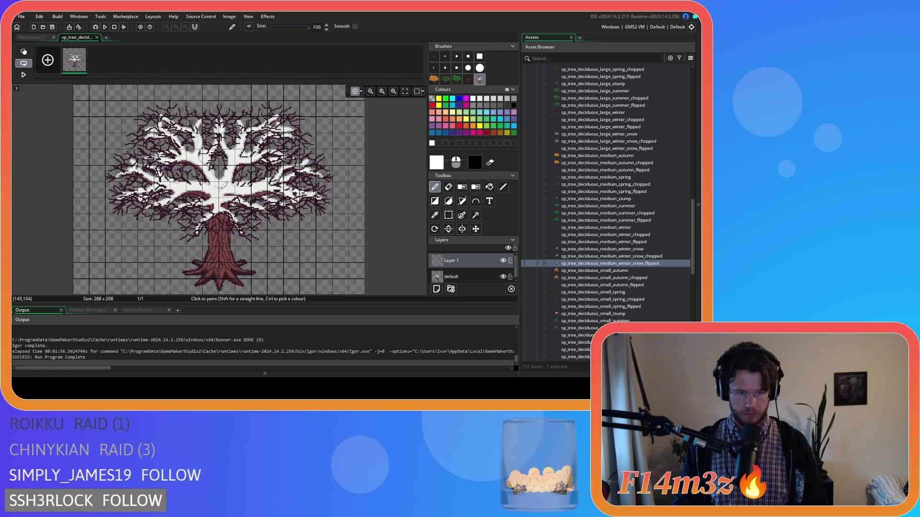
click(220, 188)
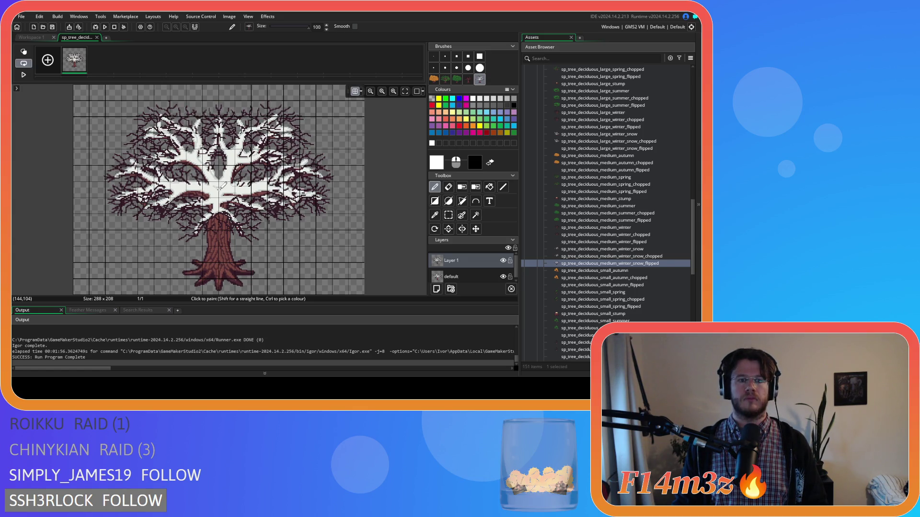
click(456, 277)
key(Delete)
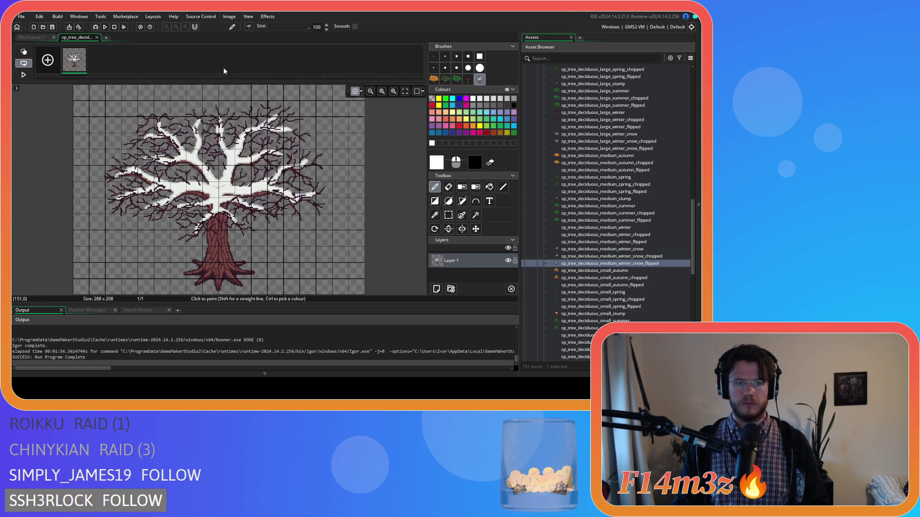
click(96, 38)
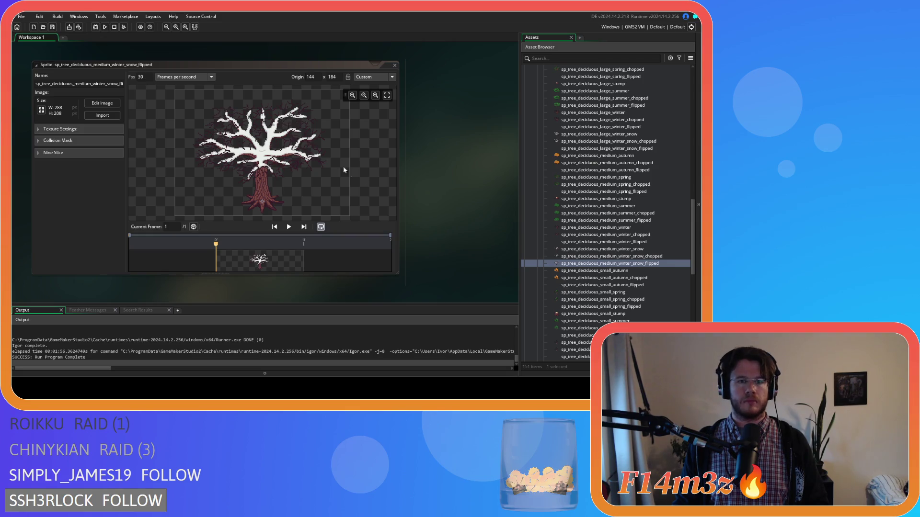
click(394, 65)
scroll(637, 233, down, 3)
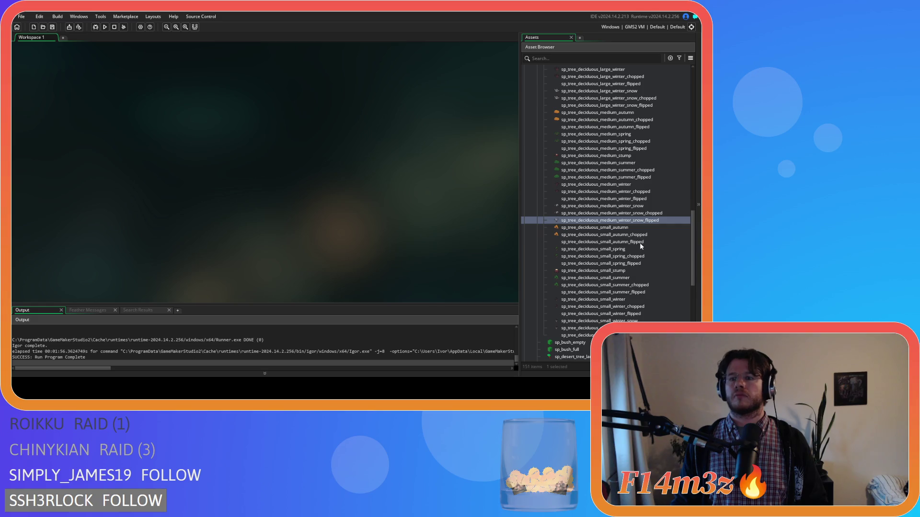
Open sp_tree_deciduous_small_autumn_flipped's image, copy the whole tree as a brush, and show the grid
double_click(639, 242)
click(115, 102)
key(ctrl+a)
key(ctrl+c)
click(448, 216)
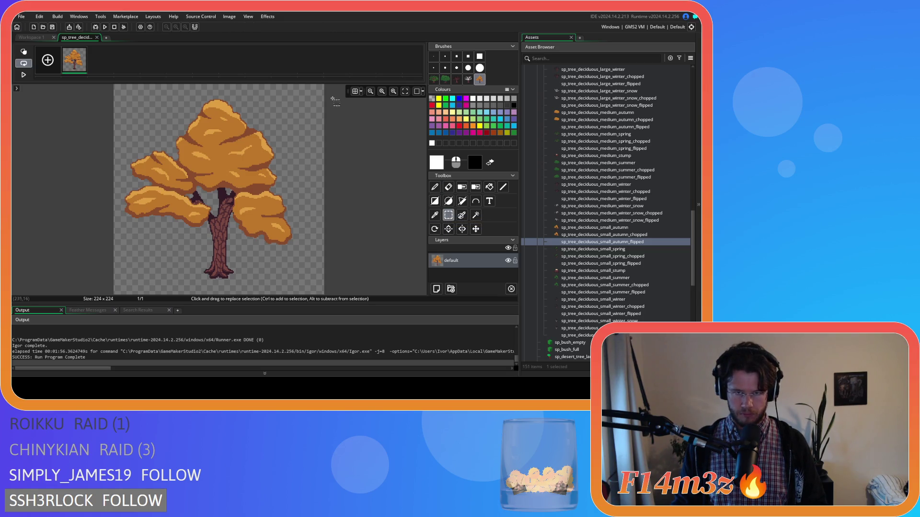
click(357, 93)
click(435, 186)
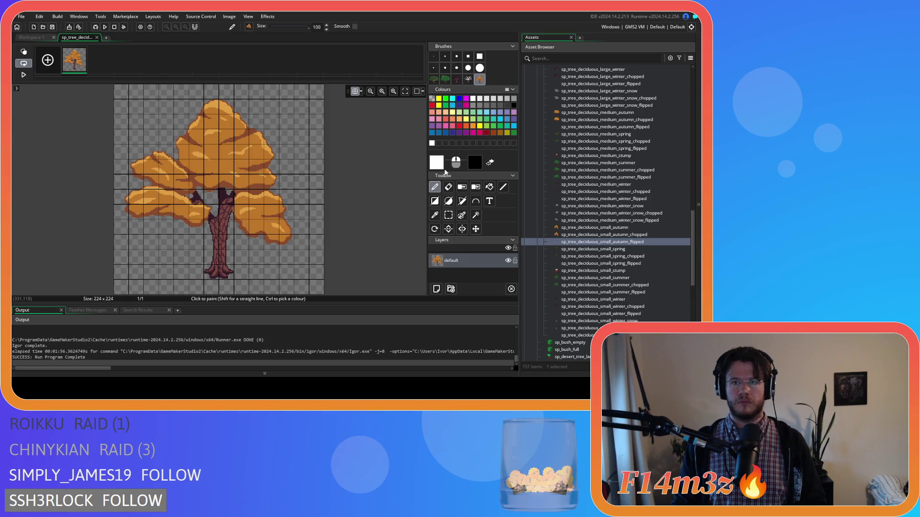
Stamp the mirrored tree onto a new layer, delete the original layer, and close the image editor
click(436, 289)
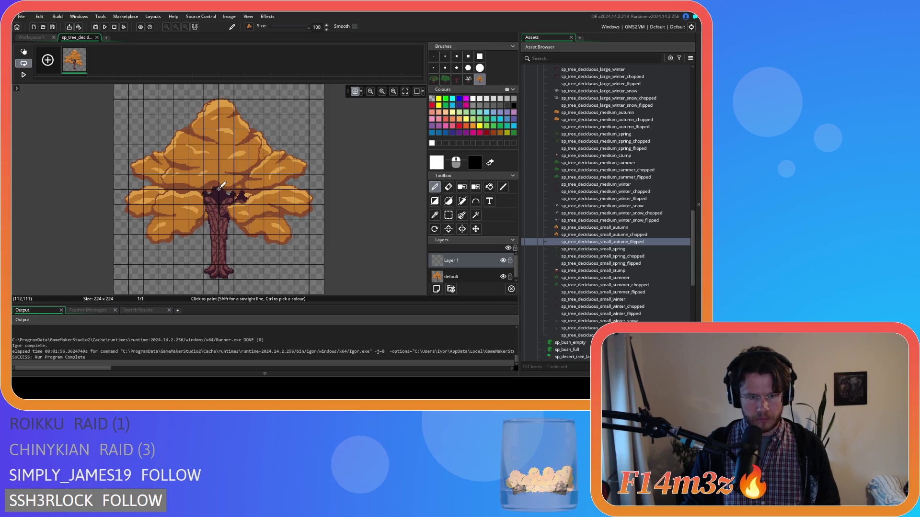
click(219, 189)
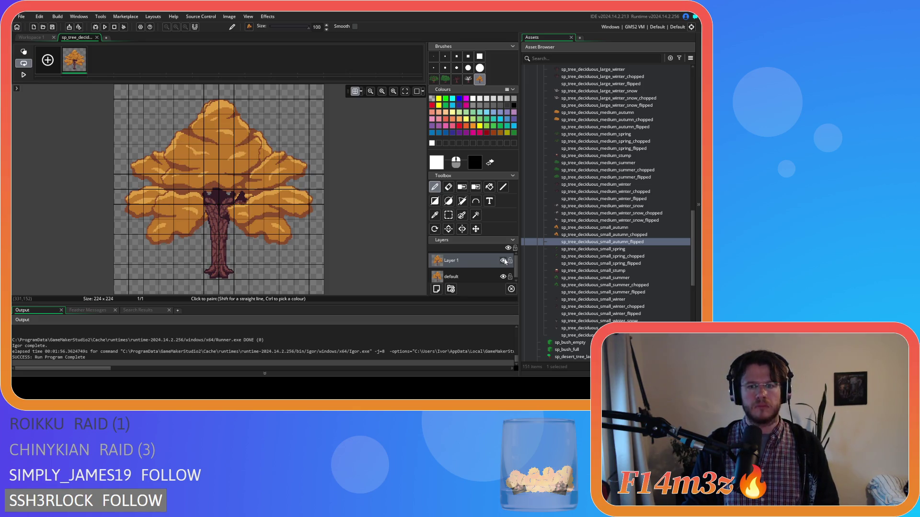
click(472, 282)
key(Delete)
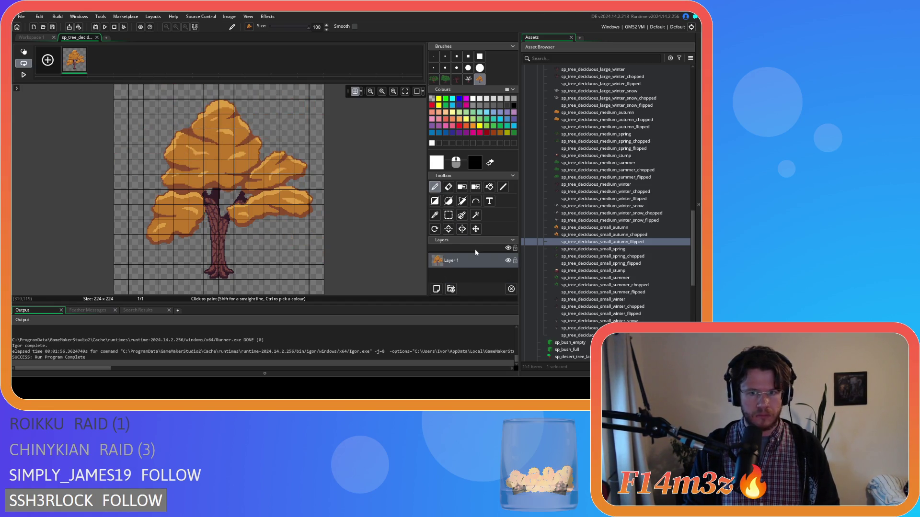
click(97, 37)
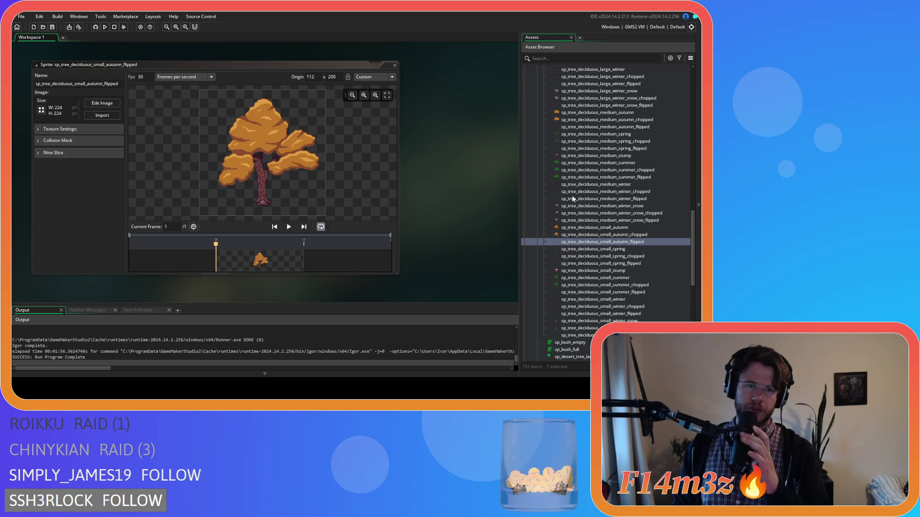
Open the original small autumn tree sprite to compare with the flipped one, then close both
double_click(613, 229)
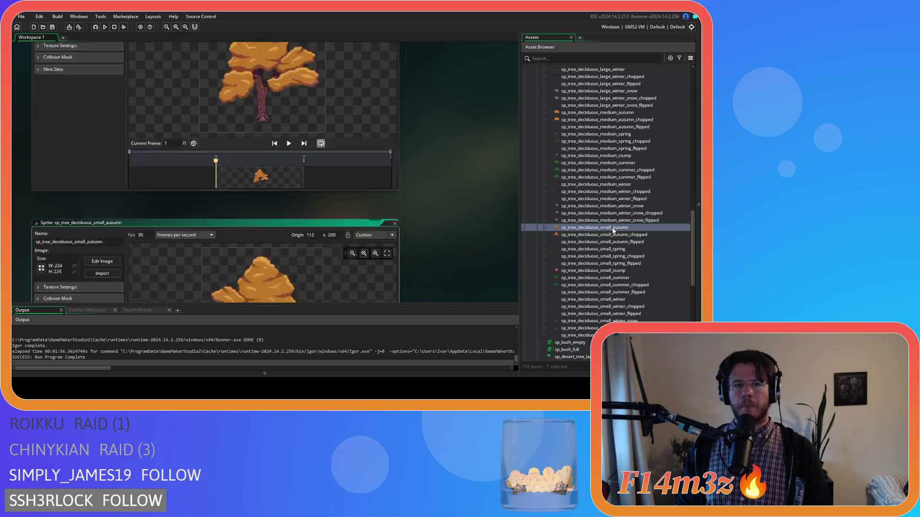
click(395, 65)
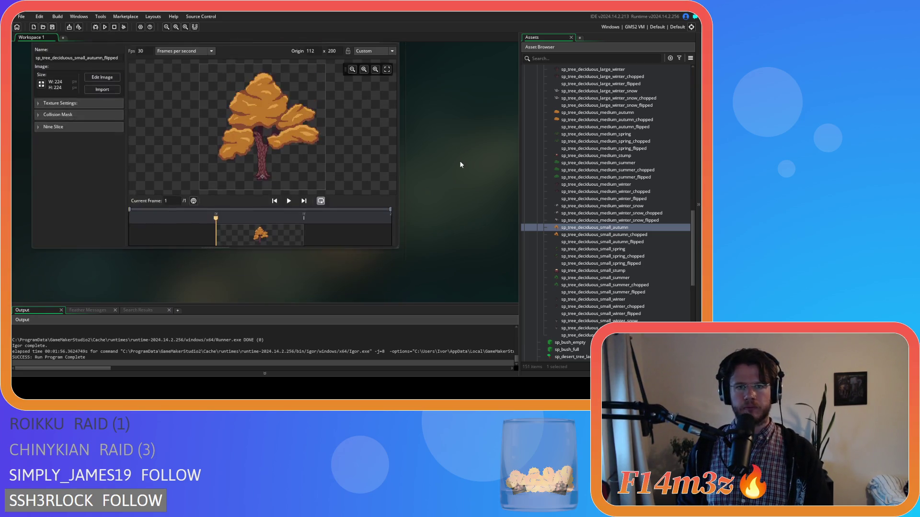
click(395, 84)
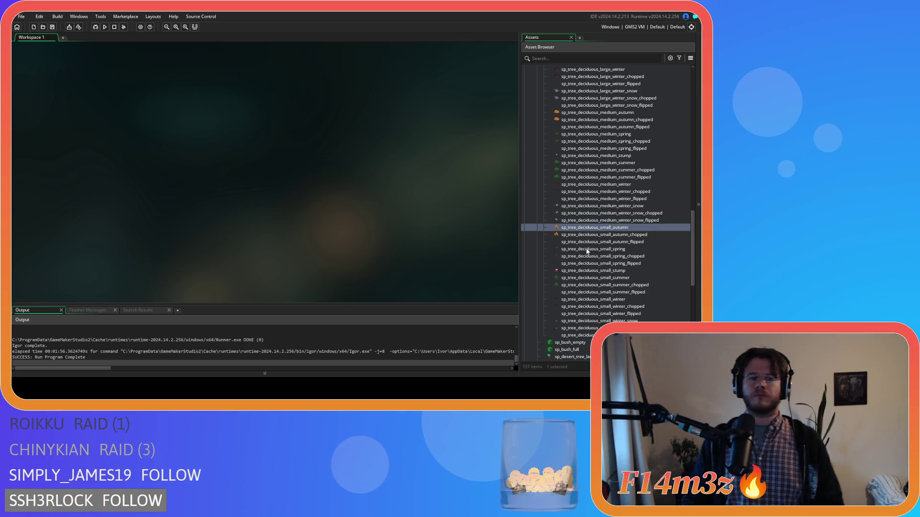
Recheck sp_tree_deciduous_small_autumn_flipped, then open sp_tree_deciduous_small_spring_flipped
click(620, 242)
double_click(620, 242)
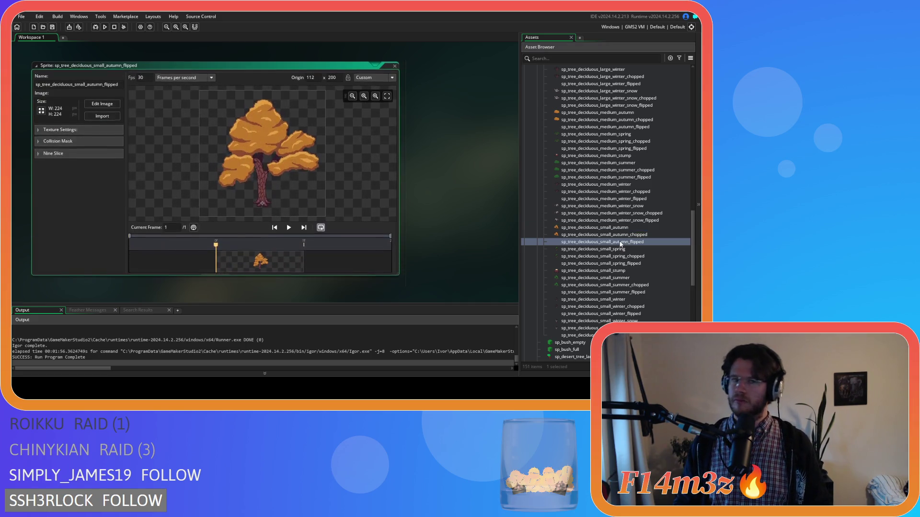
click(394, 65)
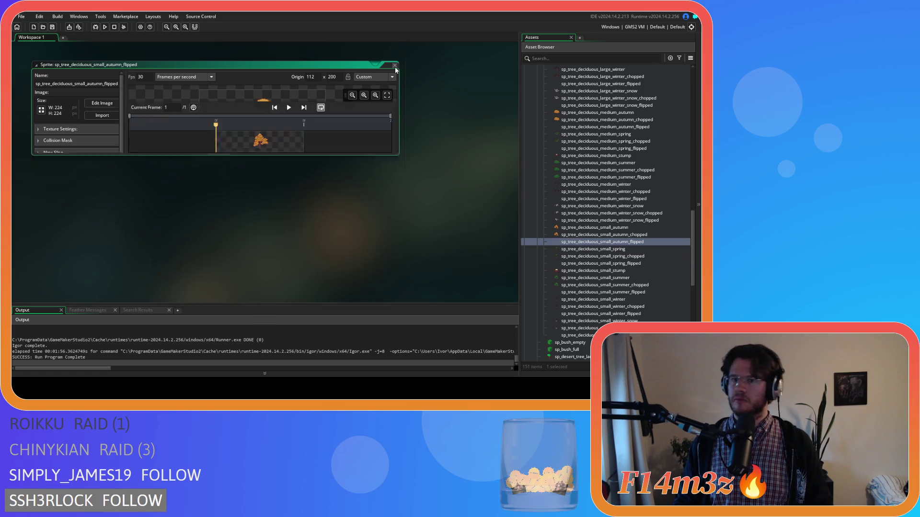
click(629, 264)
double_click(629, 265)
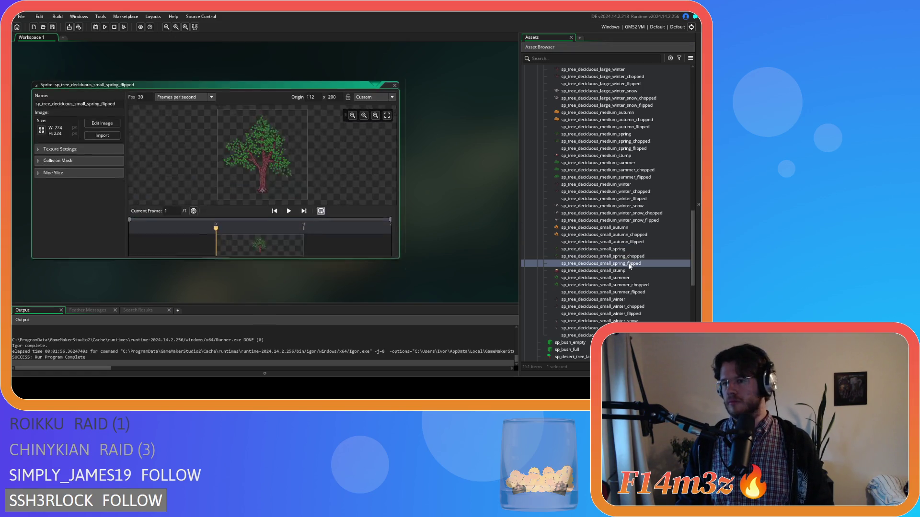
Stamp the mirrored green tree onto a new layer, delete the original layer, and close the image editor
click(102, 103)
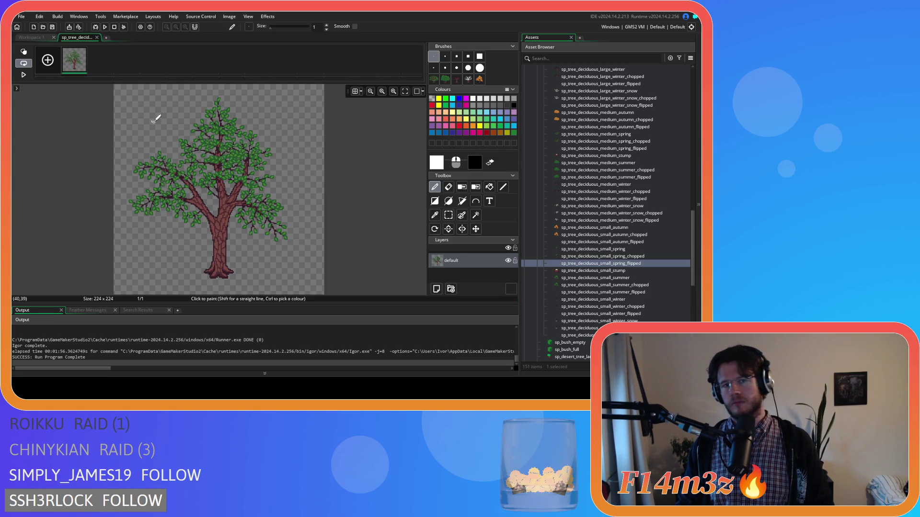
click(436, 289)
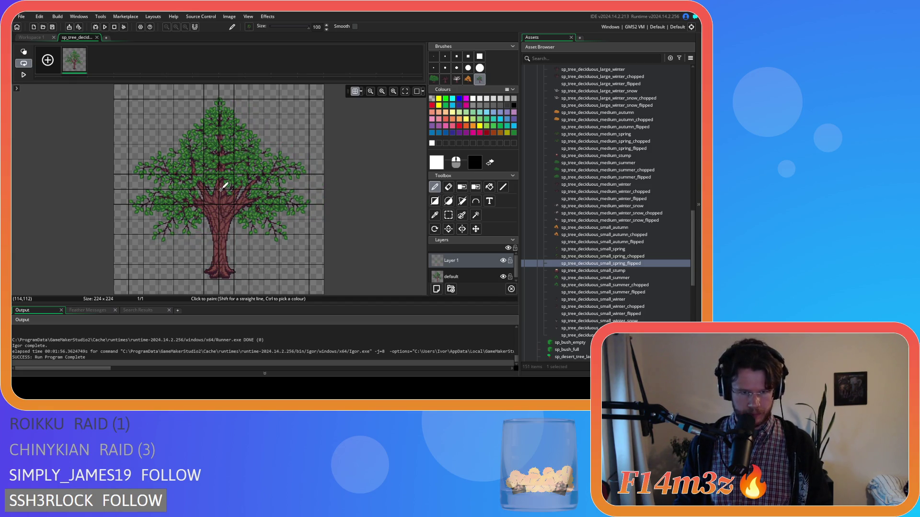
click(221, 187)
click(503, 277)
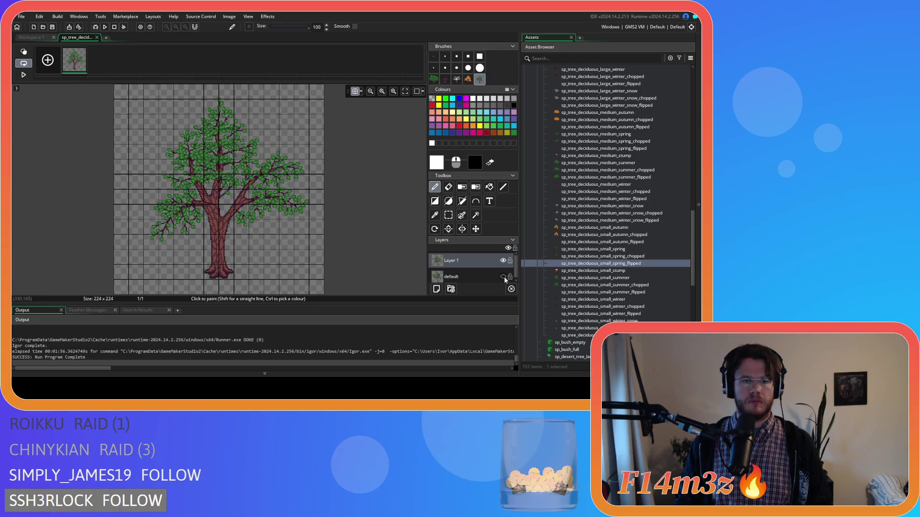
click(503, 277)
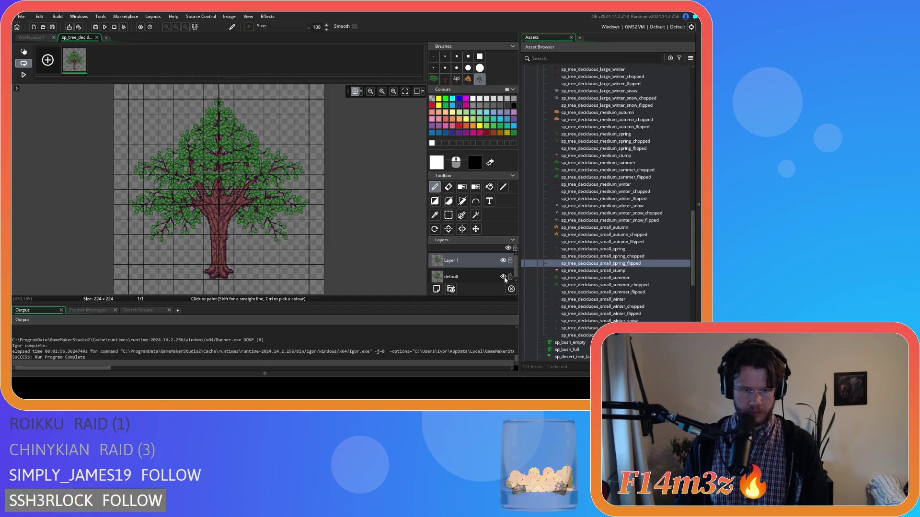
click(468, 279)
click(511, 289)
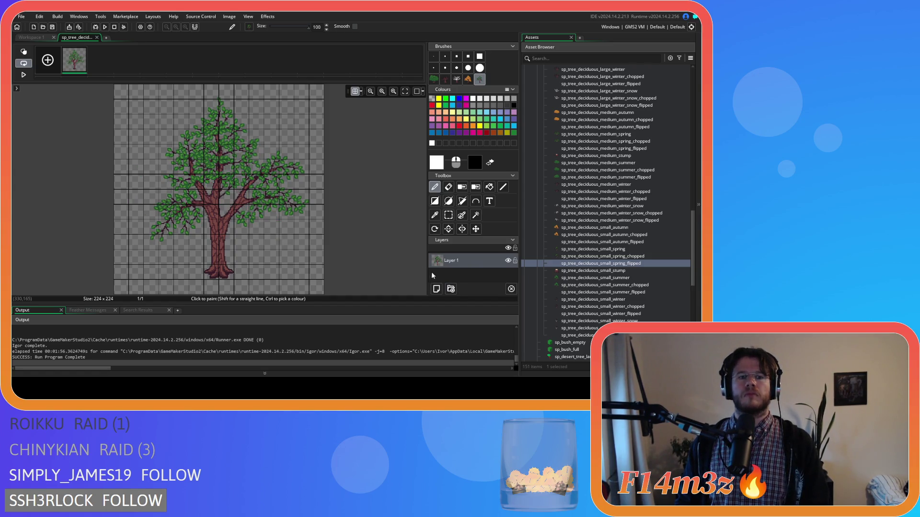
click(97, 38)
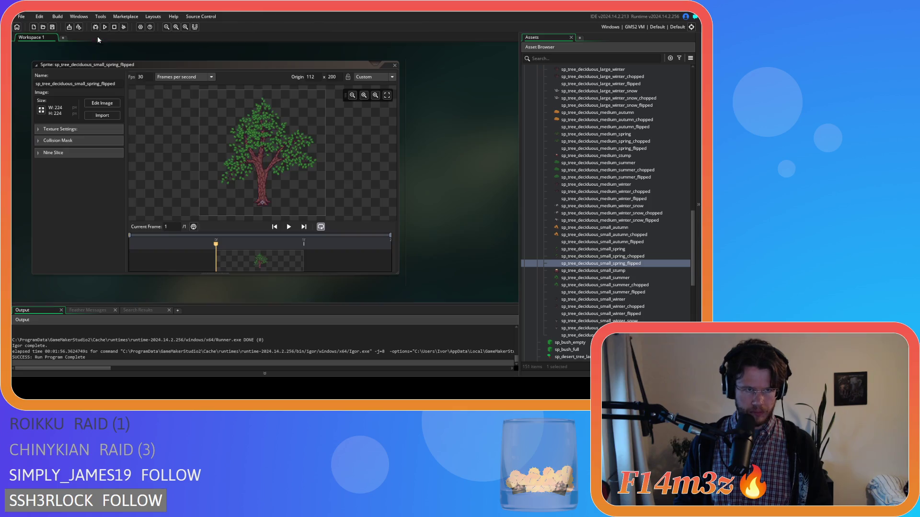
In sp_tree_deciduous_small_summer_flipped, stamp the mirrored summer tree on a new layer and delete the original layer
double_click(611, 292)
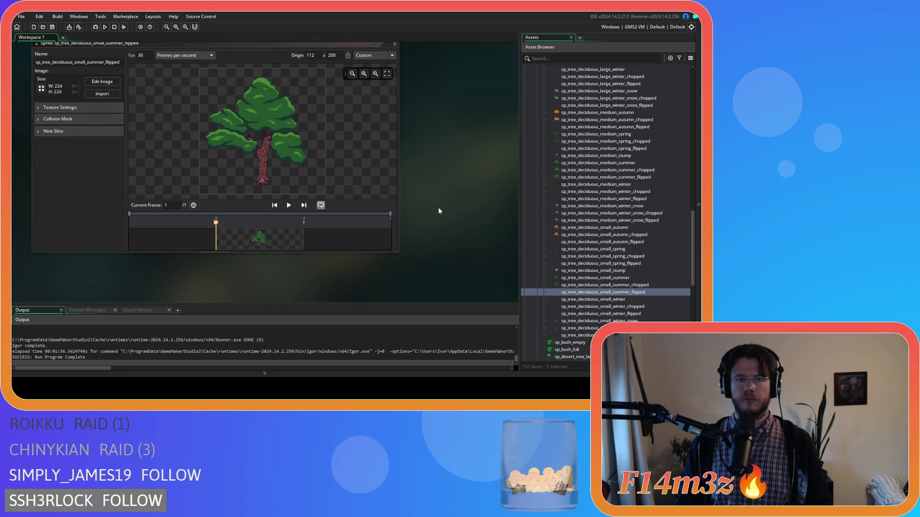
click(102, 103)
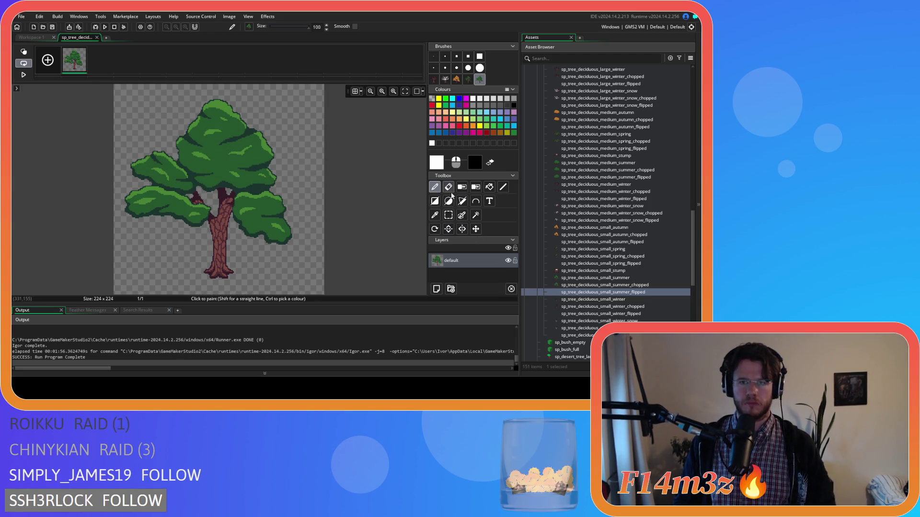
click(436, 289)
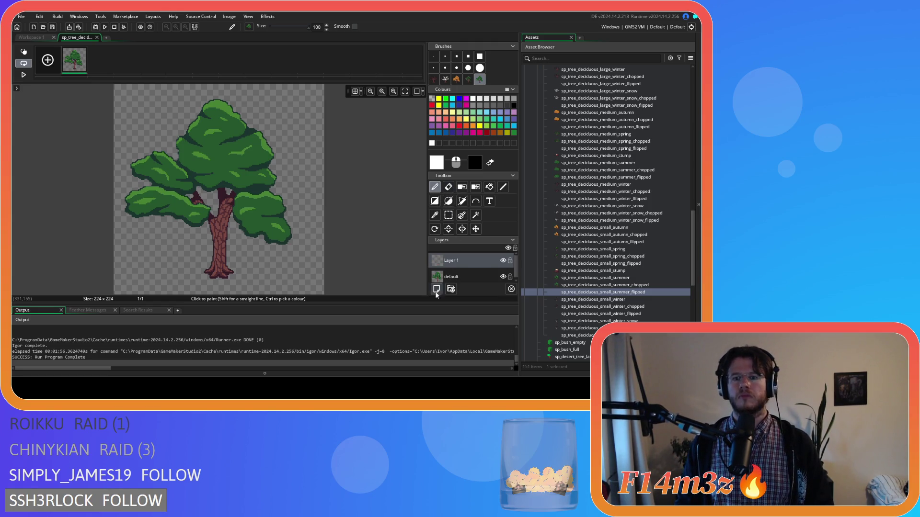
click(354, 91)
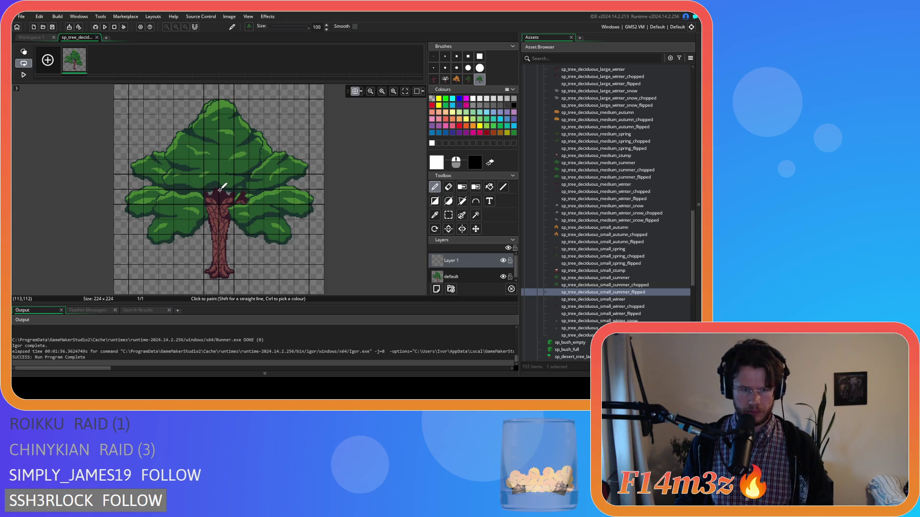
click(222, 187)
click(467, 277)
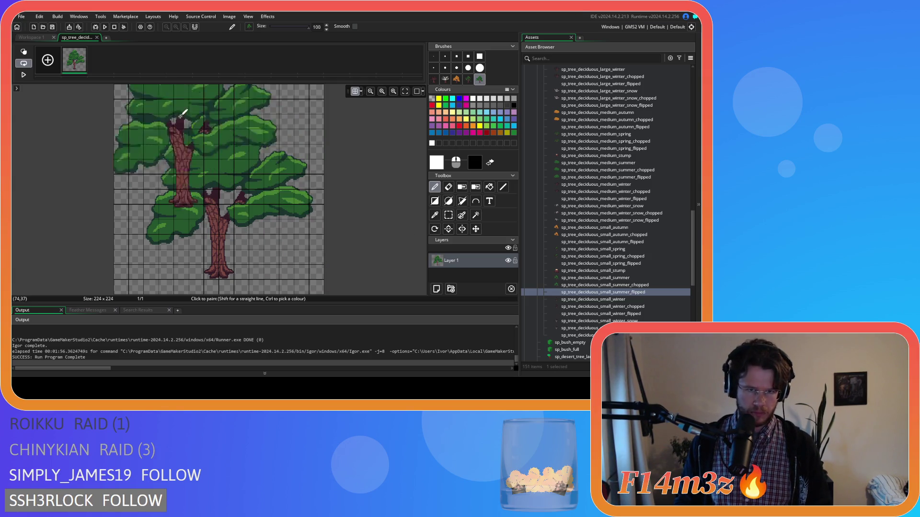
click(97, 37)
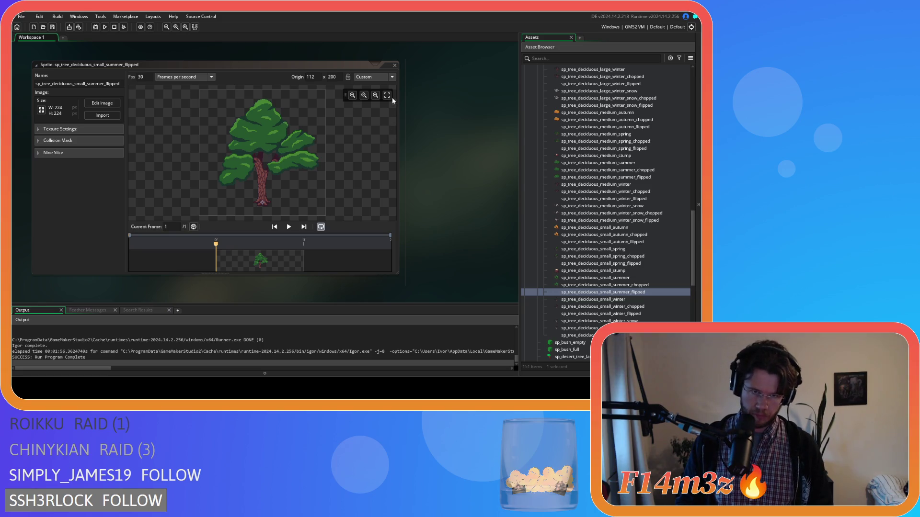
click(395, 65)
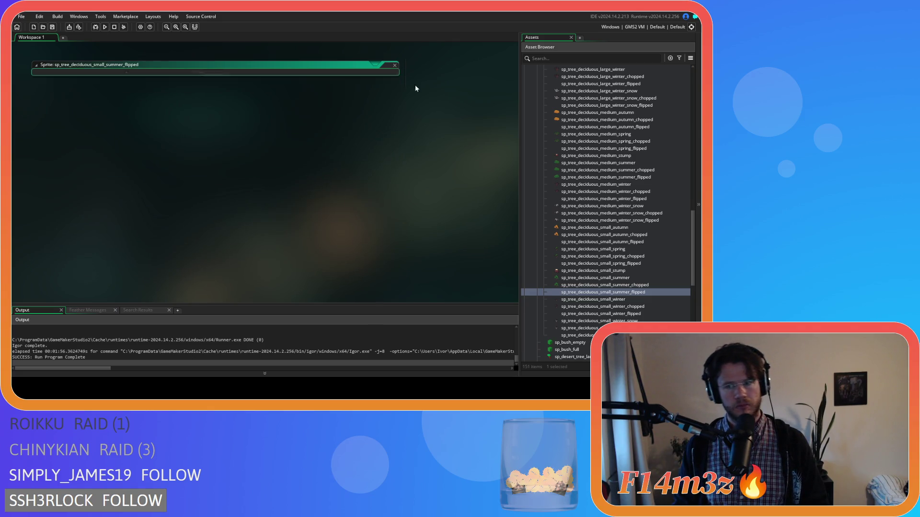
Make the bare winter tree a brush, flip it horizontally, and stamp it centred on a new layer
double_click(625, 314)
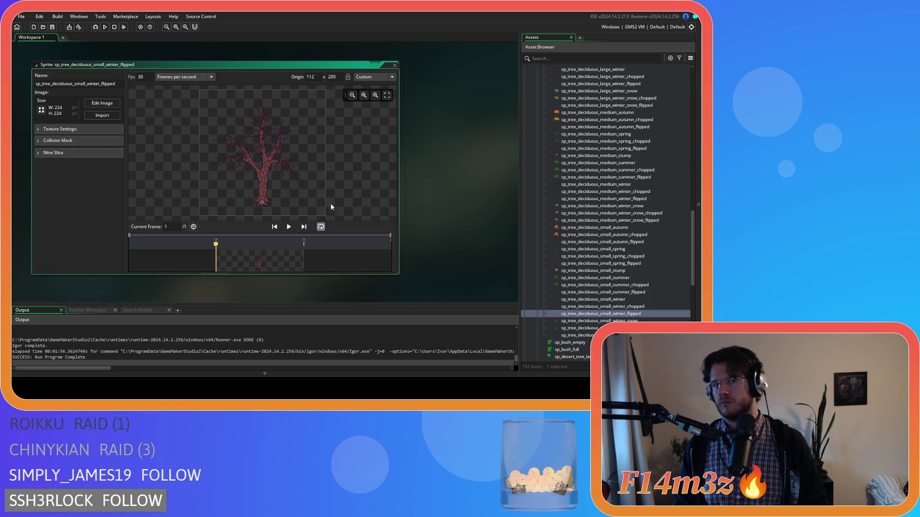
click(114, 106)
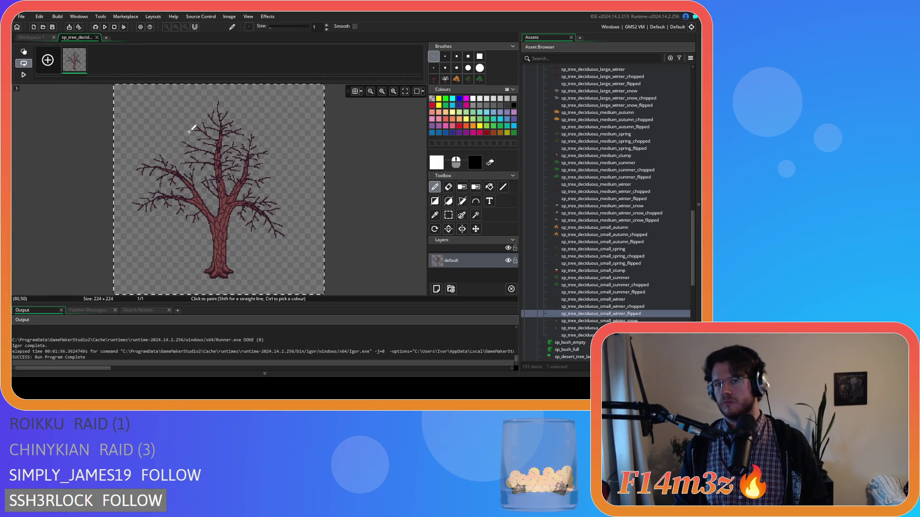
key(ctrl+b)
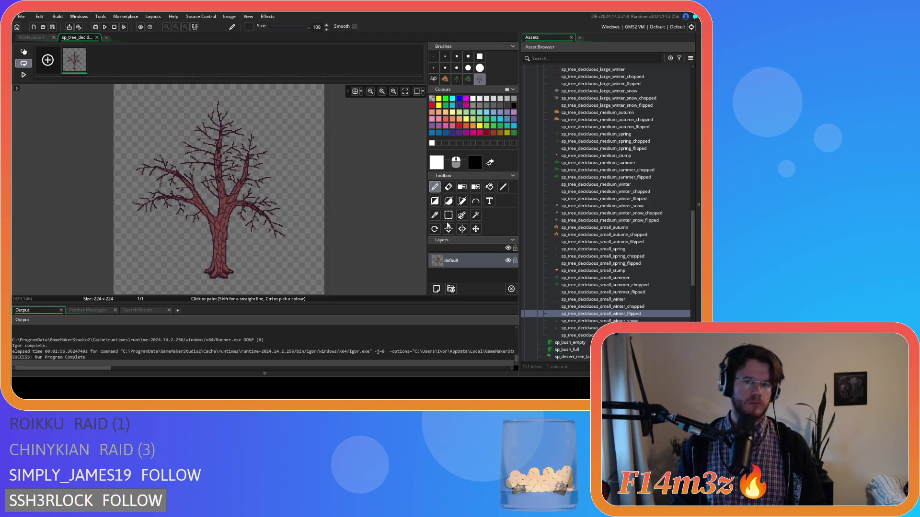
click(436, 288)
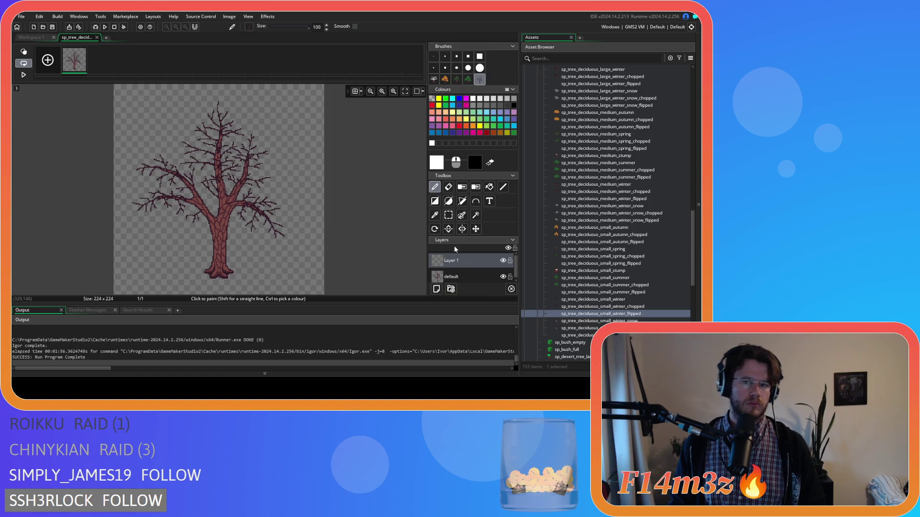
click(355, 93)
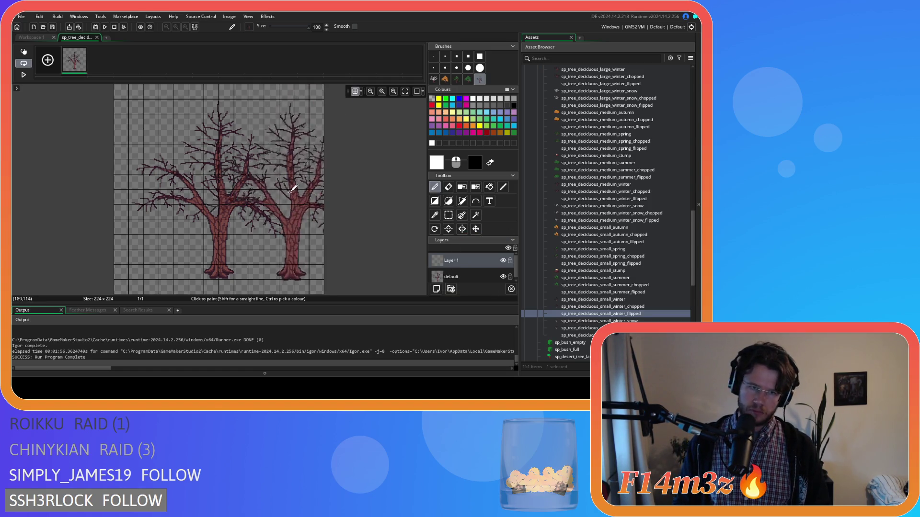
click(464, 233)
drag(267, 195, 222, 185)
Compare the mirrored tree against the original, delete the original layer, and close the image editor
key(ctrl+z)
key(ctrl+z)
key(ctrl+y)
key(ctrl+y)
key(ctrl+y)
key(ctrl+z)
click(502, 276)
click(503, 276)
click(489, 277)
key(Delete)
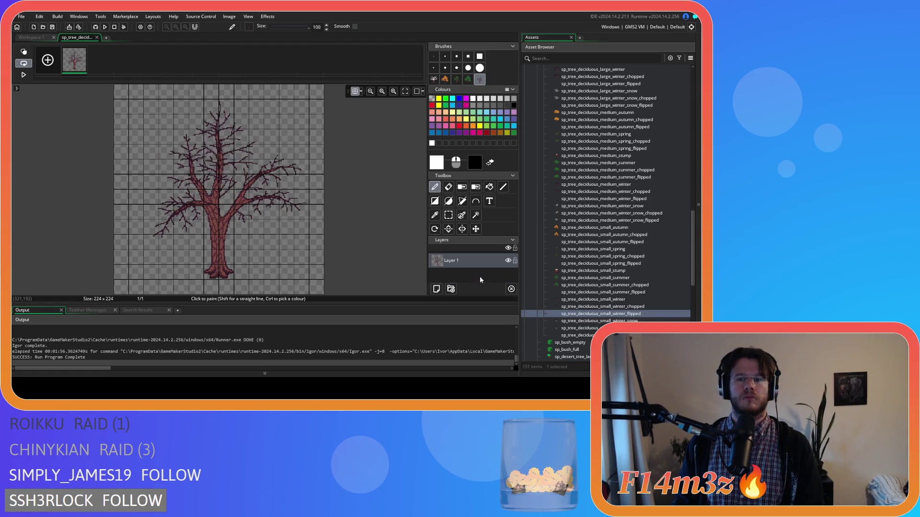
click(97, 38)
double_click(579, 334)
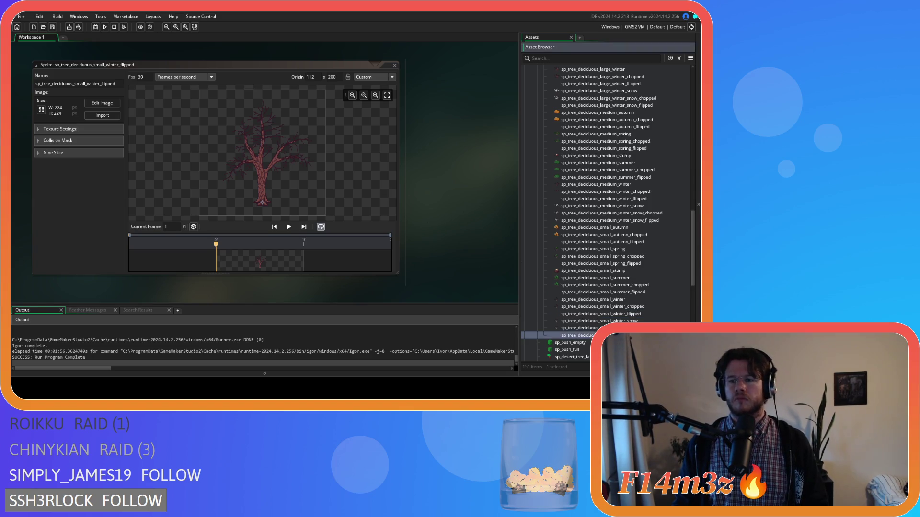
click(648, 206)
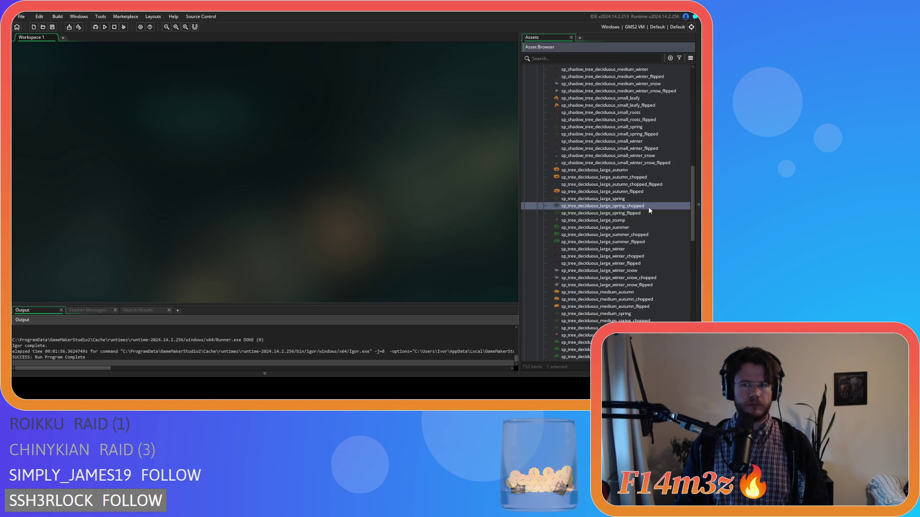
Duplicate the large spring chopped tree as sp_tree_deciduous_large_spring_chopped_flipped and open its image
key(ctrl+d)
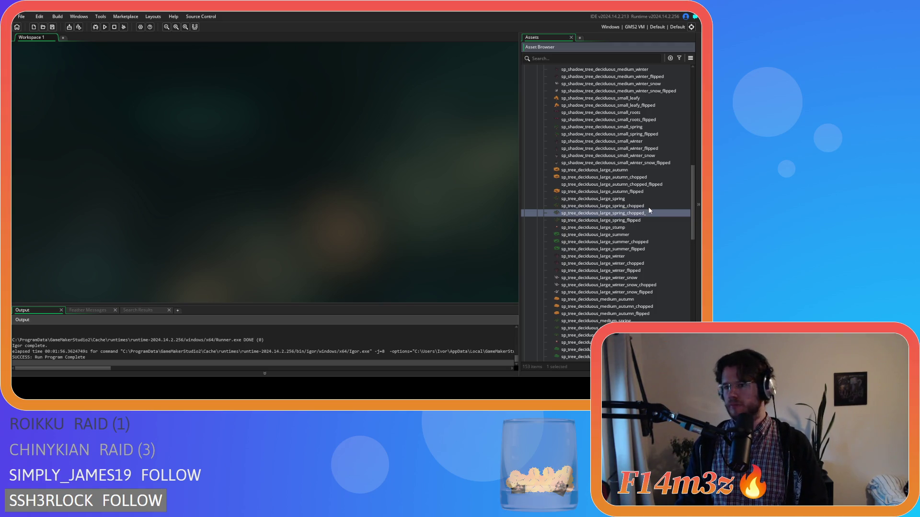
text(flipped)
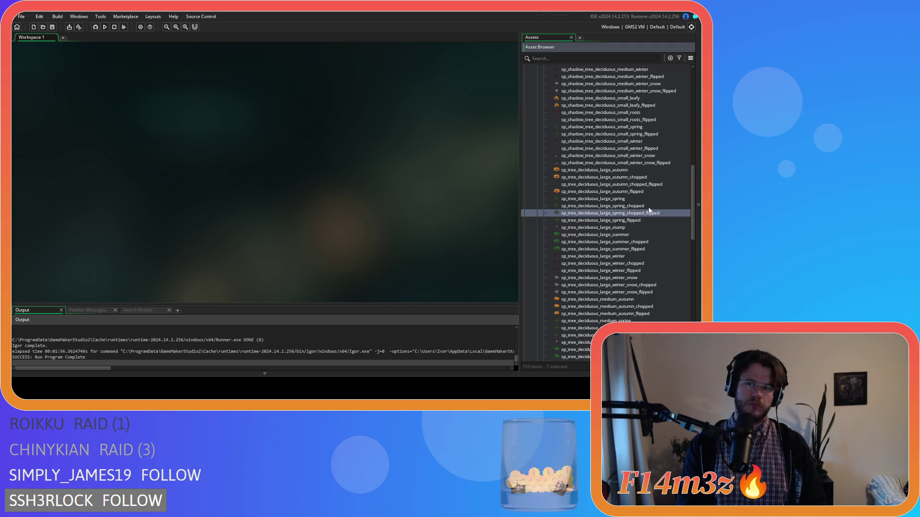
double_click(649, 210)
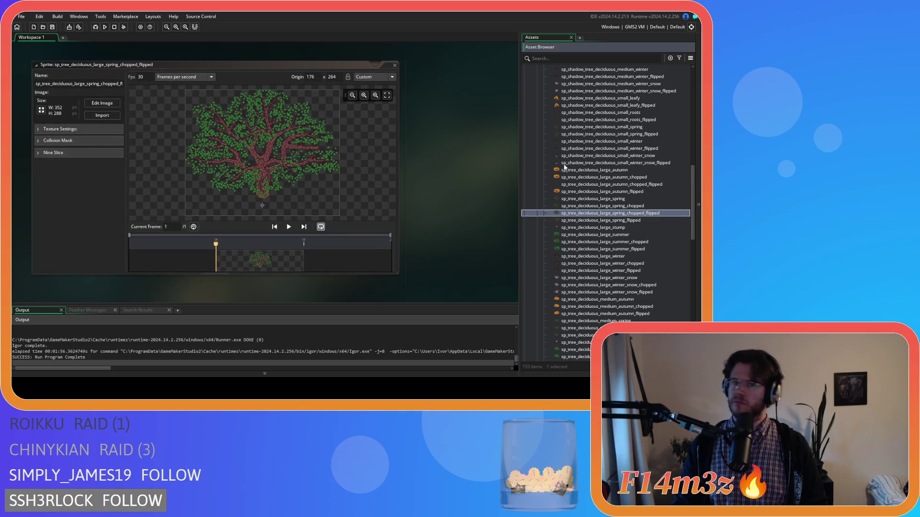
click(102, 103)
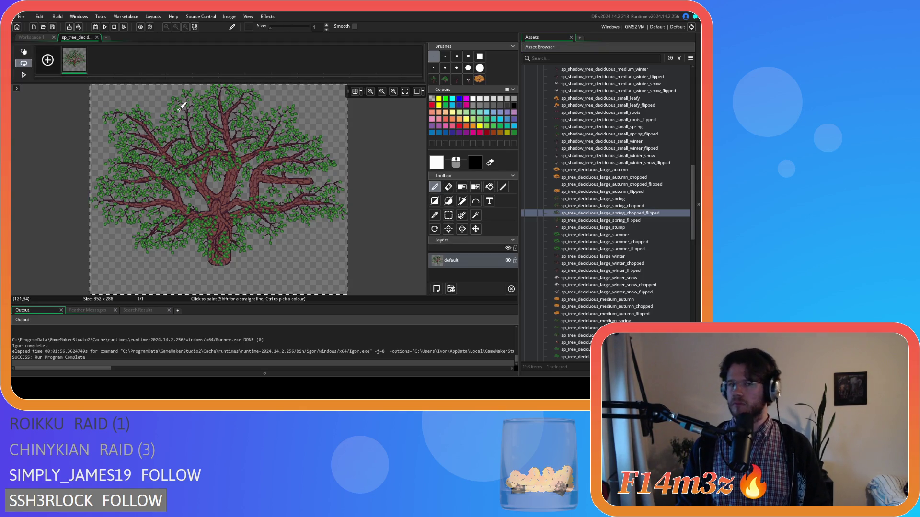
Stamp the mirrored 352×288 leafy tree on a new layer, delete the original layer, and close the editors
key(ctrl+c)
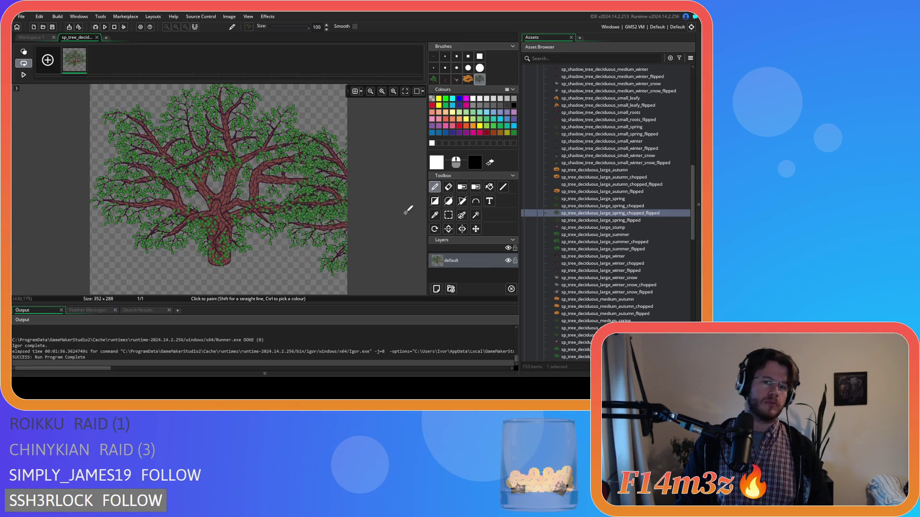
click(442, 287)
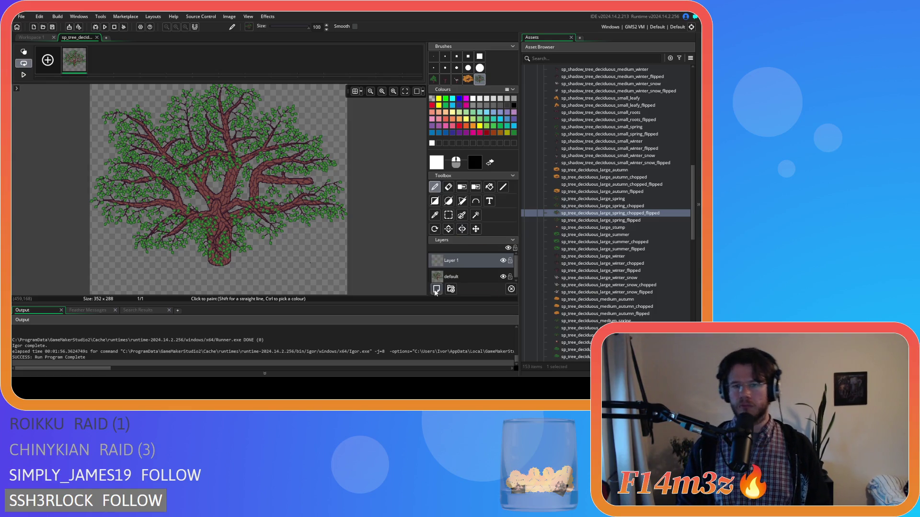
click(355, 92)
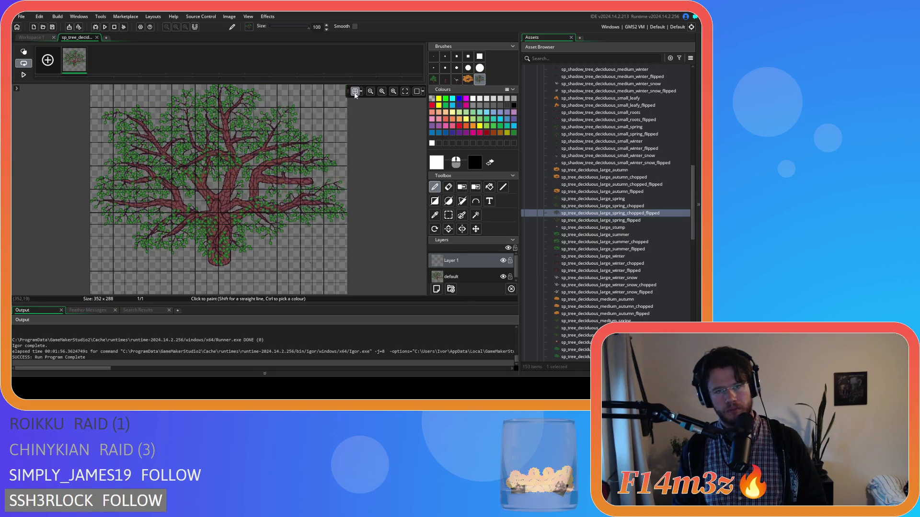
click(355, 95)
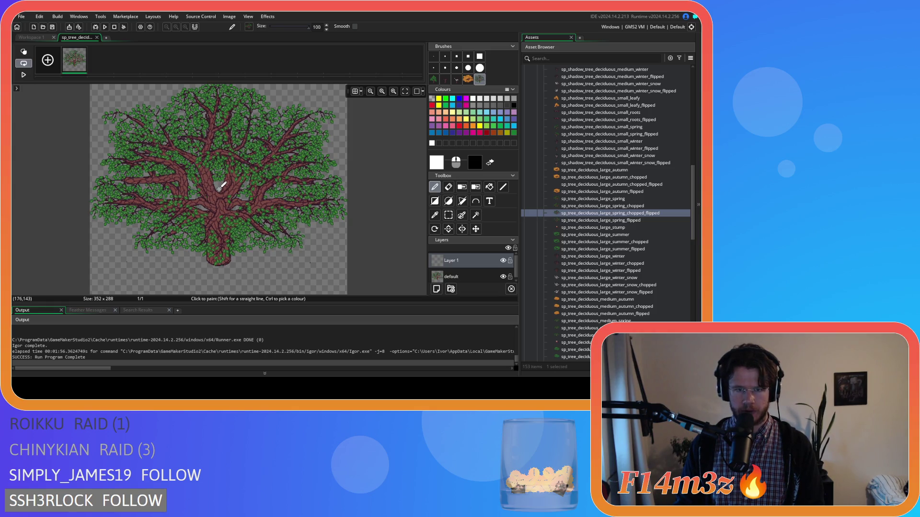
scroll(221, 186, up, 2)
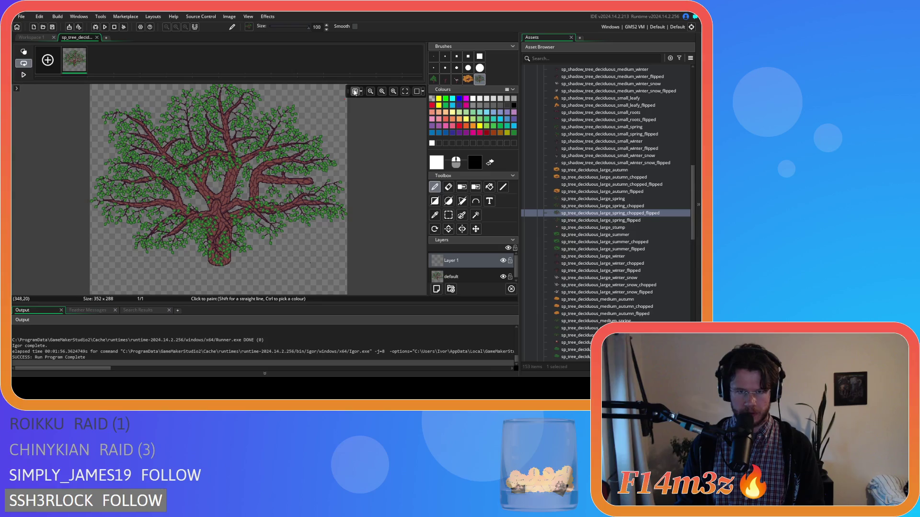
scroll(239, 168, up, 2)
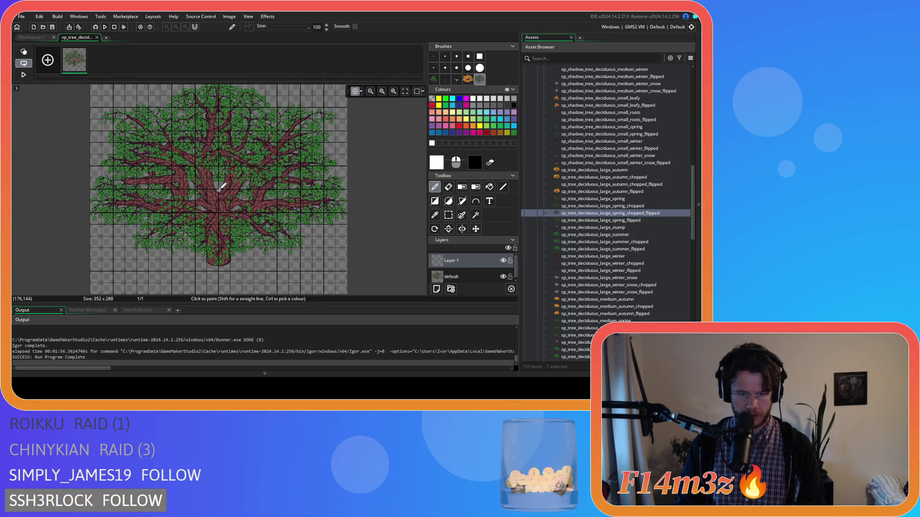
click(220, 186)
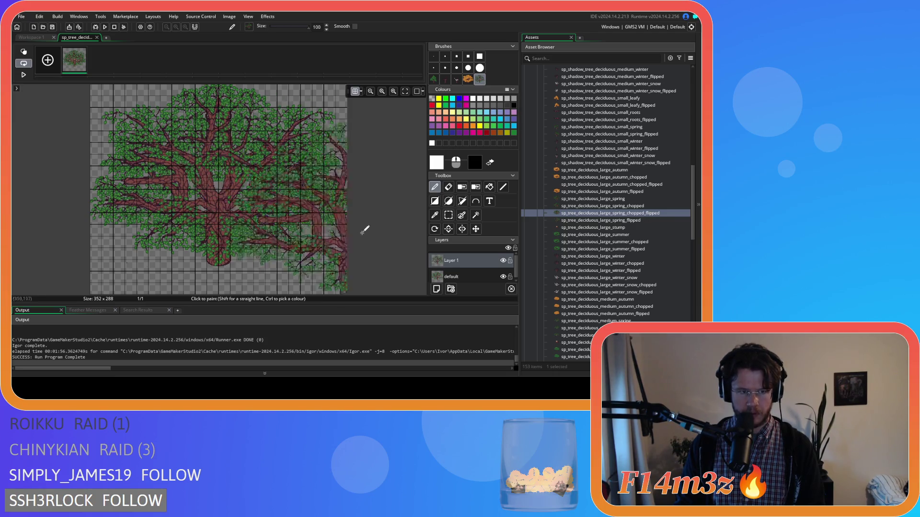
click(357, 91)
key(Delete)
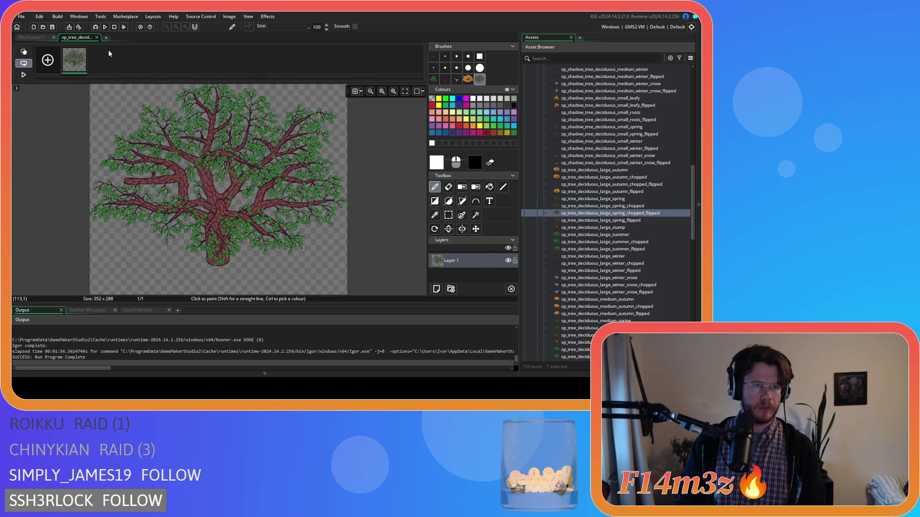
click(96, 37)
click(395, 65)
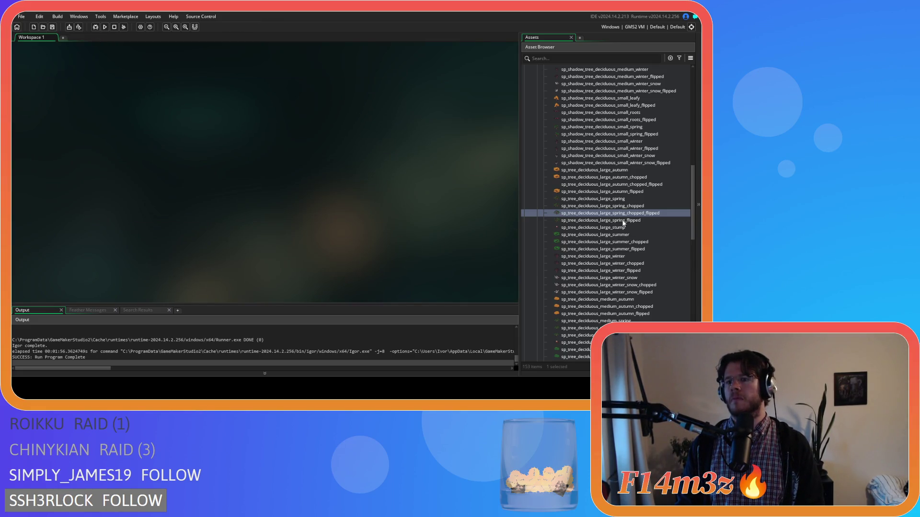
Duplicate sp_tree_deciduous_large_summer_chopped, replacing the copy's numeric suffix with 'flipped'
click(617, 242)
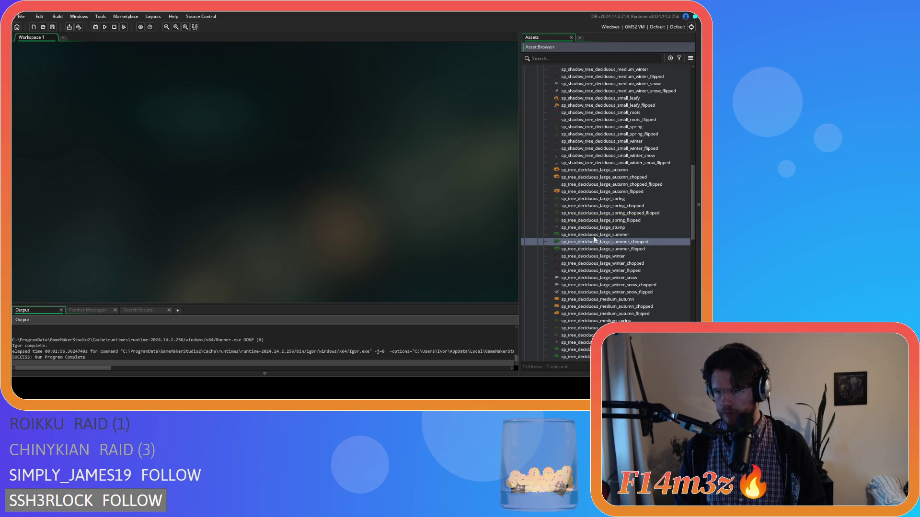
key(ctrl+d)
key(BackSpace)
text(fl)
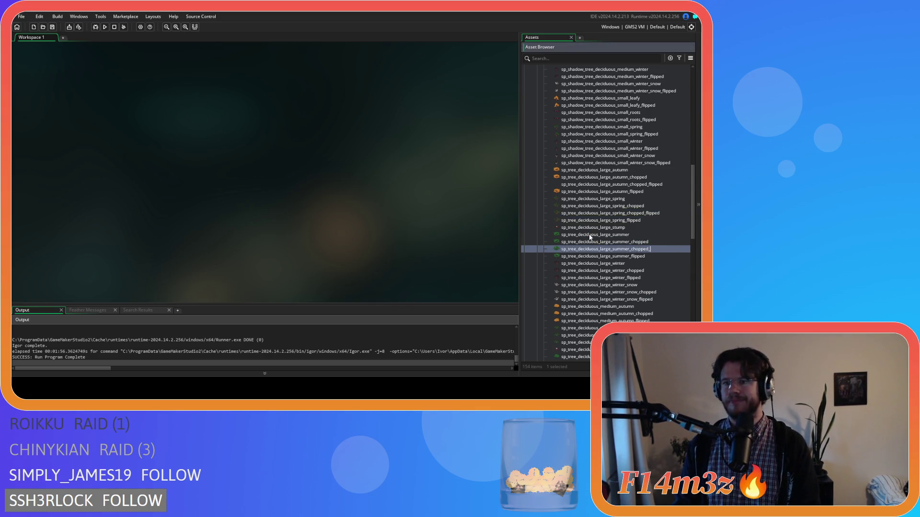
text(ipped)
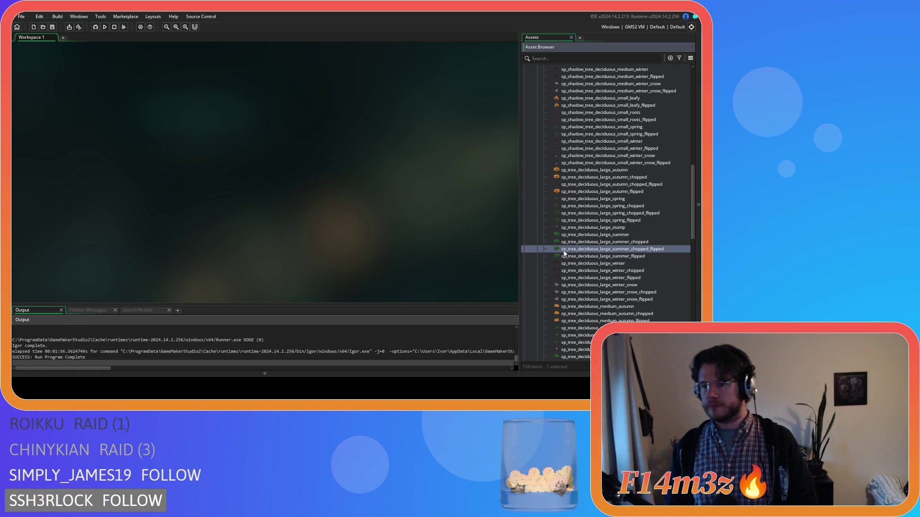
click(611, 271)
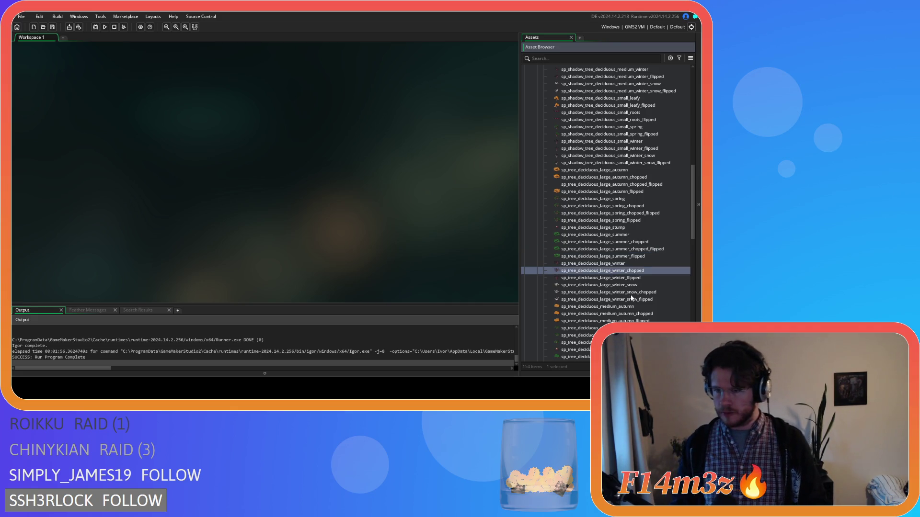
Duplicate the large winter chopped tree as its _flipped copy and capture the whole tree as a brush
key(ctrl+d)
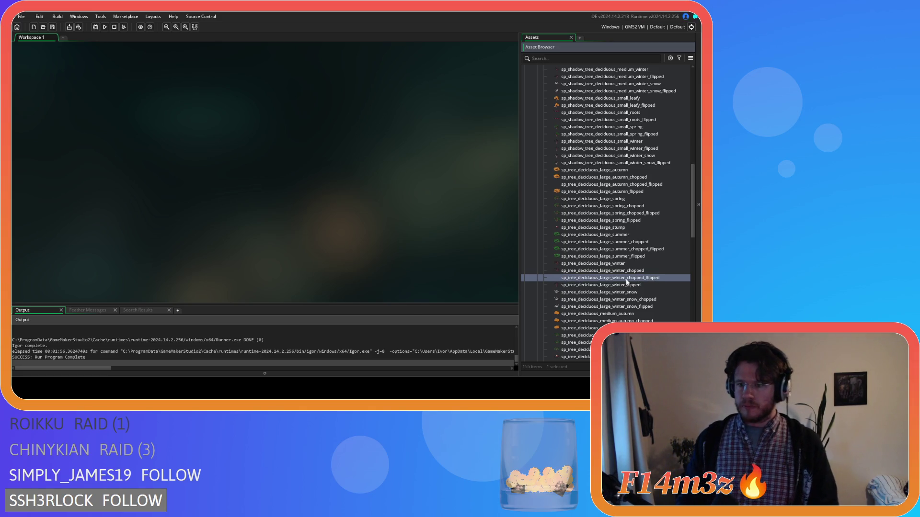
double_click(625, 279)
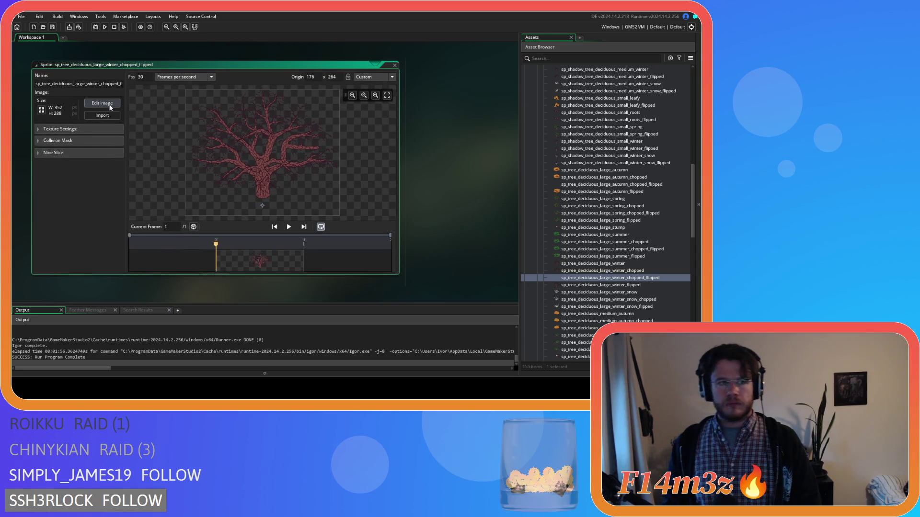
click(107, 104)
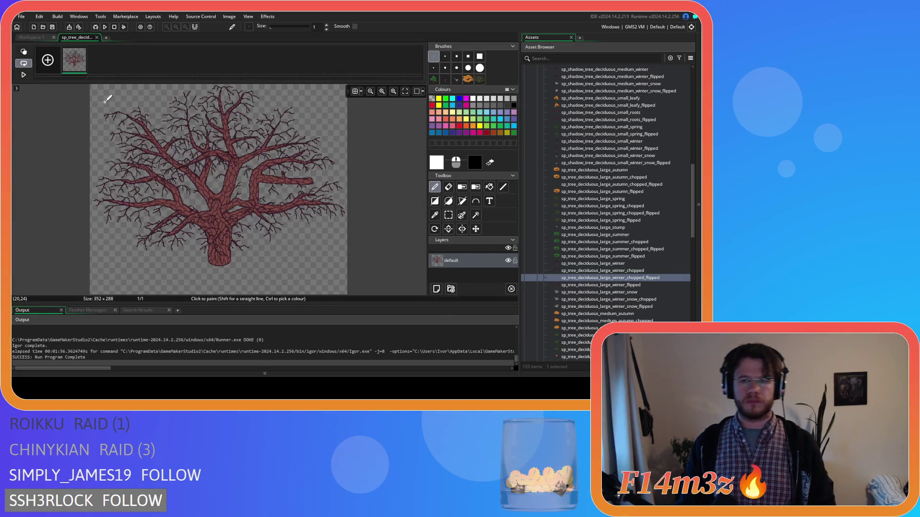
key(ctrl+a)
key(ctrl+c)
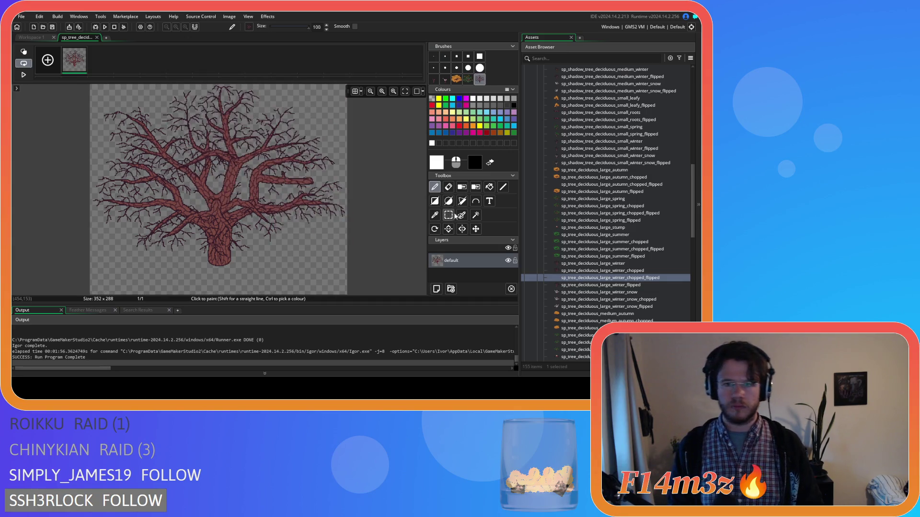
Step through undo/redo to keep the mirrored tree on one layer, then close the editors
key(ctrl+z)
key(ctrl+z)
key(ctrl+z)
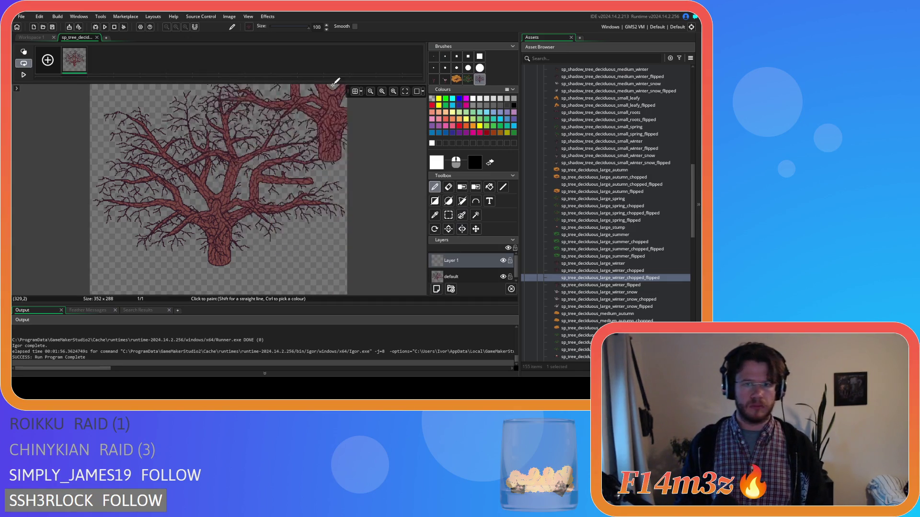
key(ctrl+z)
key(ctrl+z)
key(ctrl+z)
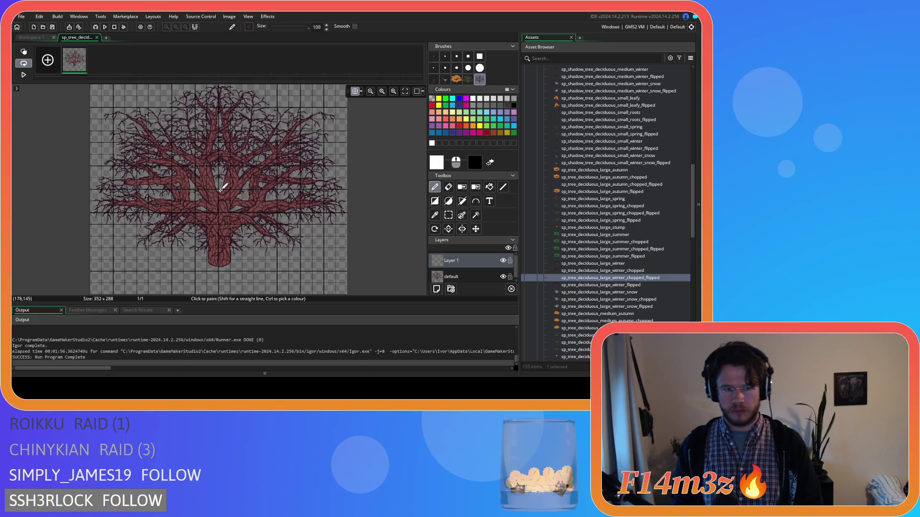
key(ctrl+z)
key(ctrl+z)
key(ctrl+z)
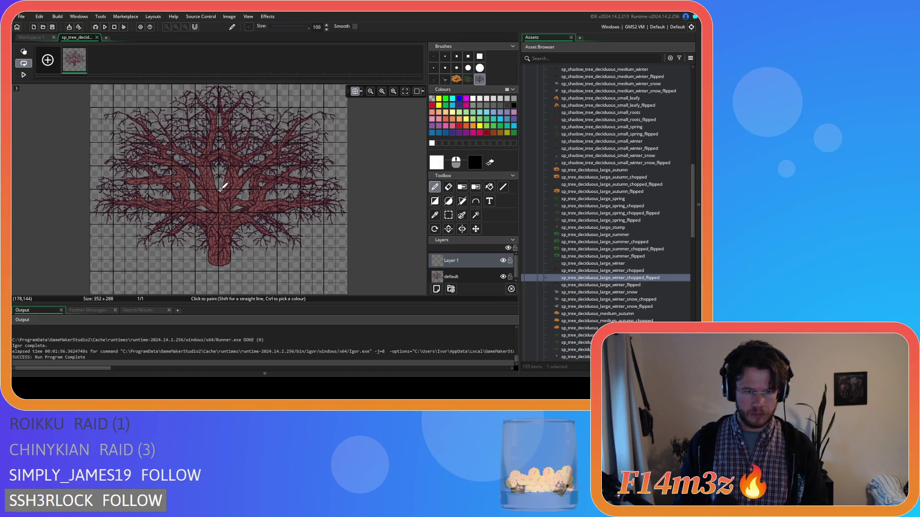
key(ctrl+z)
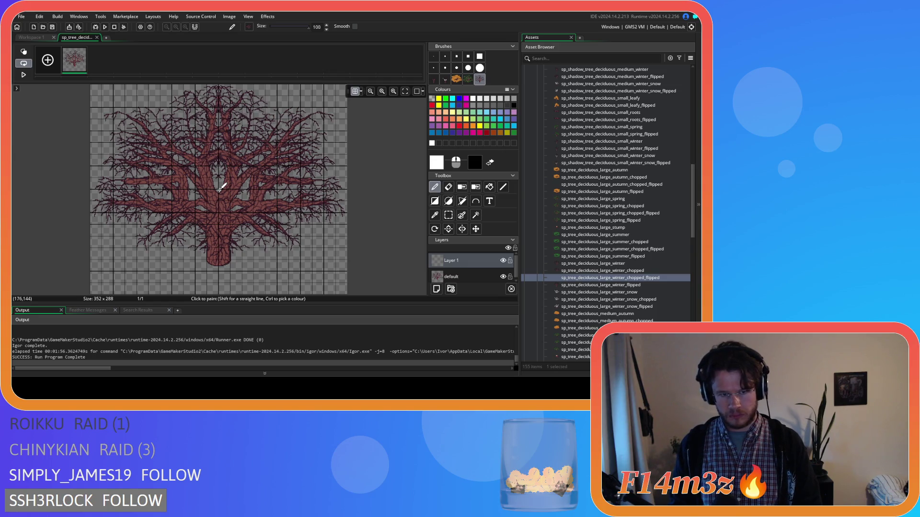
key(ctrl+z)
key(ctrl+z)
key(ctrl+z)
key(ctrl+y)
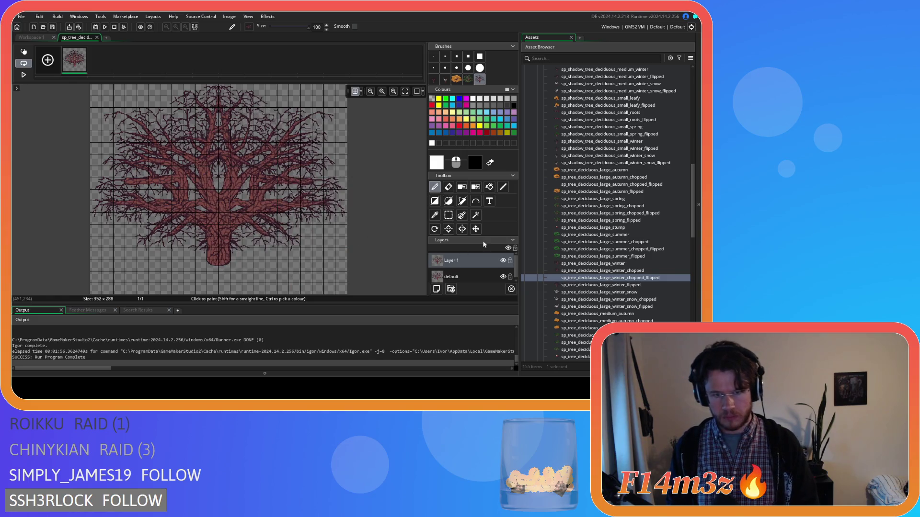
key(ctrl+z)
key(ctrl+z)
key(ctrl+z)
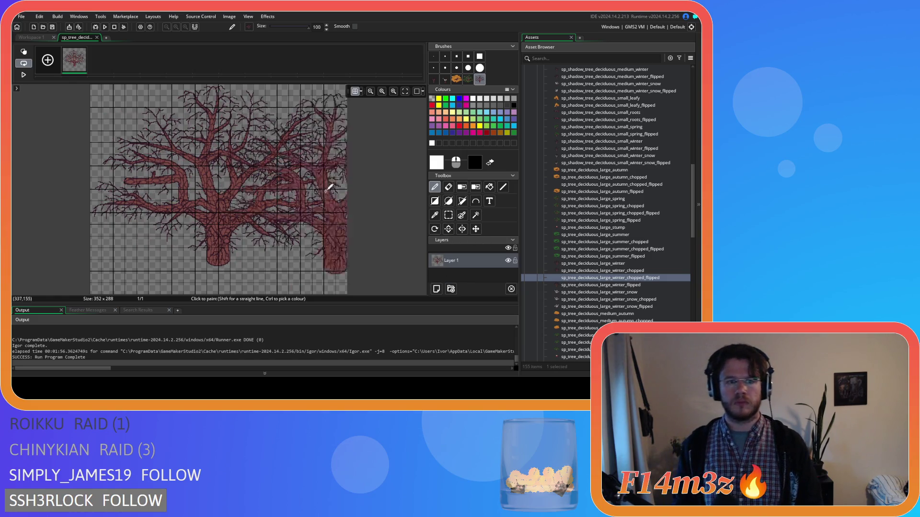
key(ctrl+z)
key(ctrl+z)
key(ctrl+z)
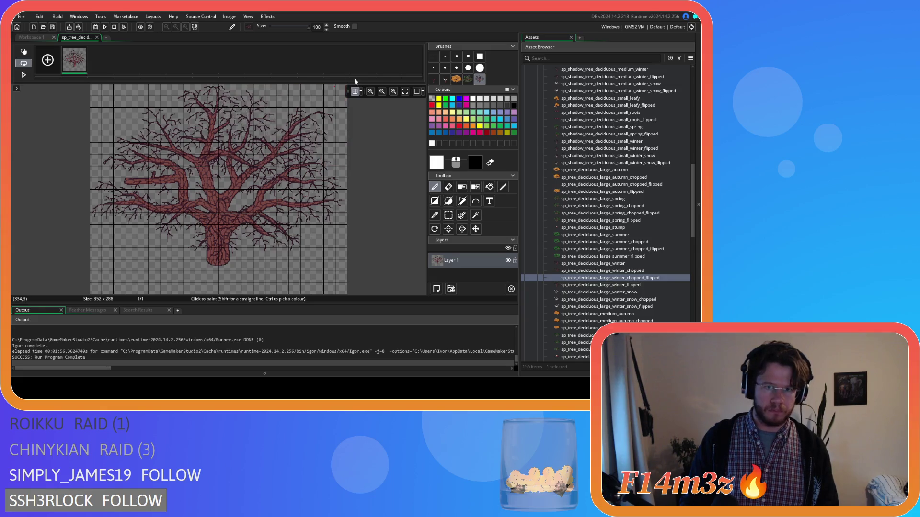
click(355, 91)
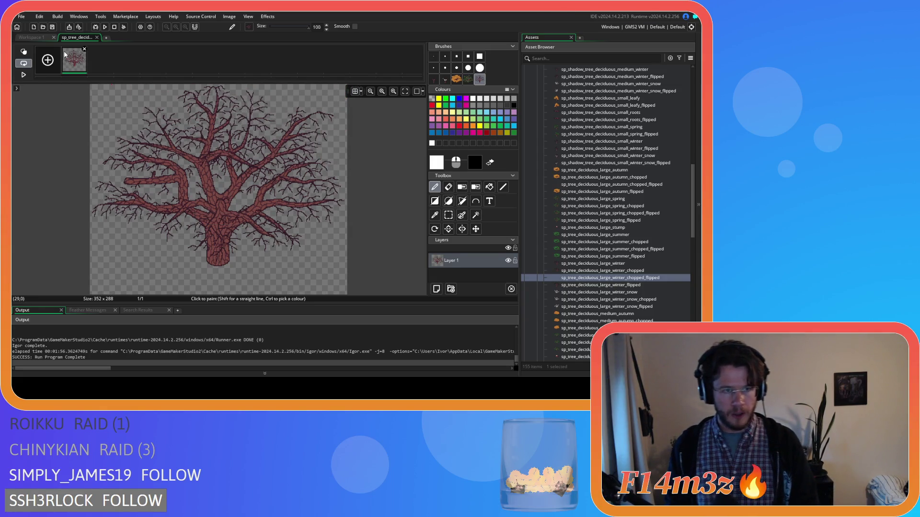
click(96, 38)
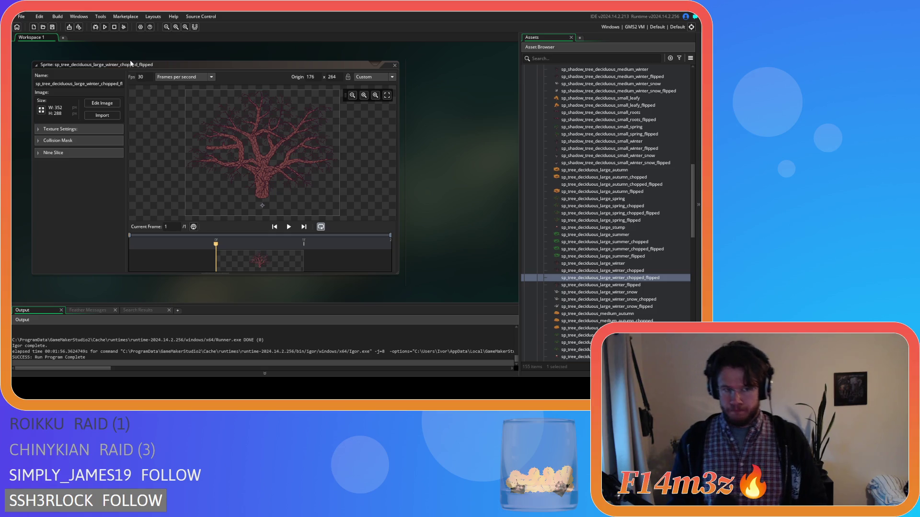
click(394, 65)
scroll(611, 190, down, 2)
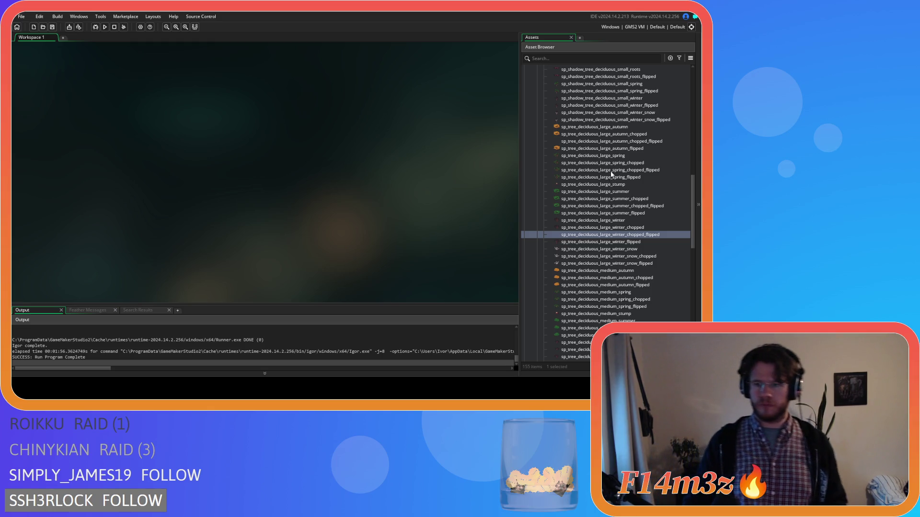
Duplicate the large winter snow chopped tree as sp_tree_deciduous_large_winter_snow_chopped_flipped
click(618, 257)
key(ctrl+d)
key(BackSpace)
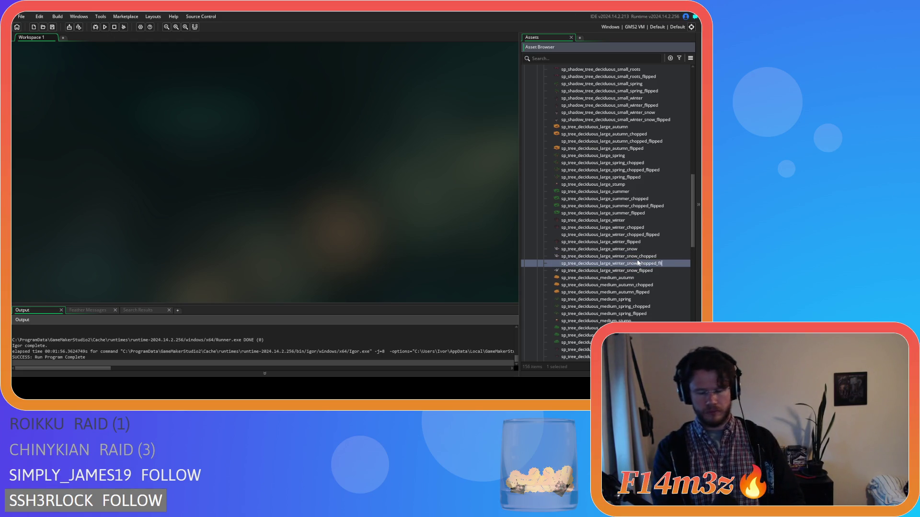
key(Return)
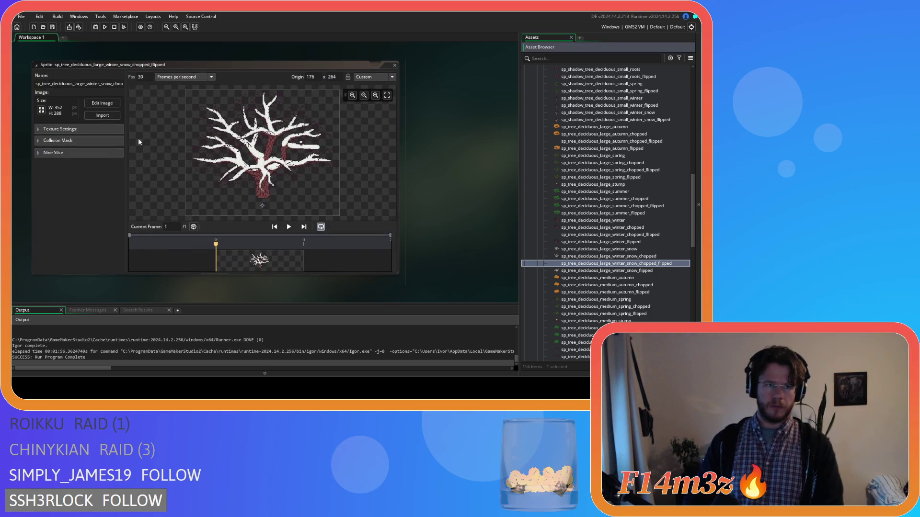
Put the mirrored snowy tree on a new layer, delete the default layer, and close the editors
click(109, 106)
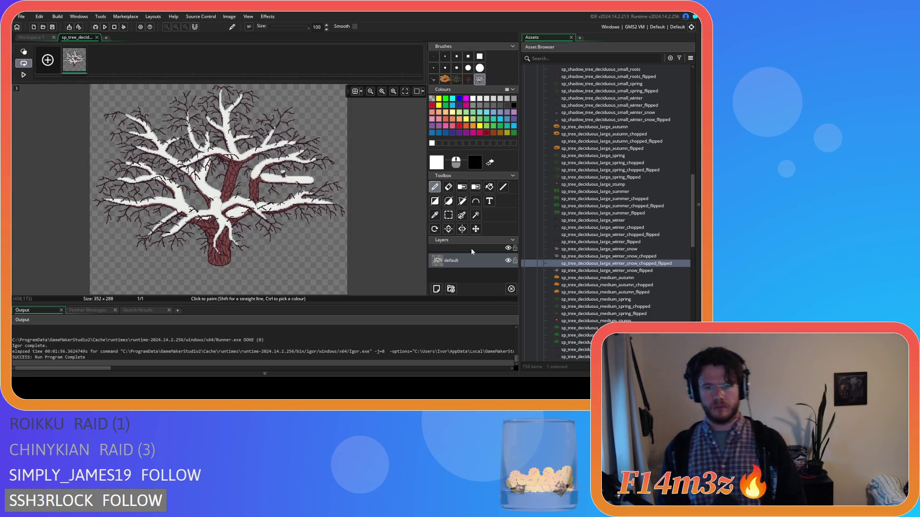
click(436, 289)
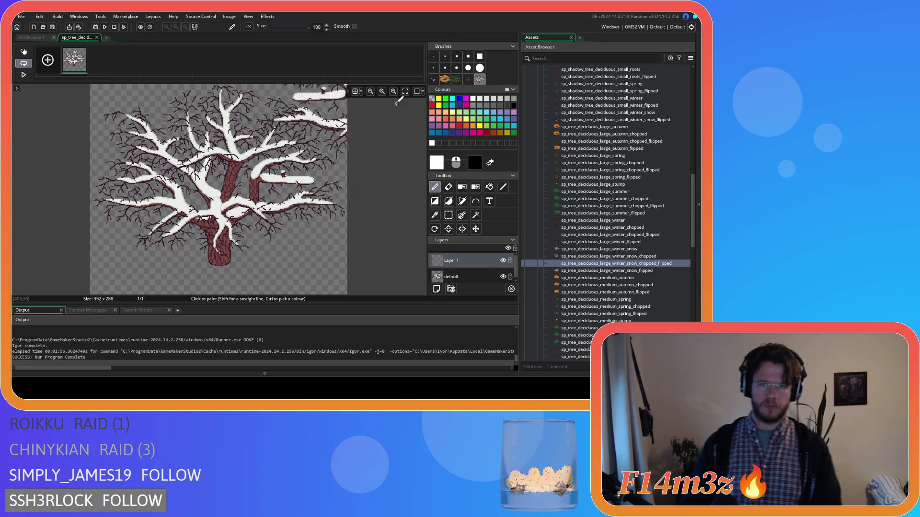
click(355, 92)
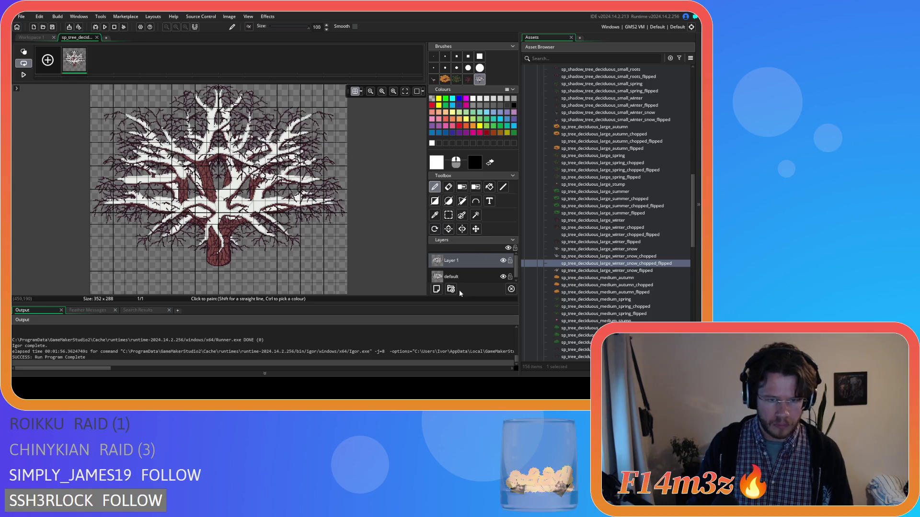
click(458, 276)
key(Delete)
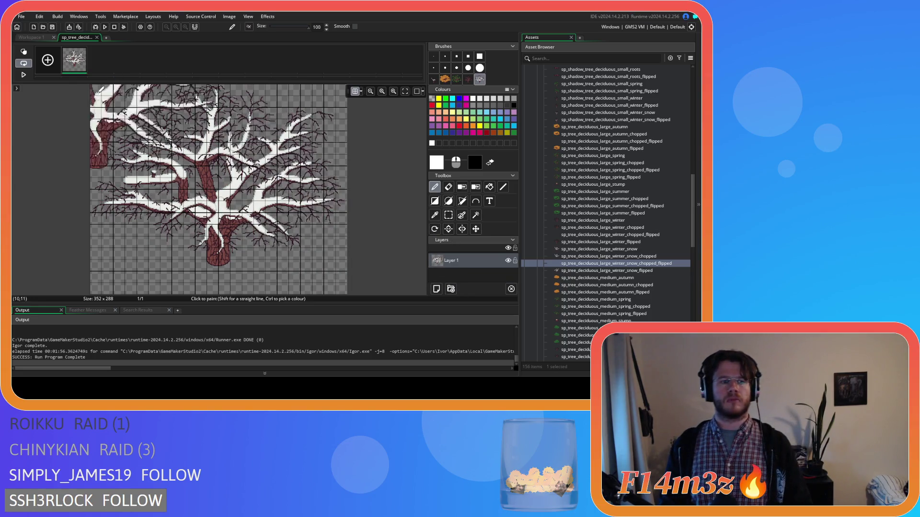
click(96, 38)
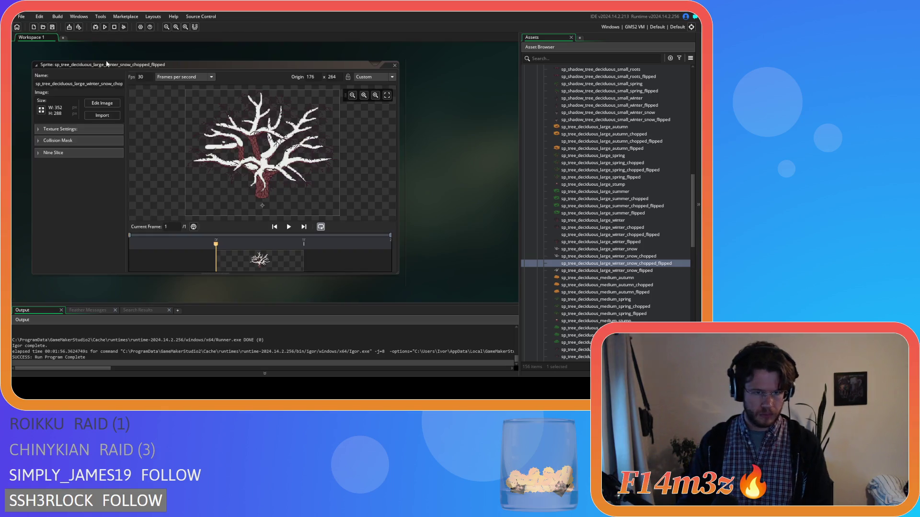
click(394, 65)
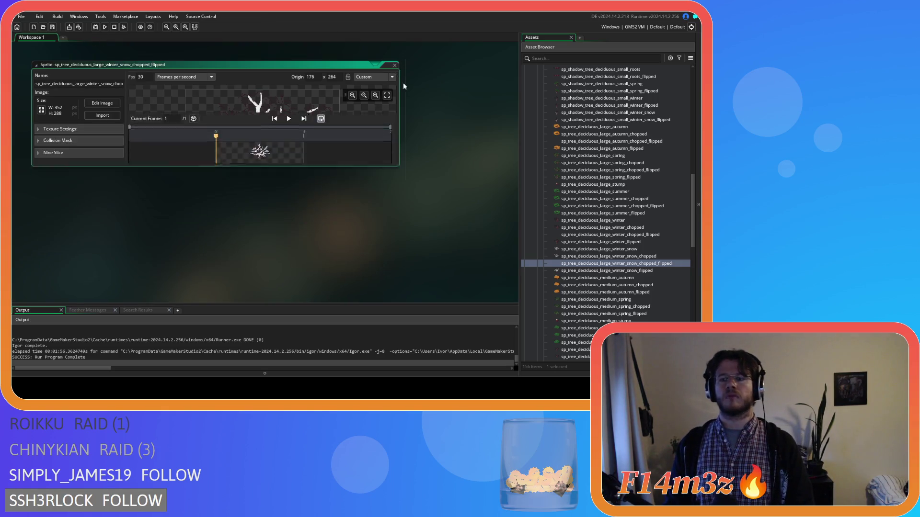
Duplicate the medium autumn chopped tree as sp_tree_deciduous_medium_autumn_chopped_flipped and open it
click(602, 273)
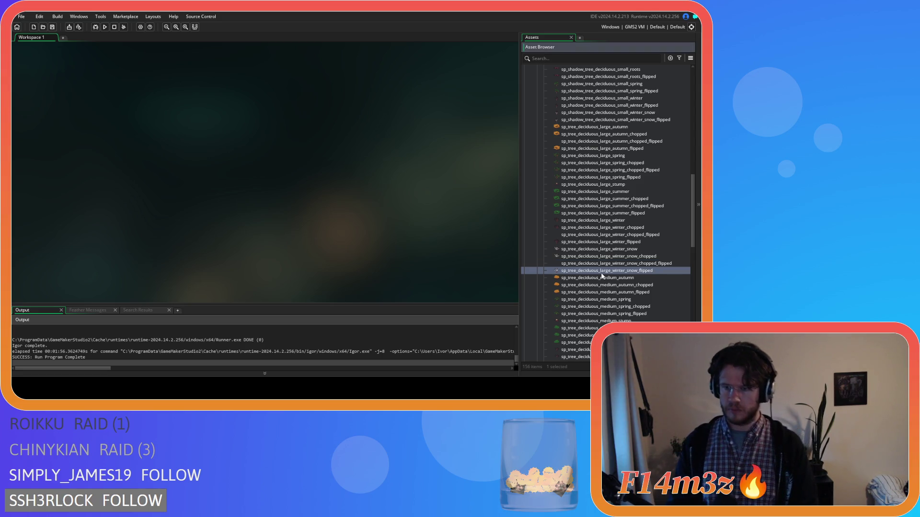
click(606, 285)
key(ctrl+d)
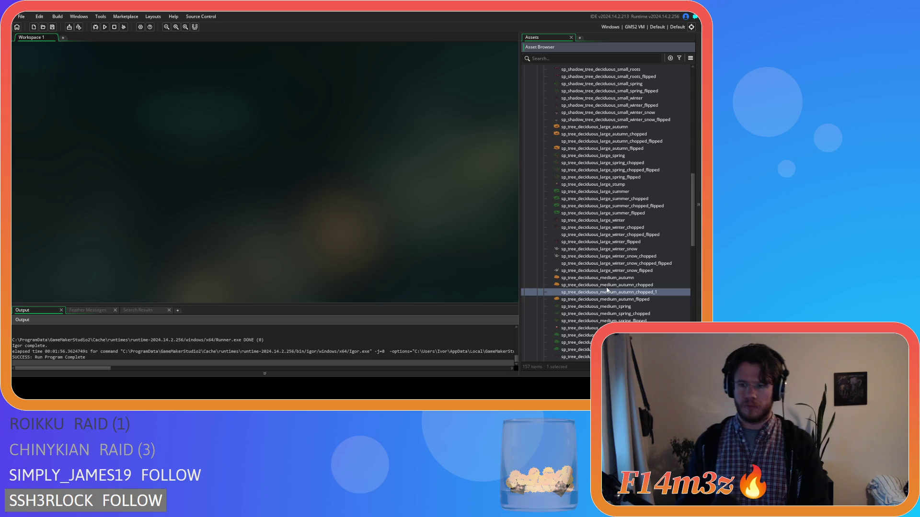
text(ed)
key(Return)
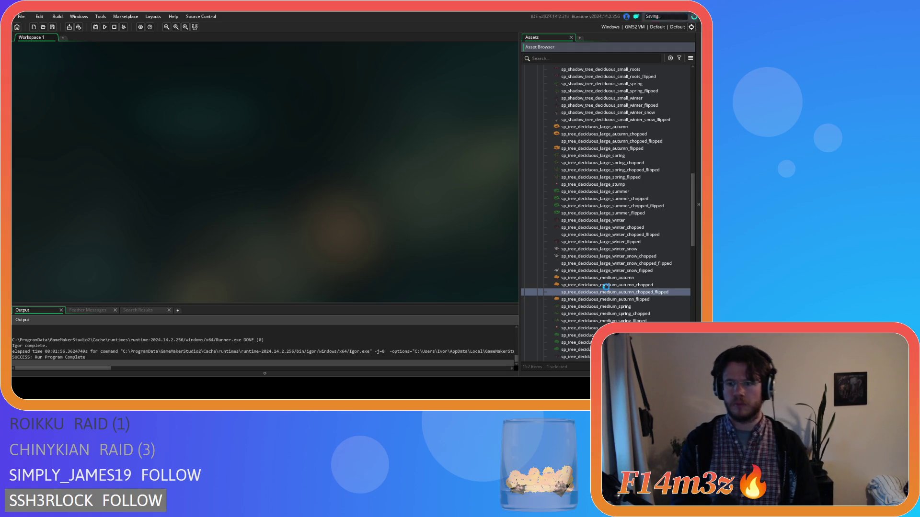
double_click(607, 292)
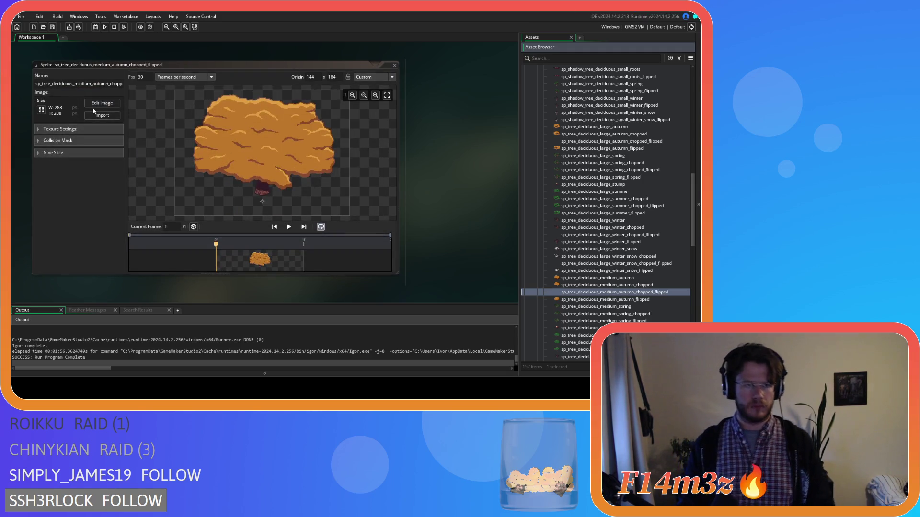
Stamp the mirrored 288×208 autumn tree onto a new layer, drop the default layer, and close the editors
click(98, 103)
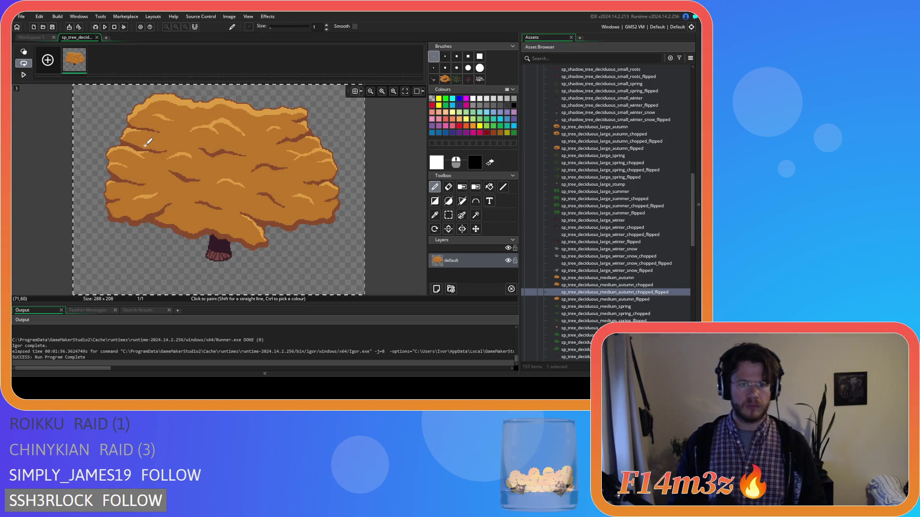
key(ctrl+c)
click(355, 92)
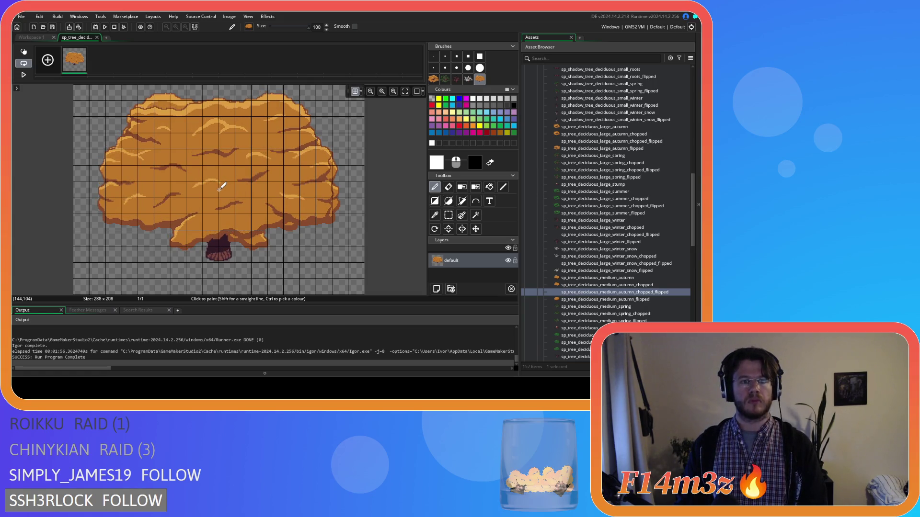
click(436, 289)
click(221, 185)
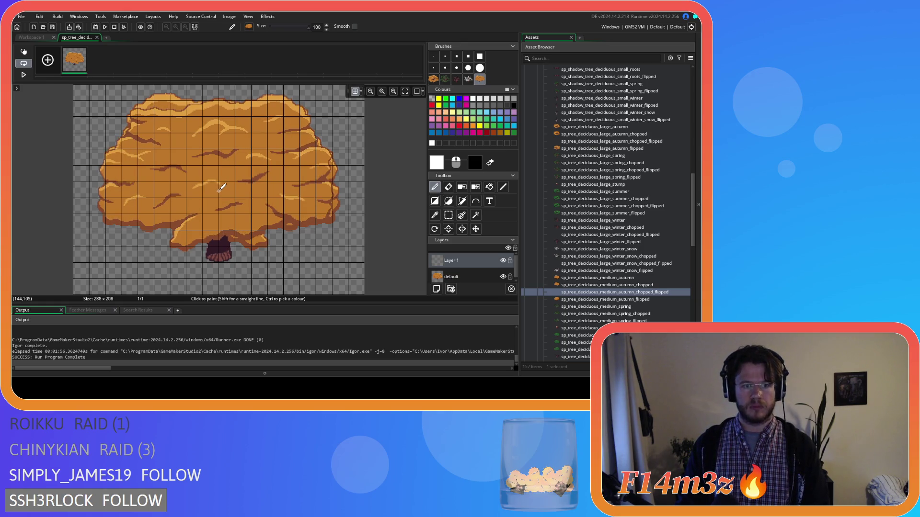
click(479, 276)
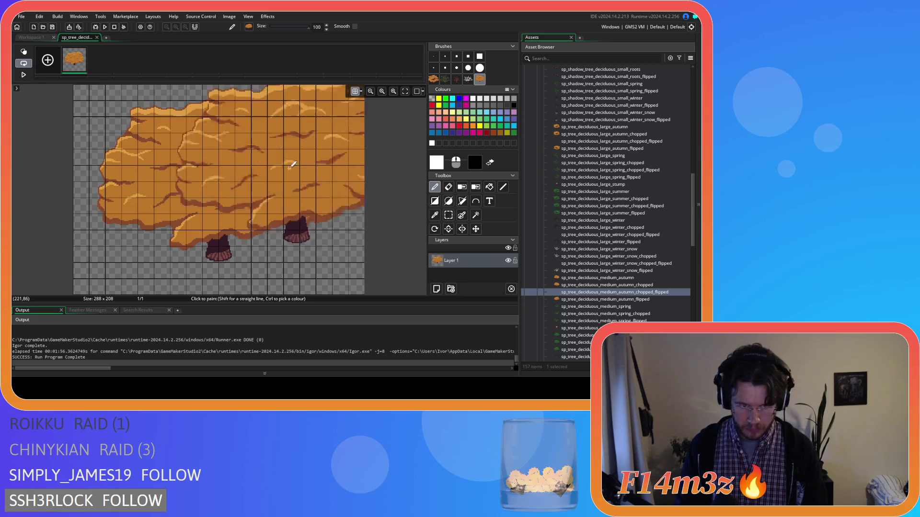
click(95, 37)
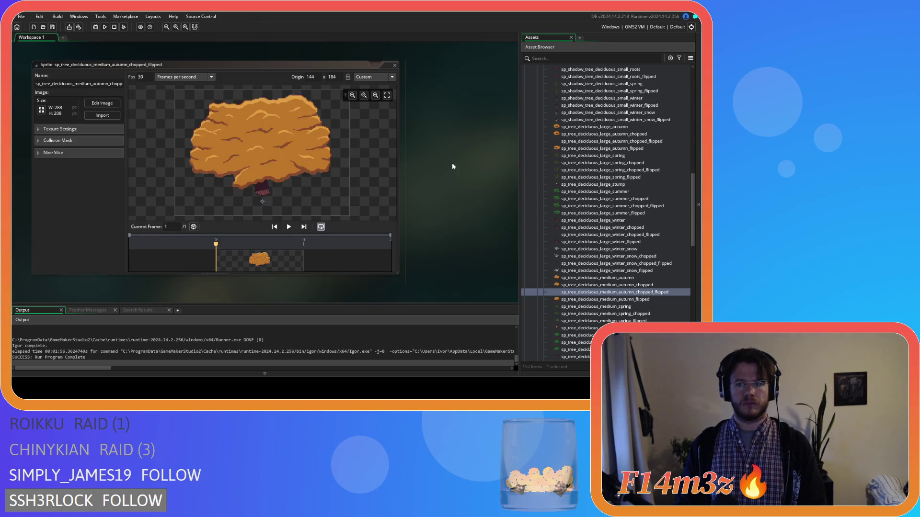
click(394, 64)
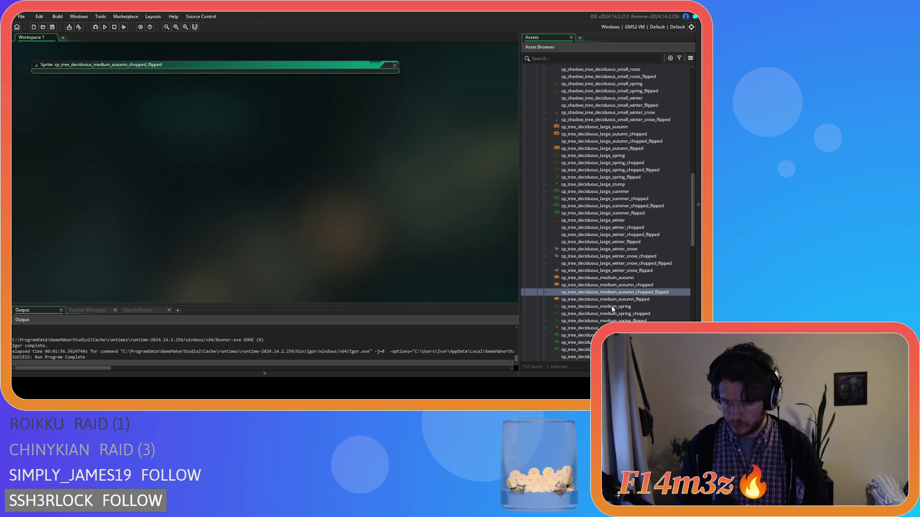
Duplicate the medium spring chopped tree as sp_tree_deciduous_medium_spring_chopped_flipped
click(657, 311)
key(ctrl+d)
key(BackSpace)
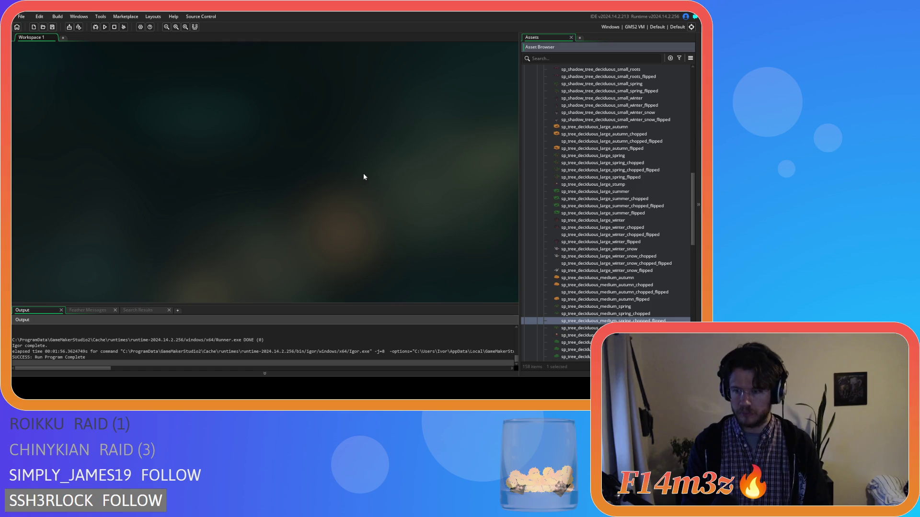
key(Return)
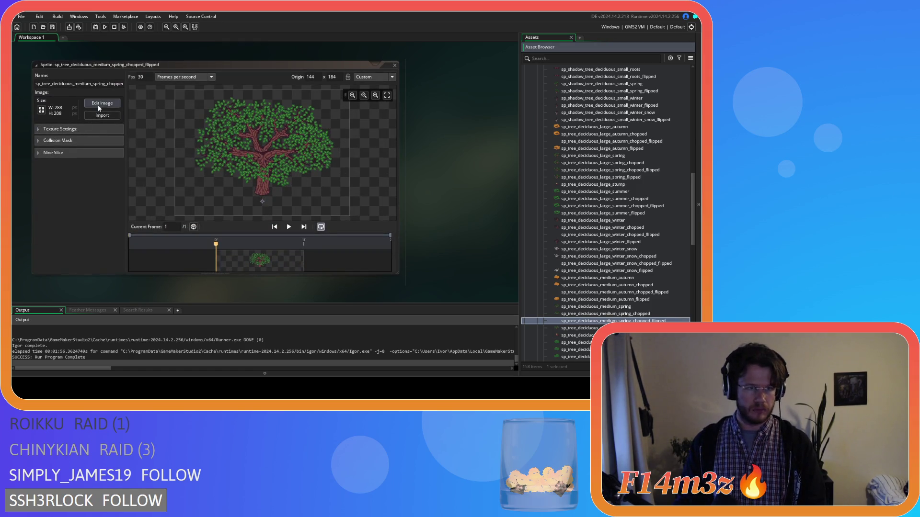
Stamp the mirrored spring tree on a new layer, delete the default layer, and close the editors
click(100, 108)
scroll(167, 153, up, 2)
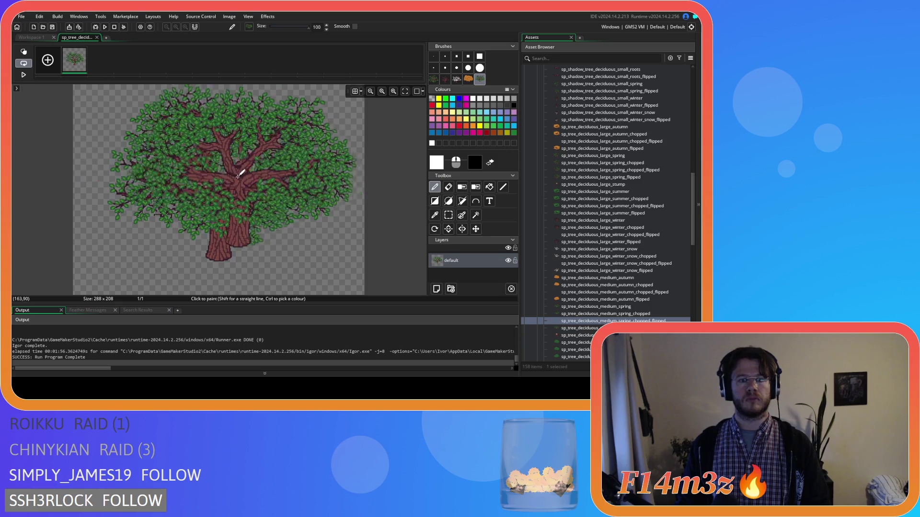
click(436, 288)
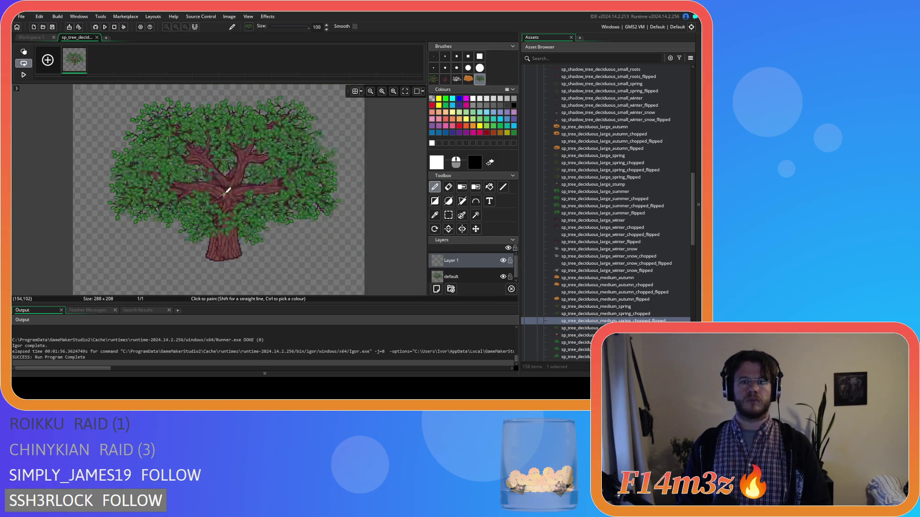
click(222, 186)
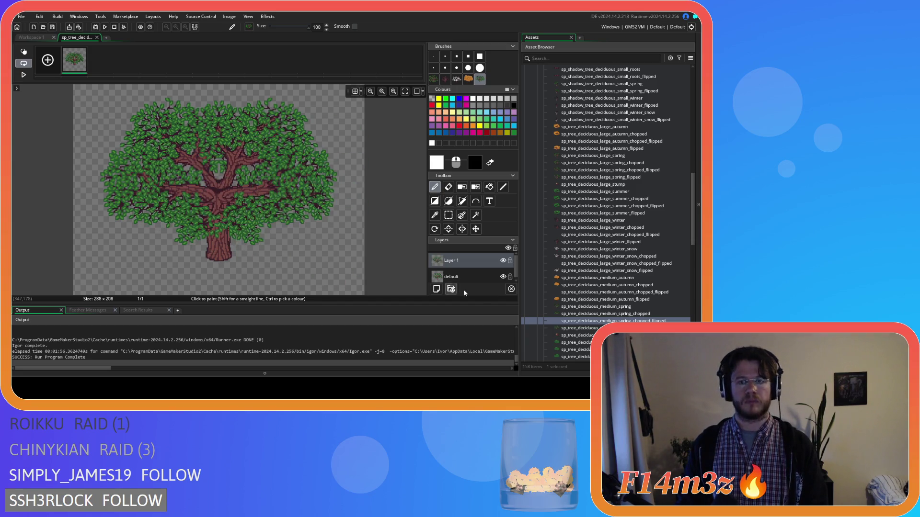
key(Delete)
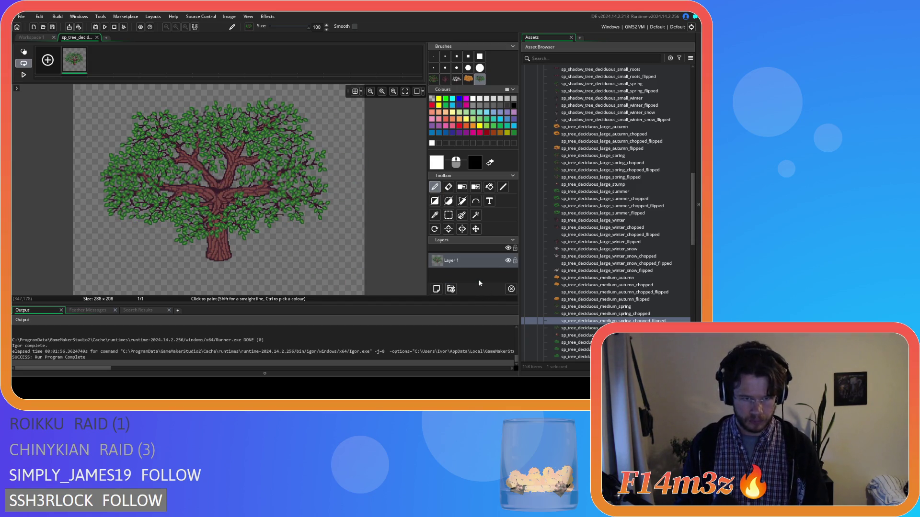
click(96, 37)
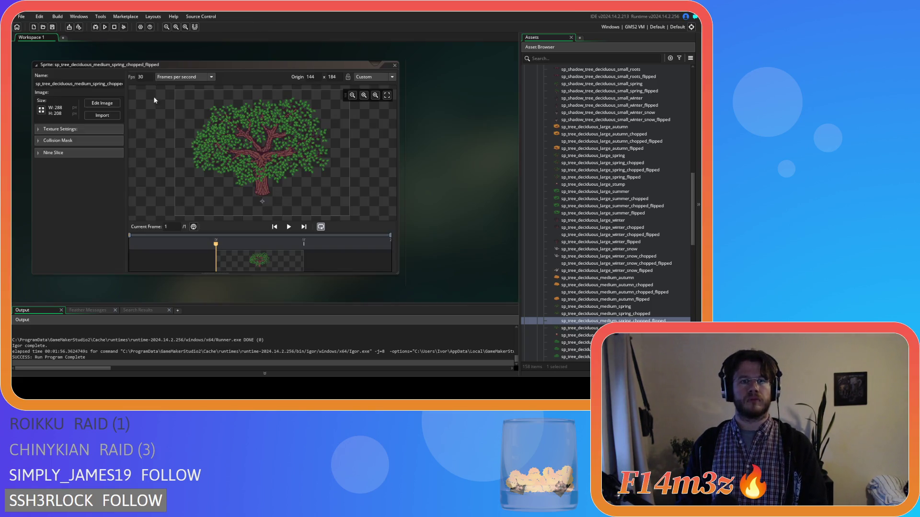
click(394, 65)
scroll(637, 306, down, 3)
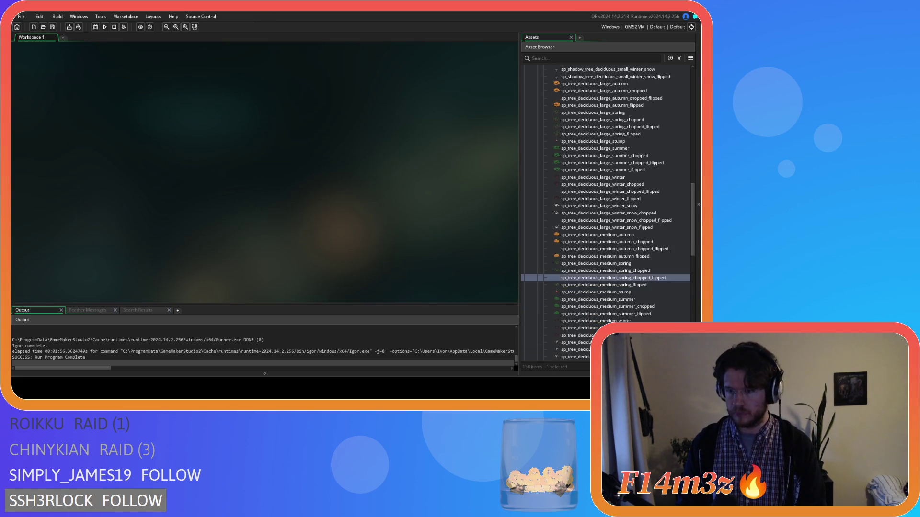
click(626, 292)
Mirror the medium summer chopped flipped sprite's tree onto a new layer and delete the default layer
key(ctrl+d)
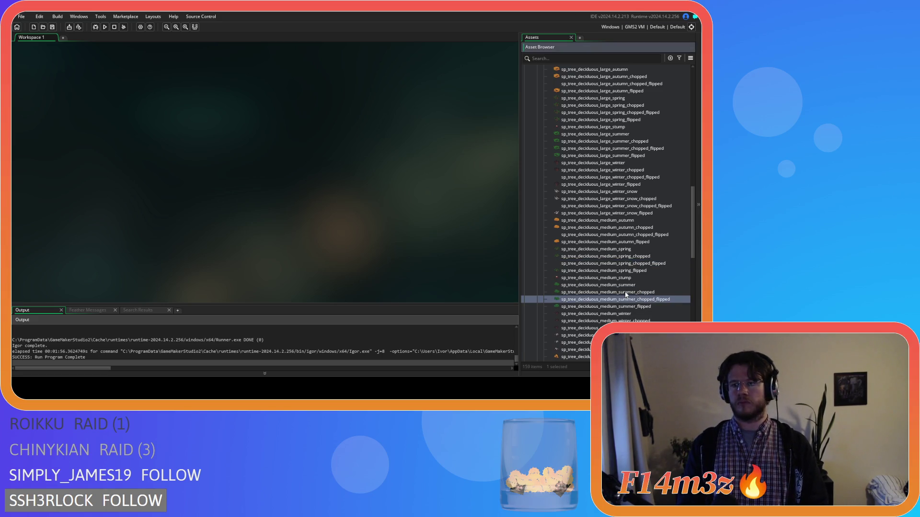
double_click(626, 298)
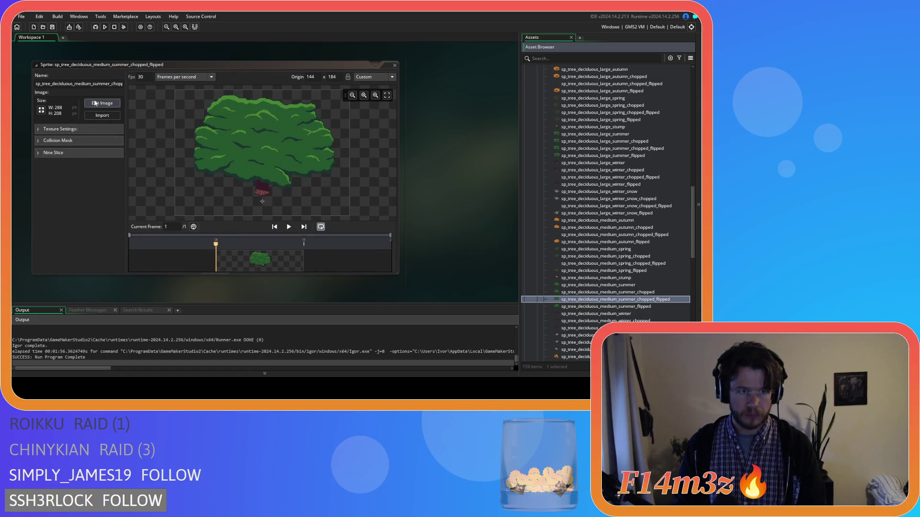
click(102, 103)
key(ctrl+a)
key(ctrl+c)
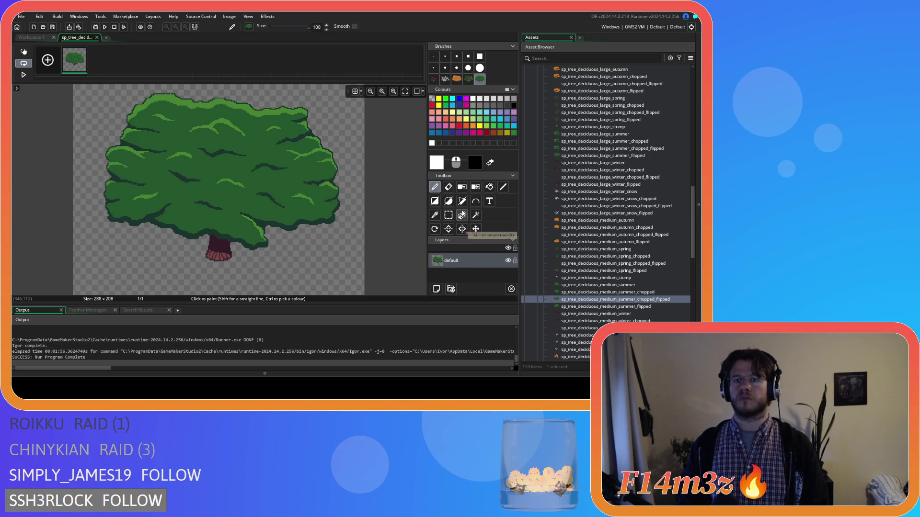
click(436, 289)
click(255, 201)
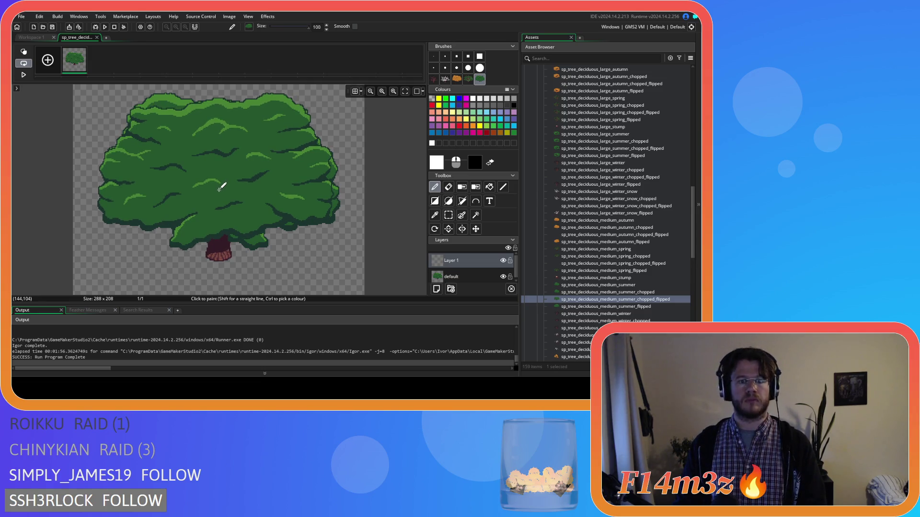
click(466, 274)
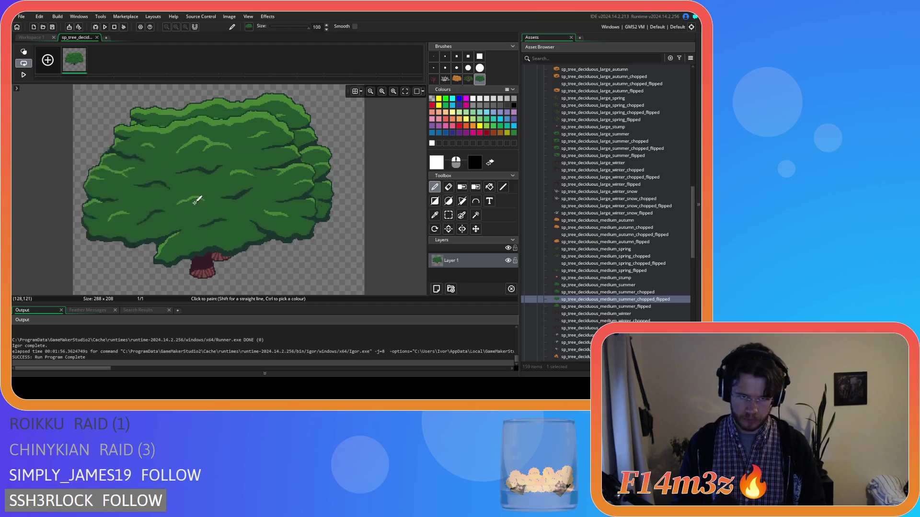
click(97, 37)
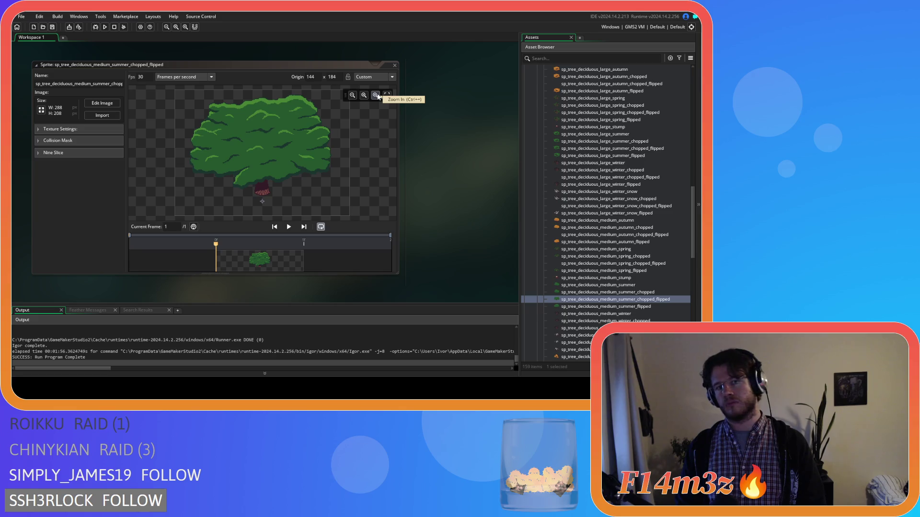
Inspect the medium summer flipped and medium summer chopped flipped sprites, then close them
click(395, 66)
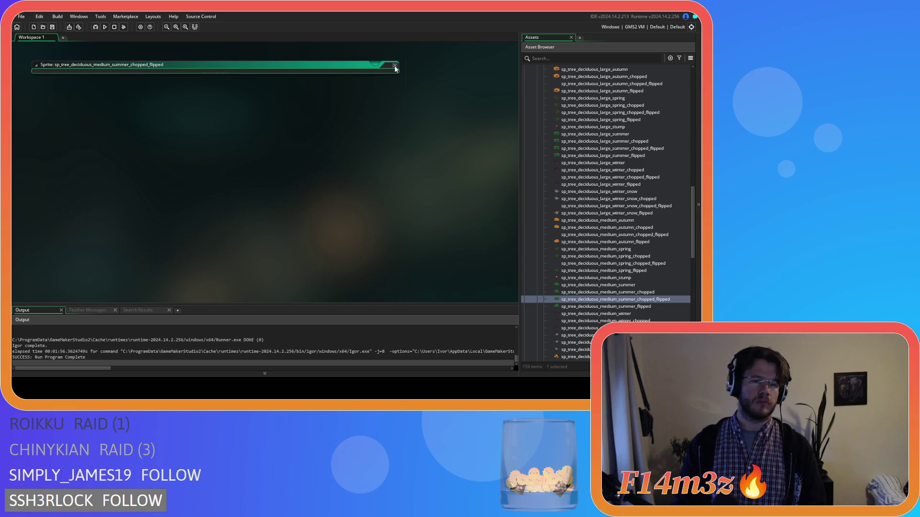
click(605, 308)
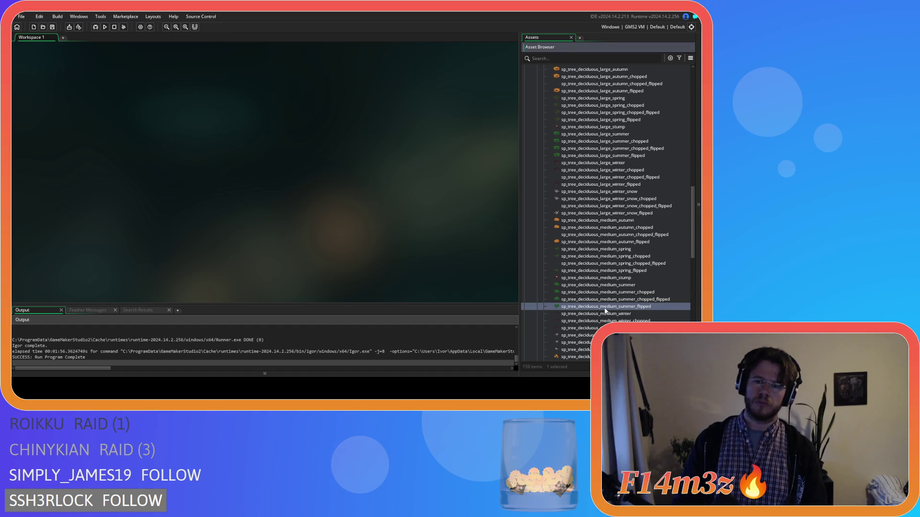
double_click(605, 307)
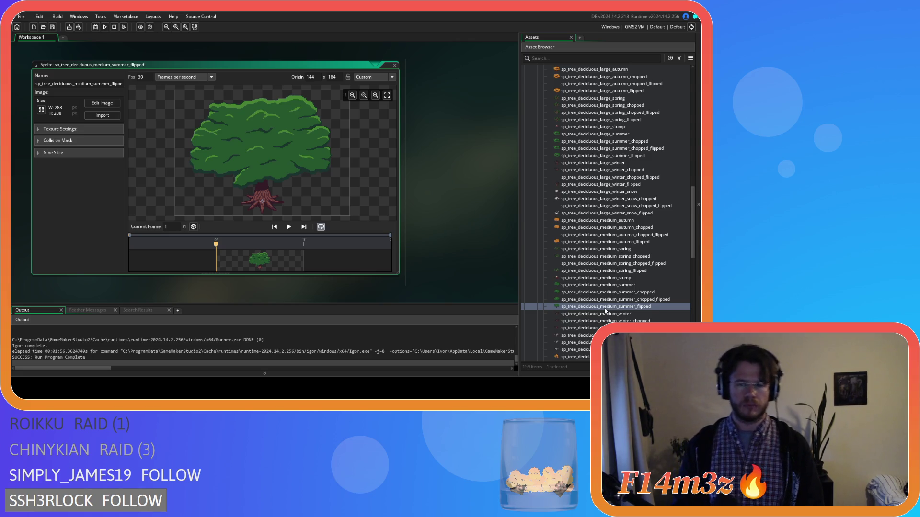
double_click(604, 299)
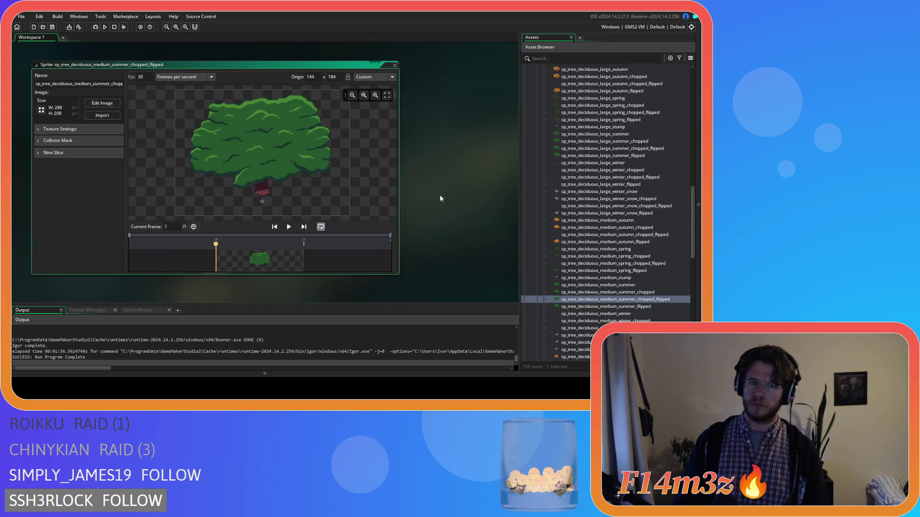
scroll(426, 194, down, 2)
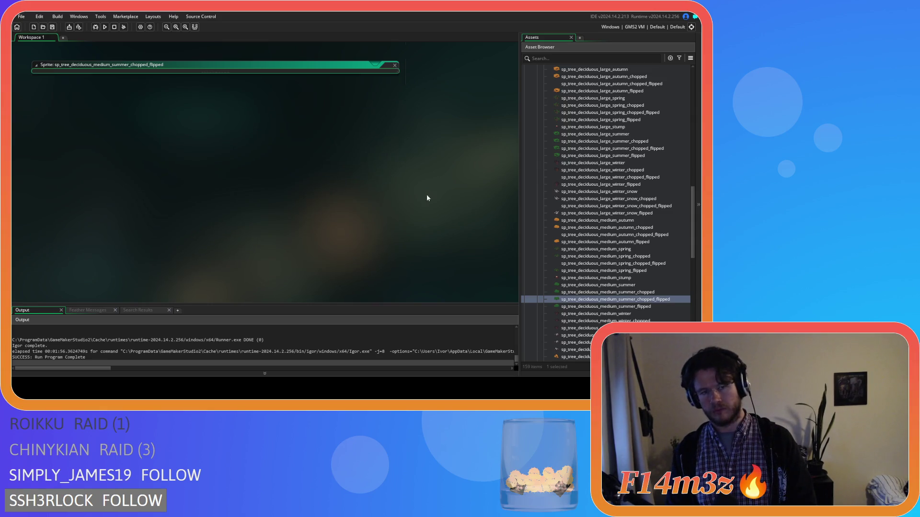
scroll(432, 213, up, 2)
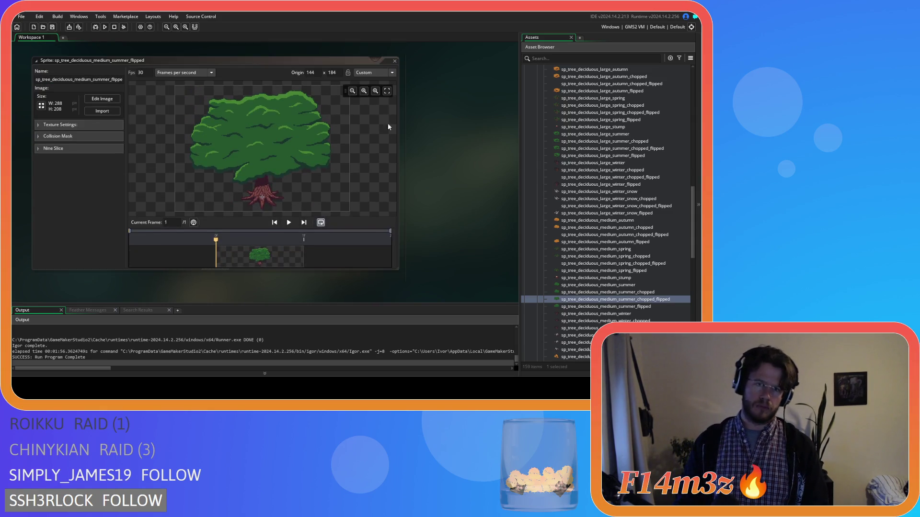
click(396, 63)
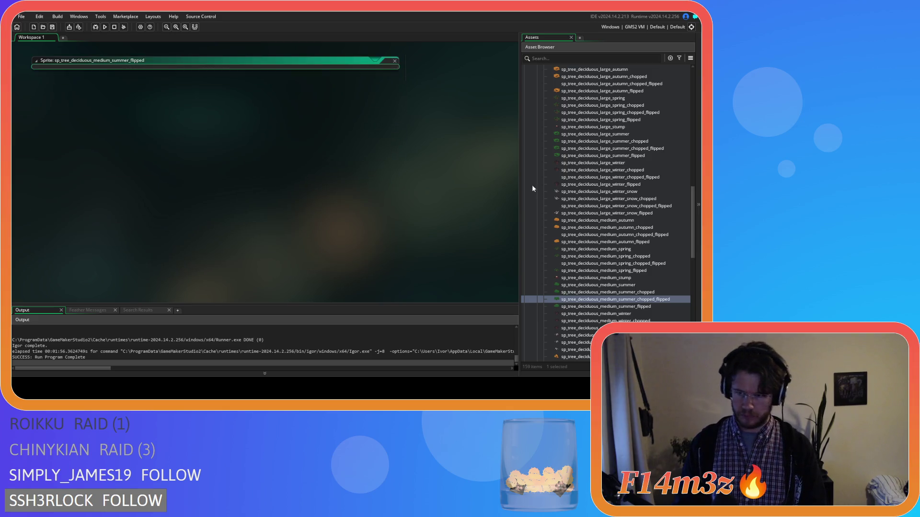
scroll(657, 301, down, 1)
click(654, 306)
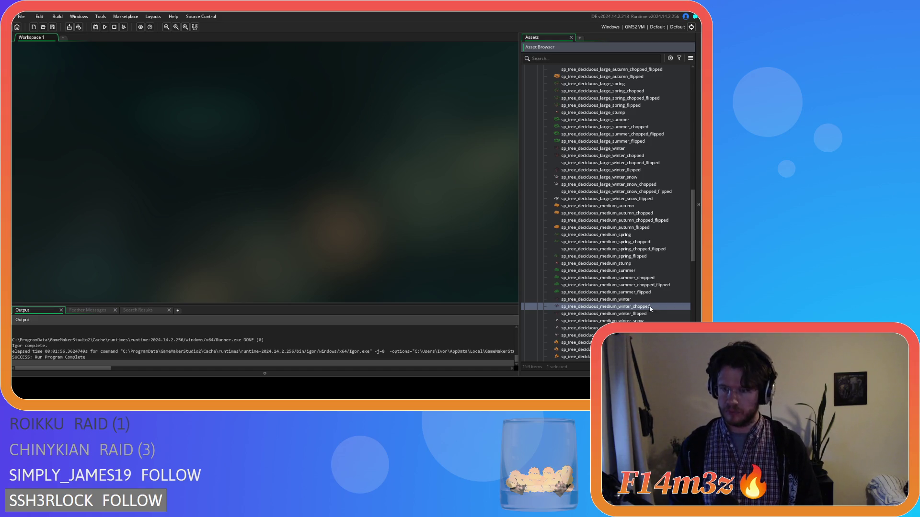
Create sp_tree_deciduous_medium_winter_chopped_flipped with the tree brush mirrored onto a new layer
key(ctrl+d)
text(_f)
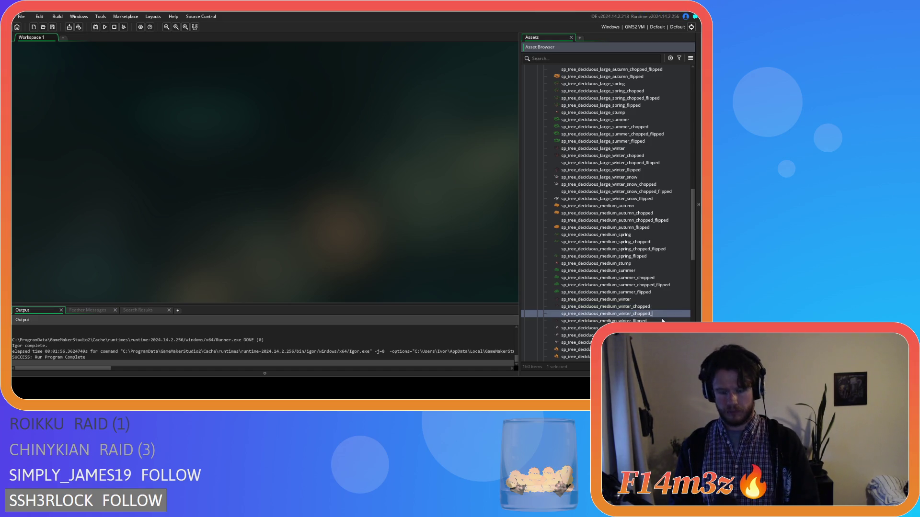
text(lipped)
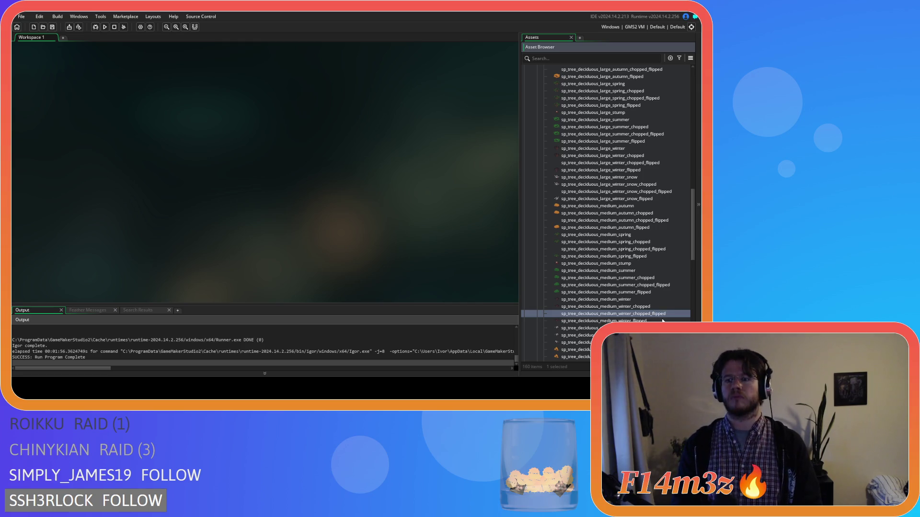
key(Return)
double_click(136, 136)
key(ctrl+a)
key(ctrl+c)
click(436, 288)
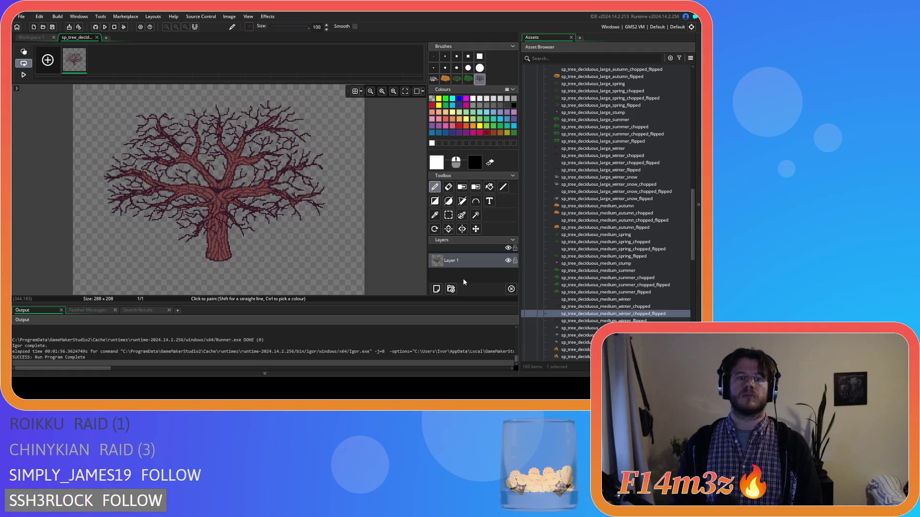
click(97, 37)
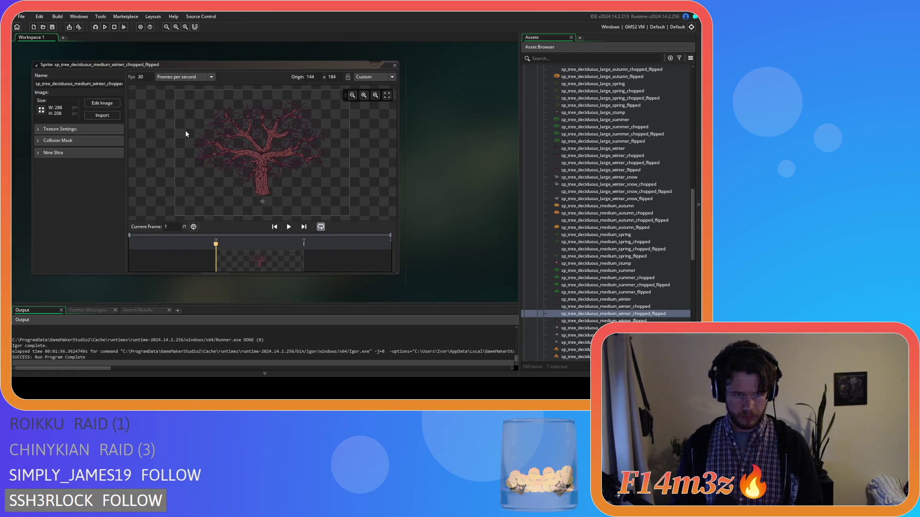
click(394, 65)
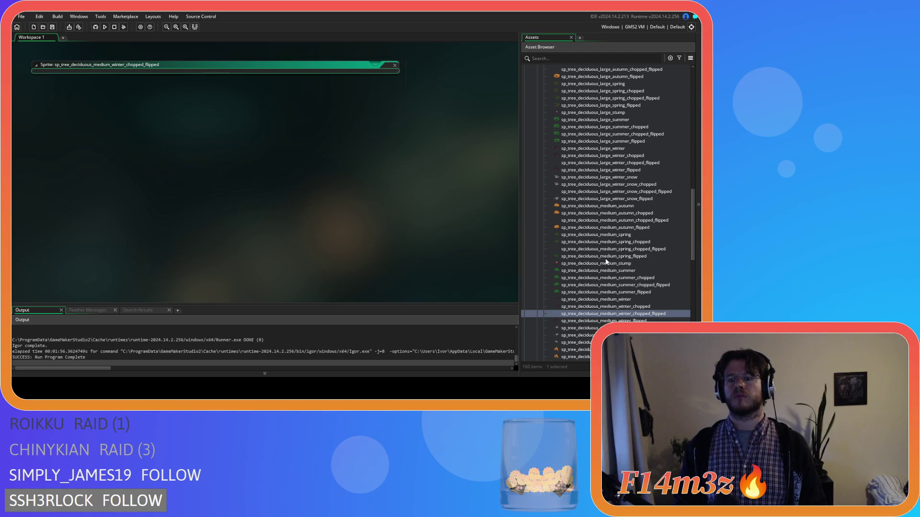
Duplicate the sp_tree_deciduous_medium_winter_snow_chopped sprite
scroll(606, 314, down, 3)
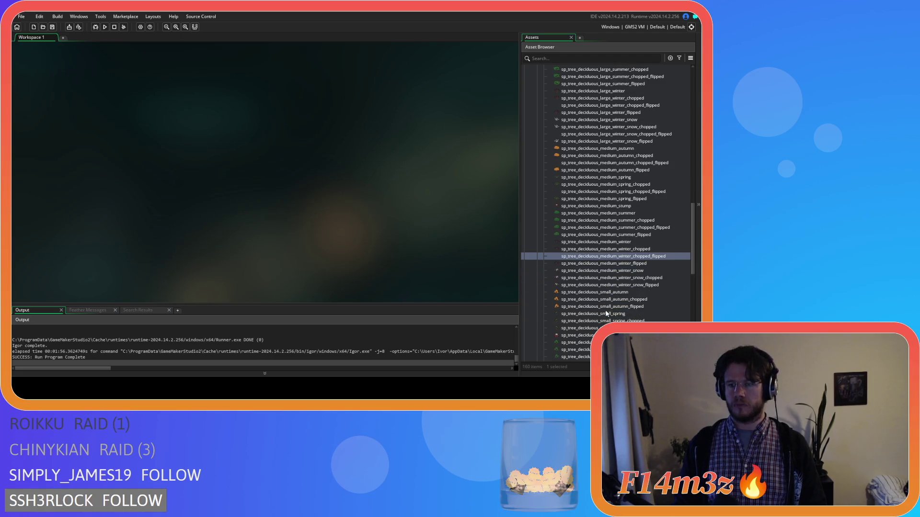
click(620, 279)
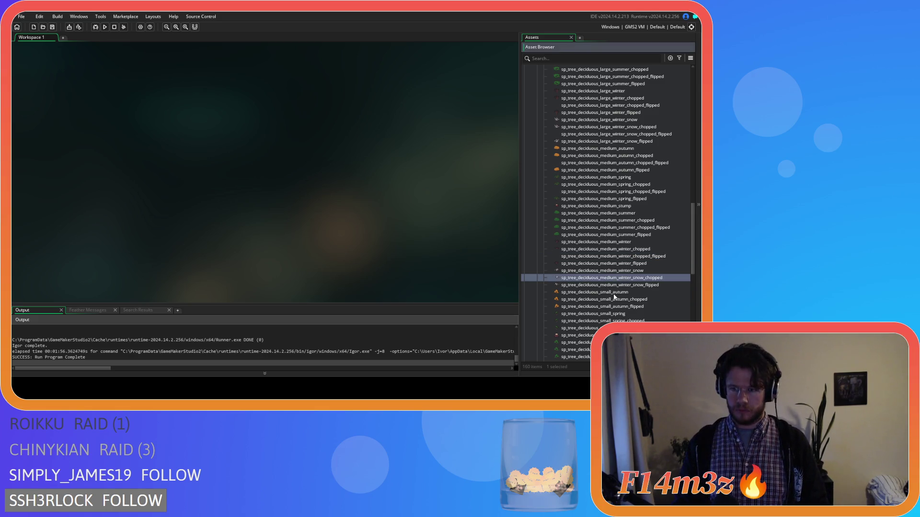
key(ctrl+d)
Name the copy ..._snow_chopped_flipped, stamp the mirrored snowy tree on a new layer, delete the default layer
key(BackSpace)
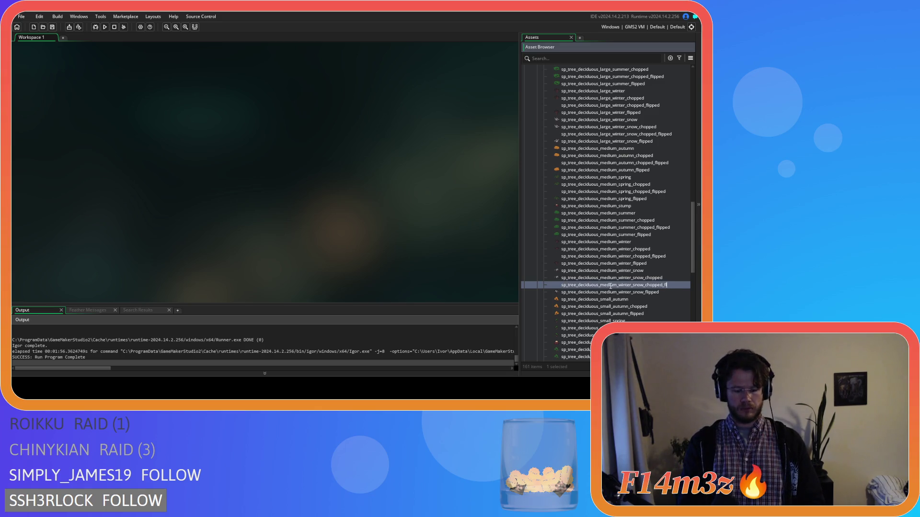
double_click(611, 286)
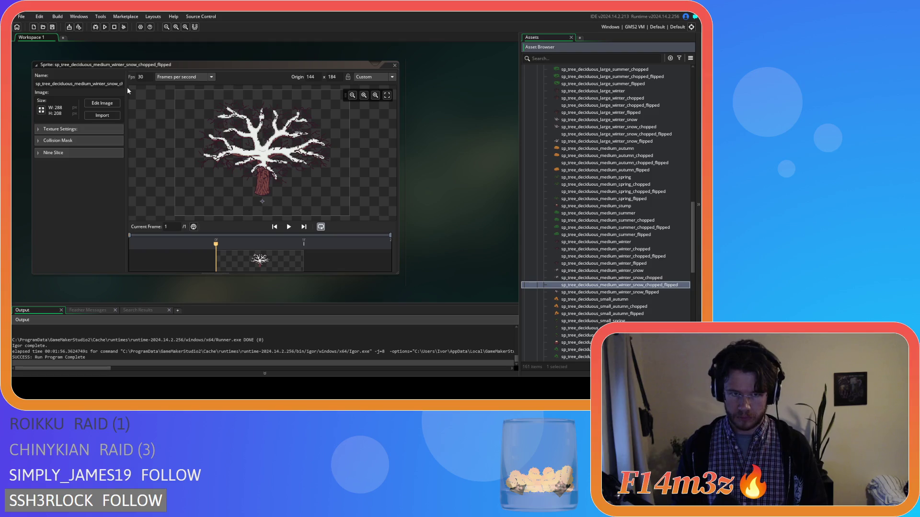
click(102, 103)
key(ctrl+c)
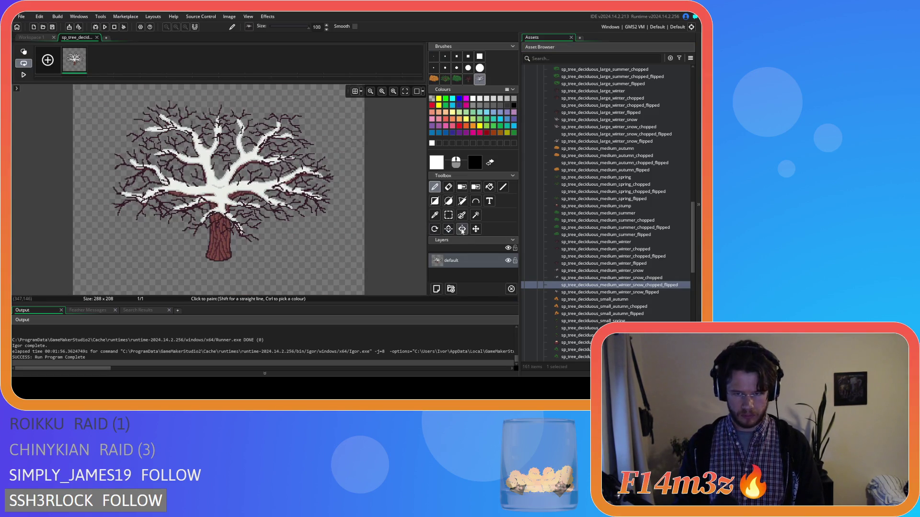
click(435, 289)
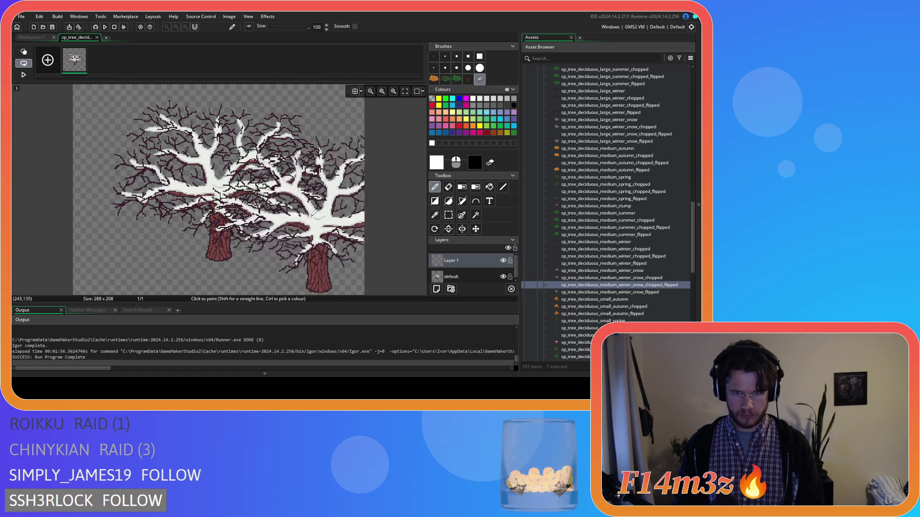
click(220, 185)
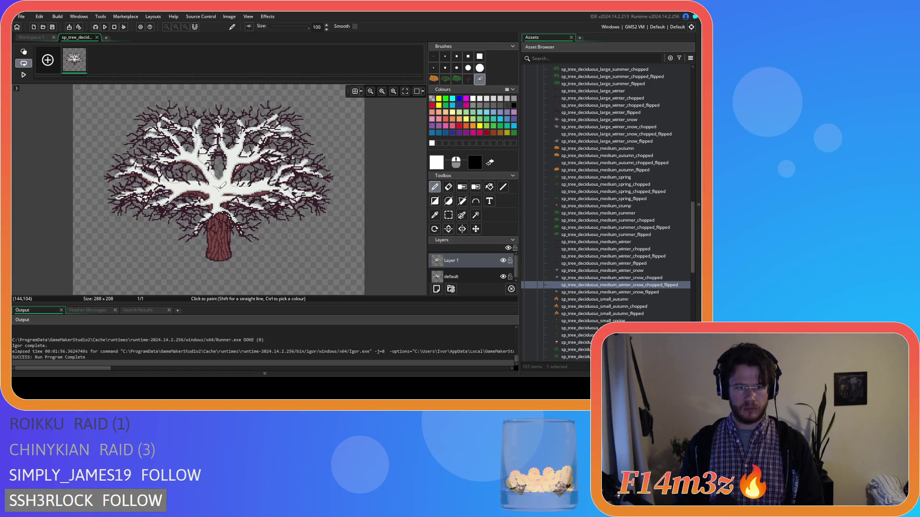
click(471, 277)
key(Delete)
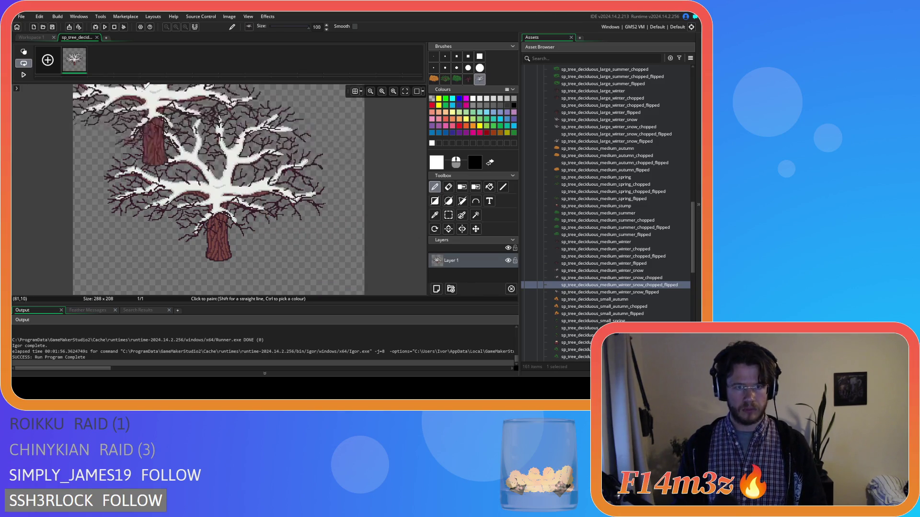
click(97, 38)
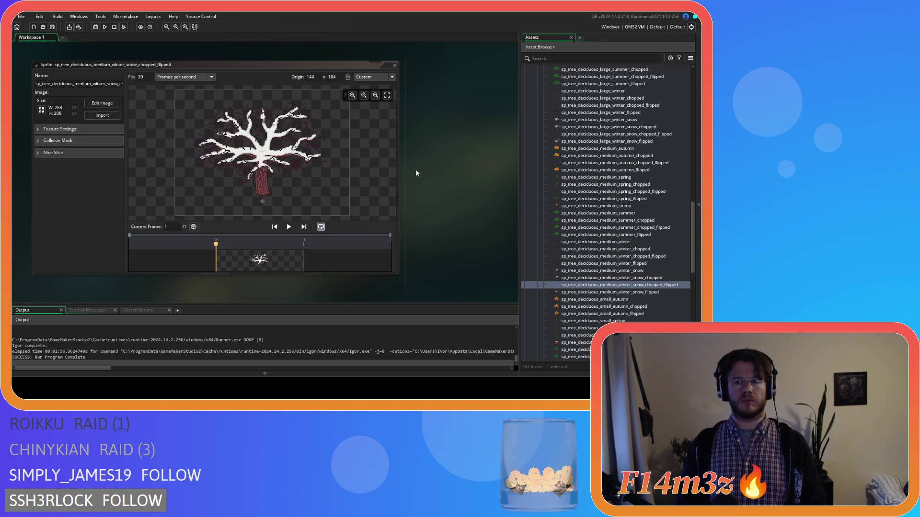
right_click(450, 135)
click(472, 154)
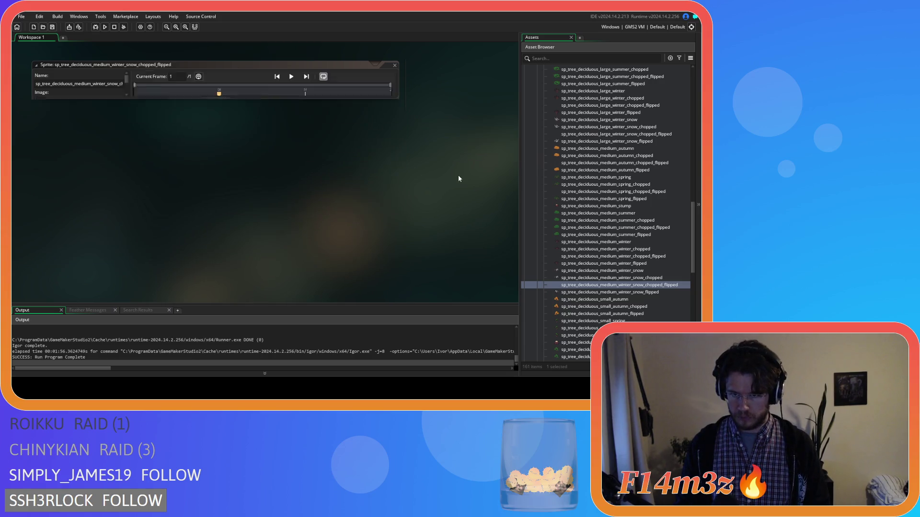
Create sp_tree_deciduous_small_autumn_chopped_flipped holding only a layer with the mirrored autumn tree
click(617, 309)
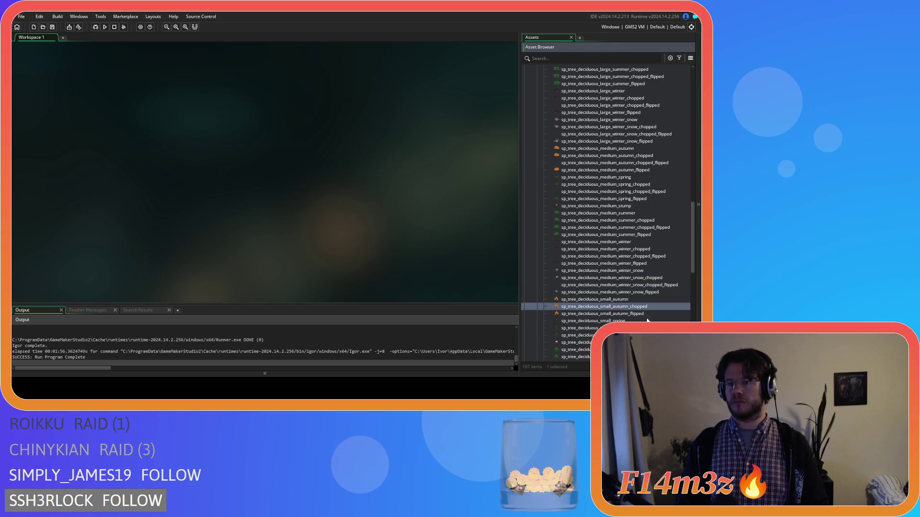
key(ctrl+d)
key(BackSpace)
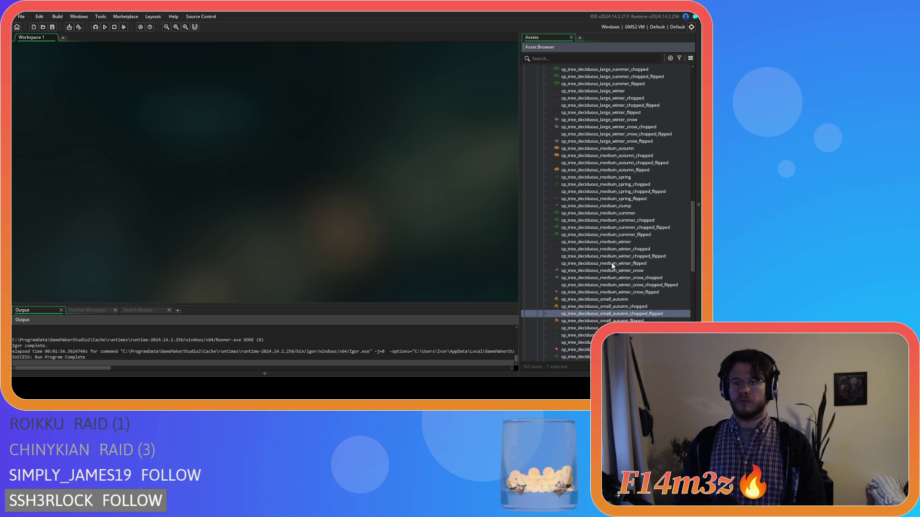
key(Return)
click(91, 102)
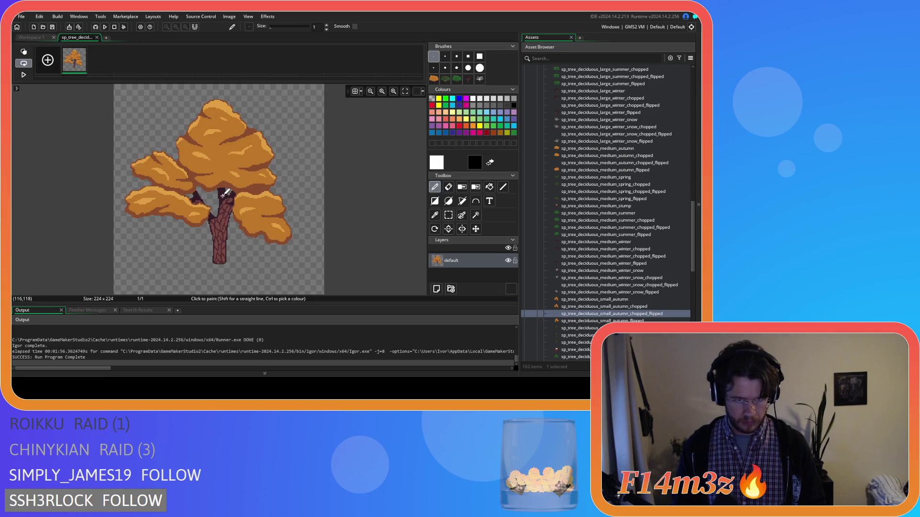
click(436, 288)
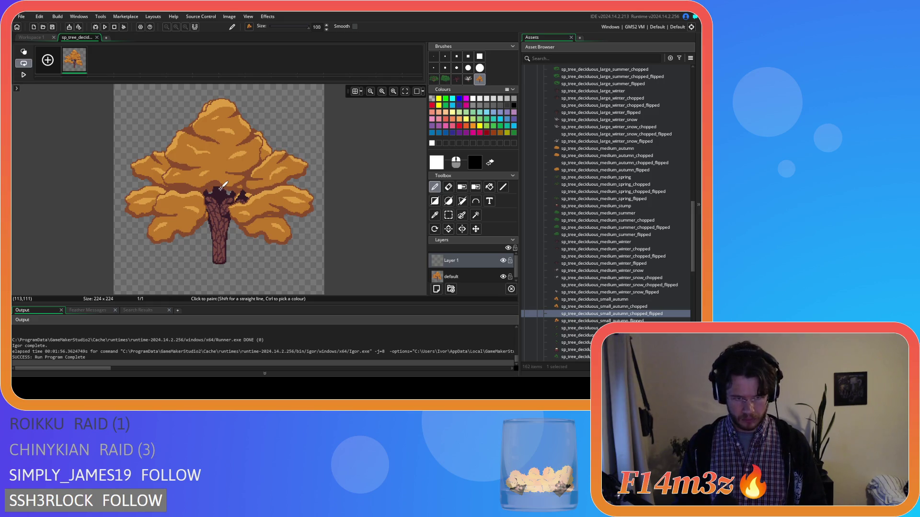
click(222, 185)
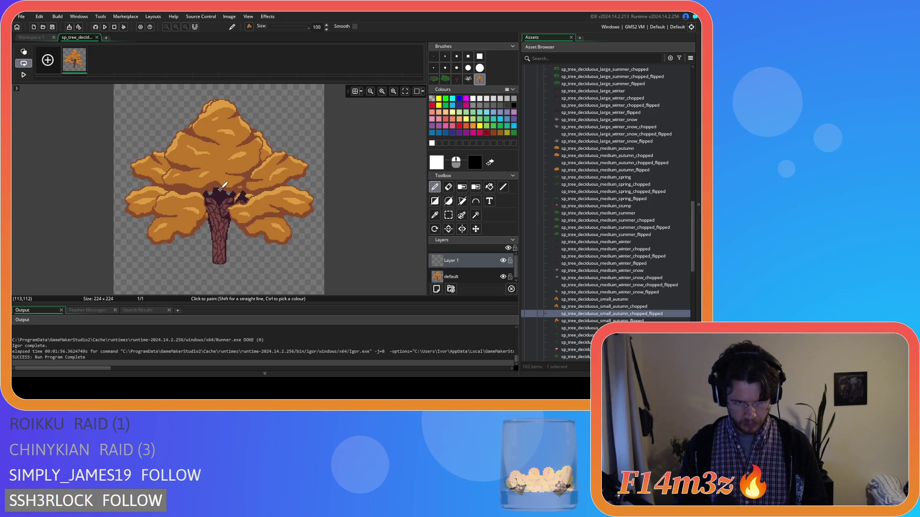
click(458, 277)
key(Delete)
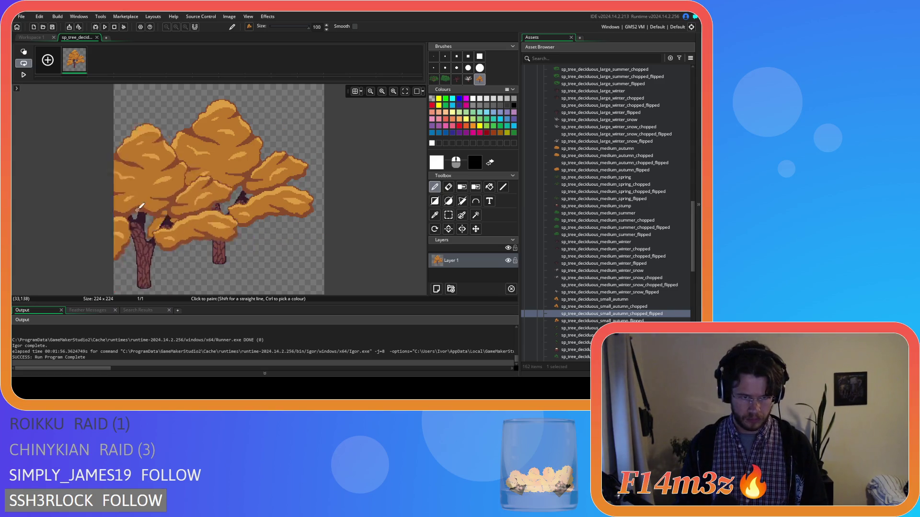
click(97, 36)
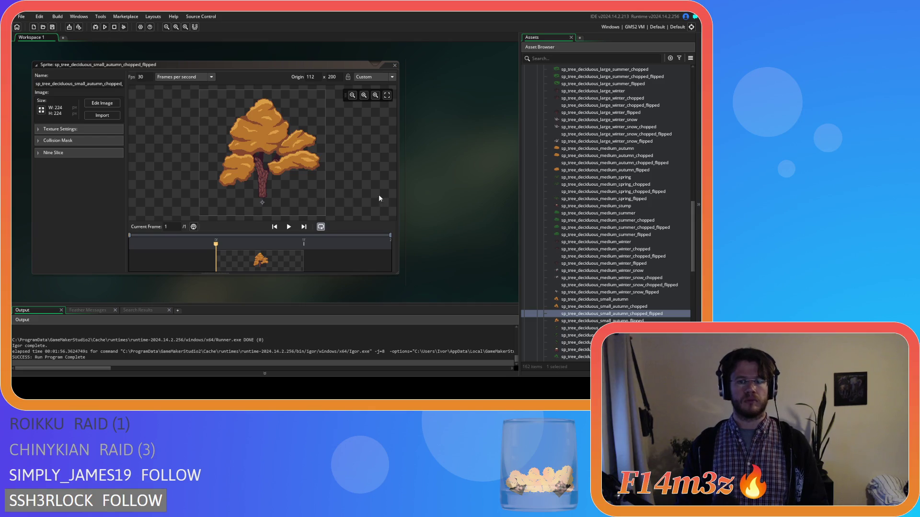
click(394, 65)
Duplicate the sp_tree_deciduous_small_spring_chopped sprite
scroll(623, 287, down, 2)
click(631, 309)
key(ctrl+d)
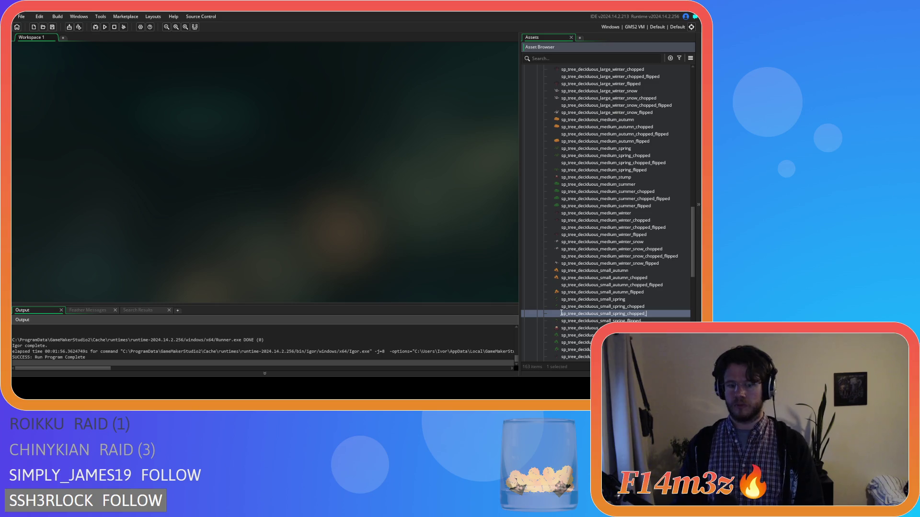
Finish the _flipped name, stamp the mirrored spring tree on a new layer, and delete the original layer
text(flipped)
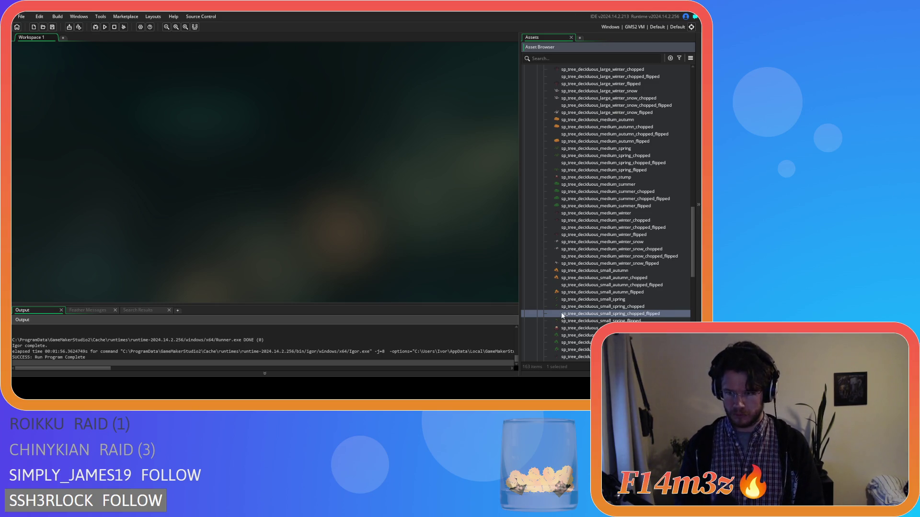
double_click(563, 314)
click(107, 106)
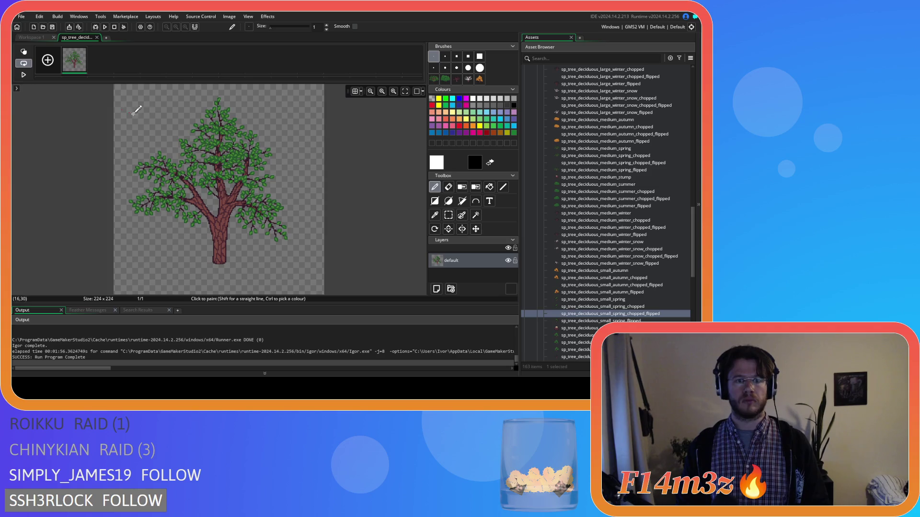
click(437, 289)
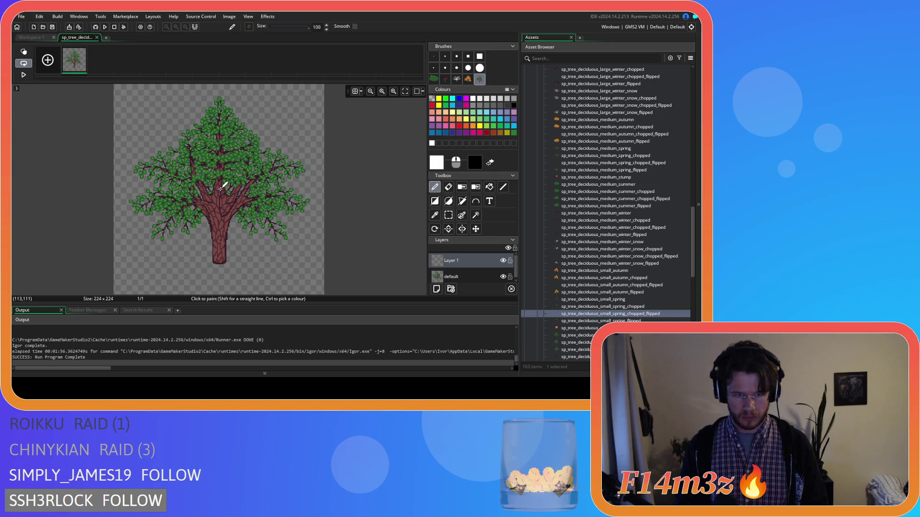
click(220, 188)
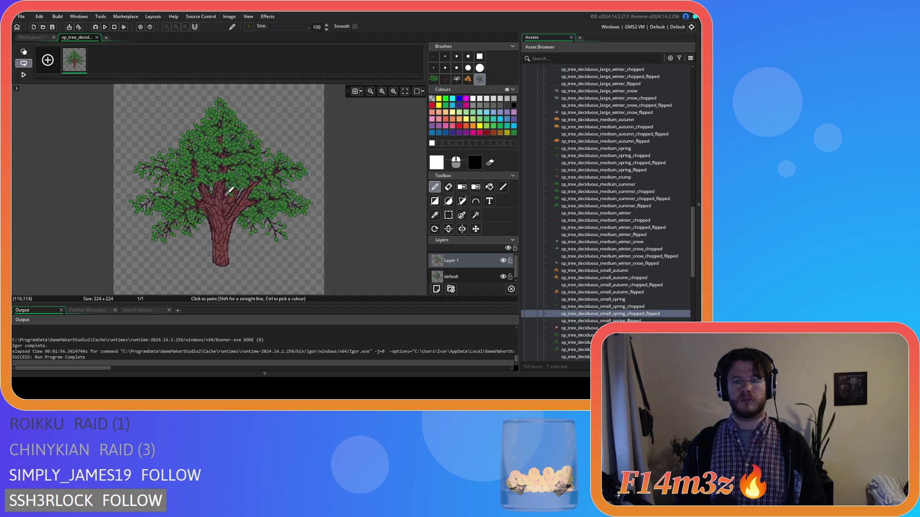
click(458, 276)
key(Delete)
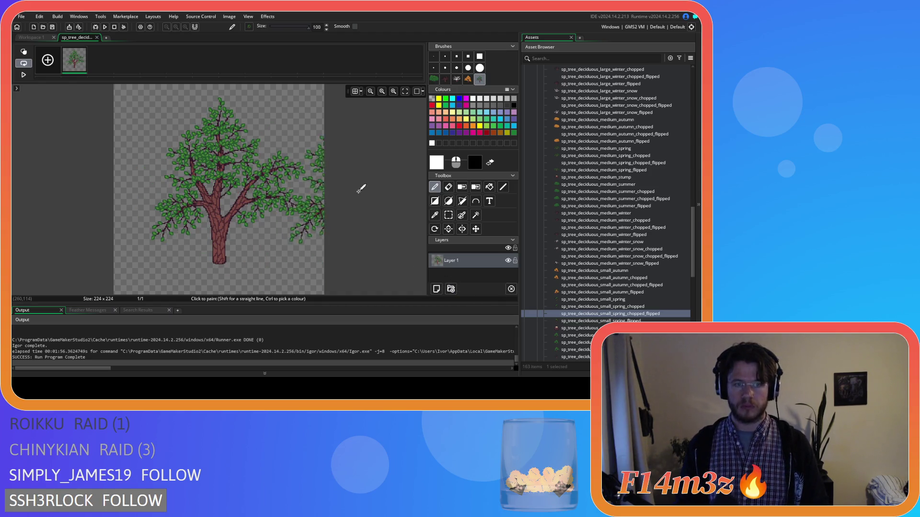
click(97, 37)
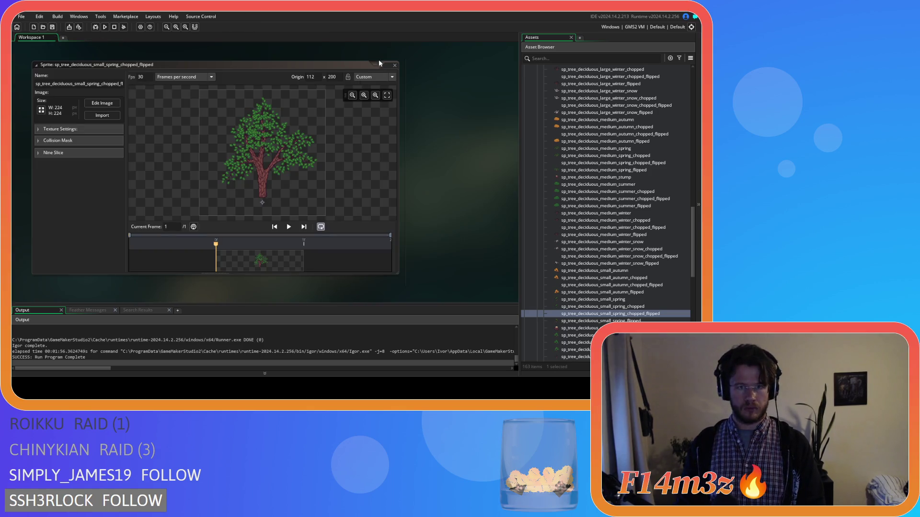
click(395, 64)
scroll(620, 314, down, 2)
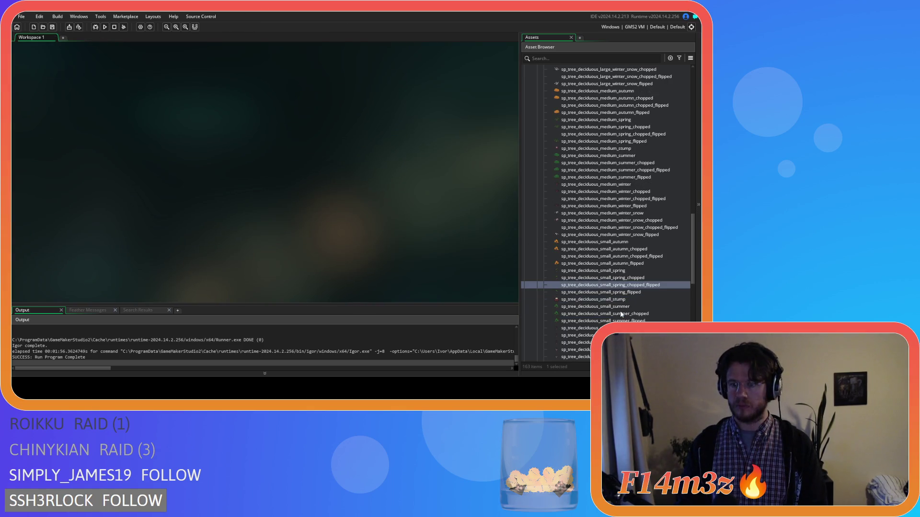
click(625, 315)
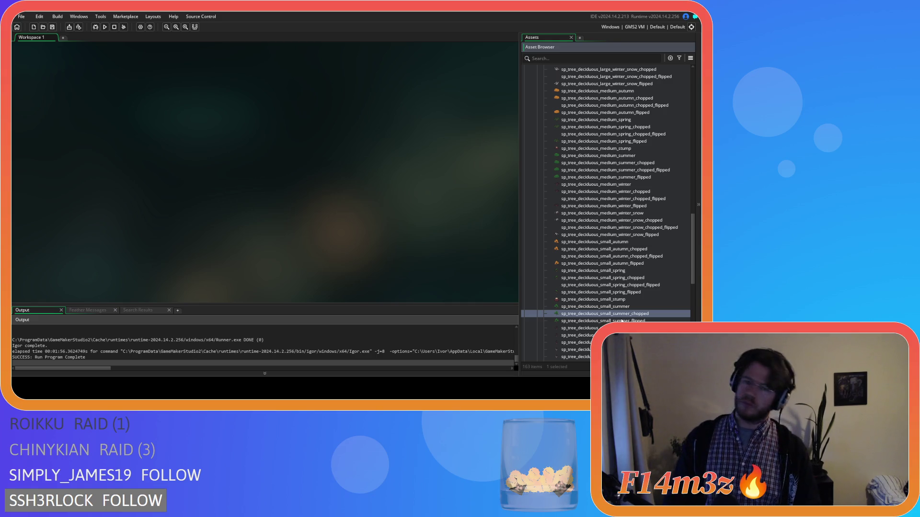
Duplicate the small summer chopped tree as ..._flipped and keep only a layer with the mirrored tree
key(ctrl+d)
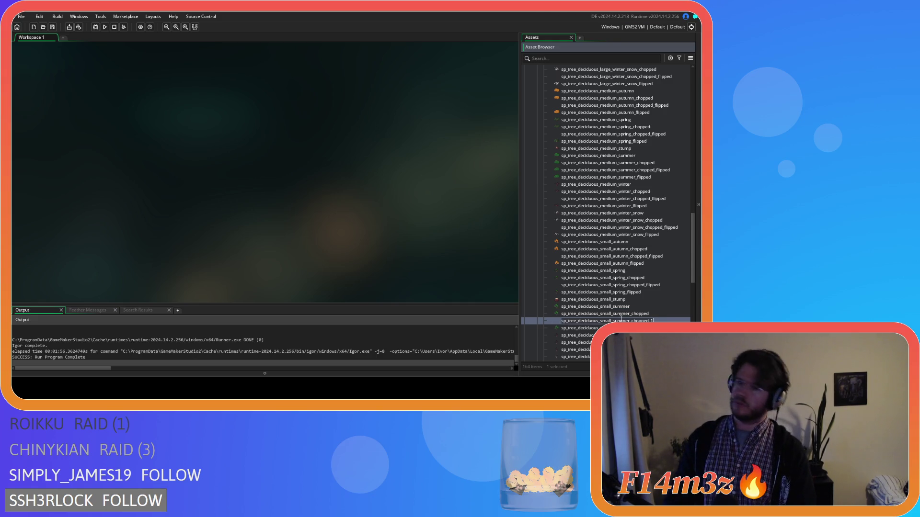
key(Return)
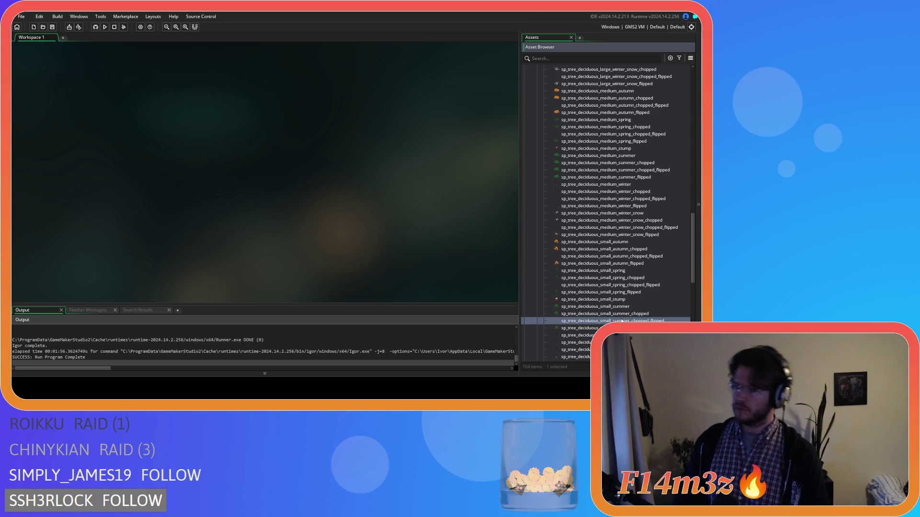
double_click(621, 321)
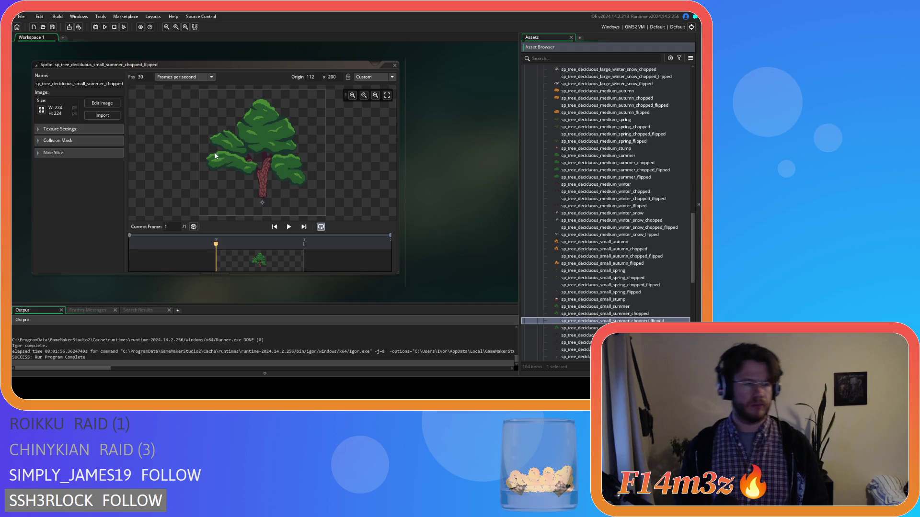
click(102, 103)
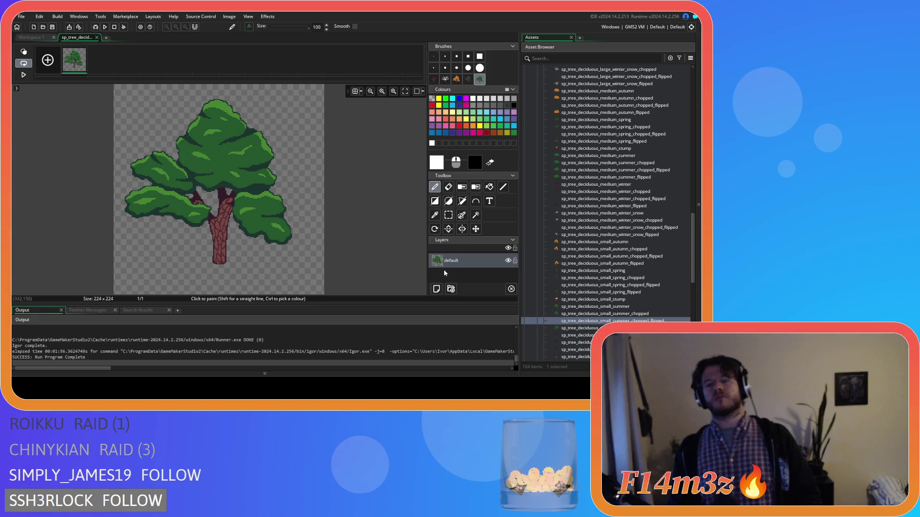
click(436, 289)
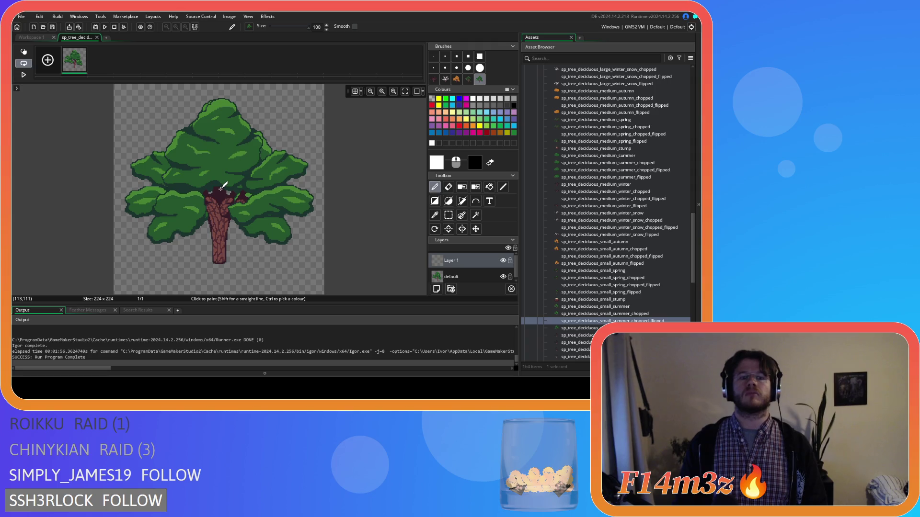
key(ctrl+e)
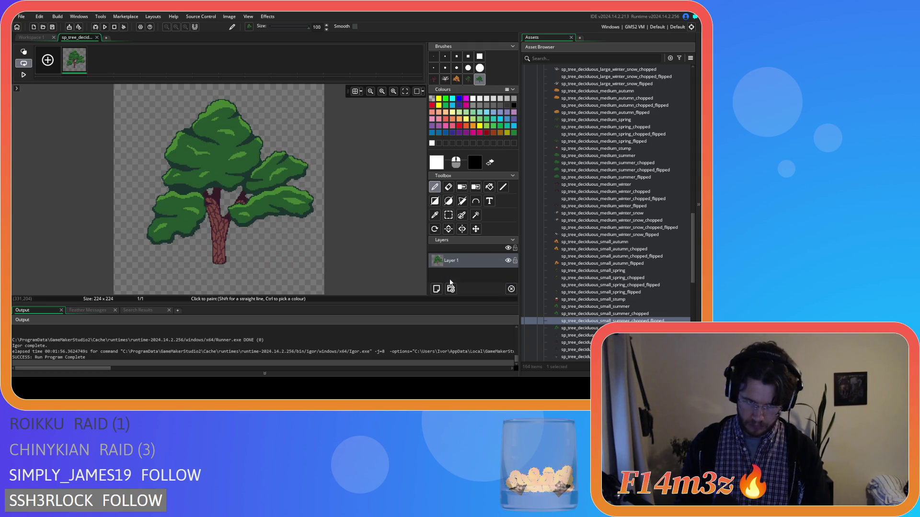
click(97, 37)
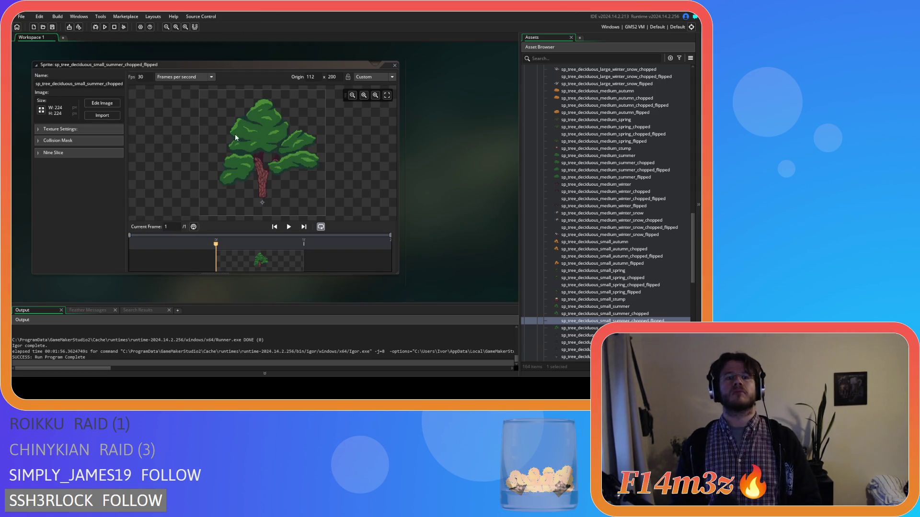
click(395, 65)
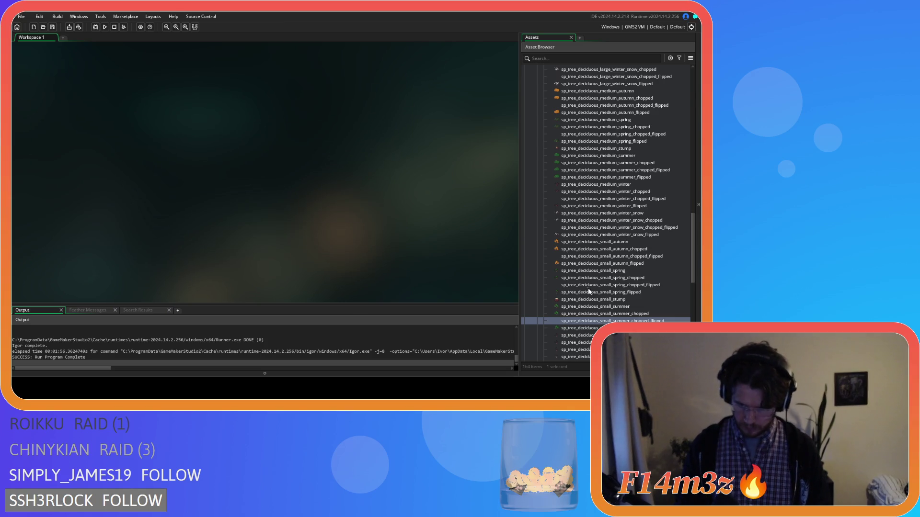
scroll(590, 296, down, 2)
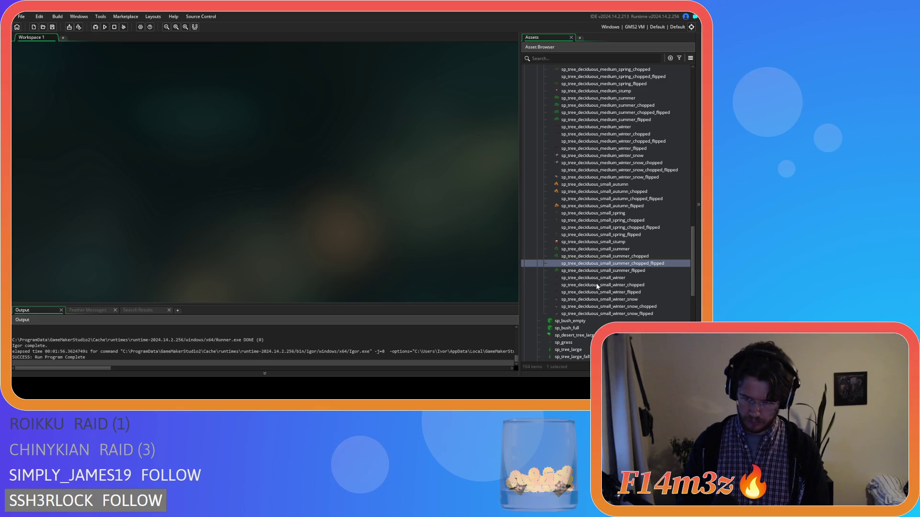
Duplicate small_winter_chopped and name the copy sp_tree_deciduous_small_winter_chopped_flipped
click(597, 285)
key(ctrl+d)
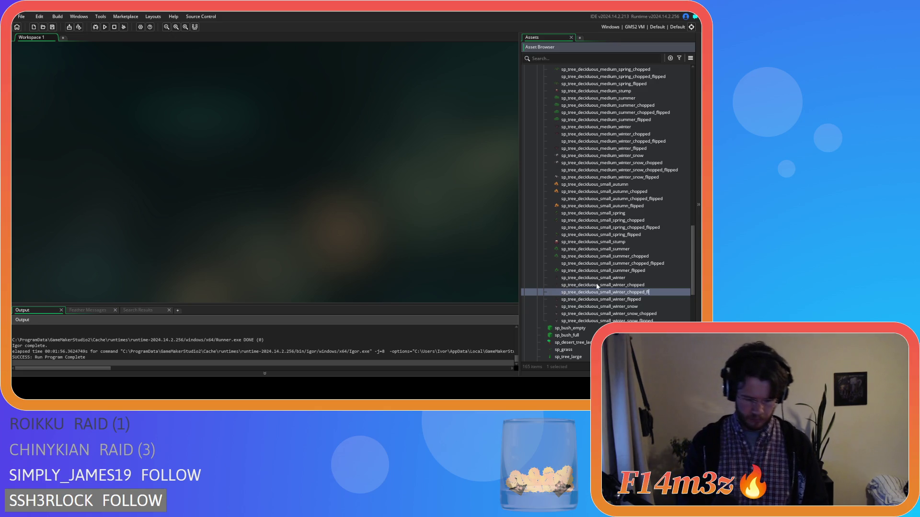
text(ipped)
double_click(598, 292)
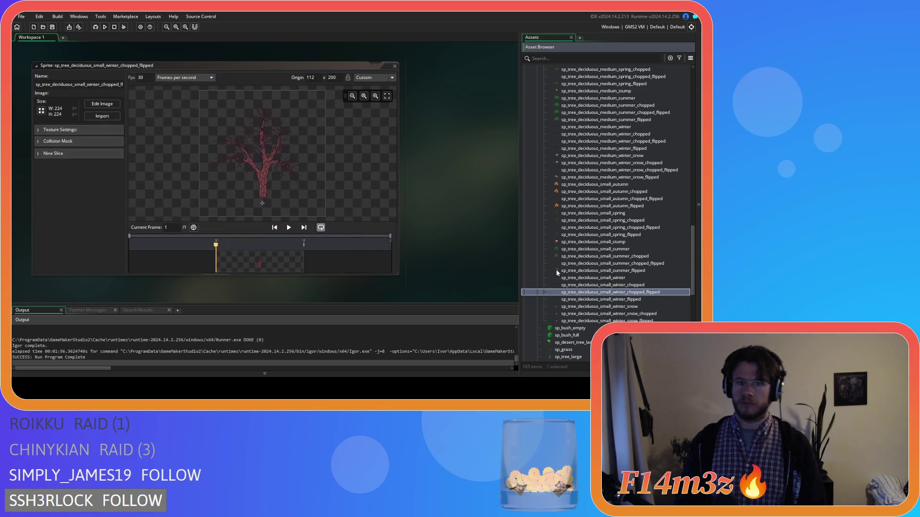
Replace its default layer with a new layer holding the mirrored bare tree, then close the editors
click(102, 103)
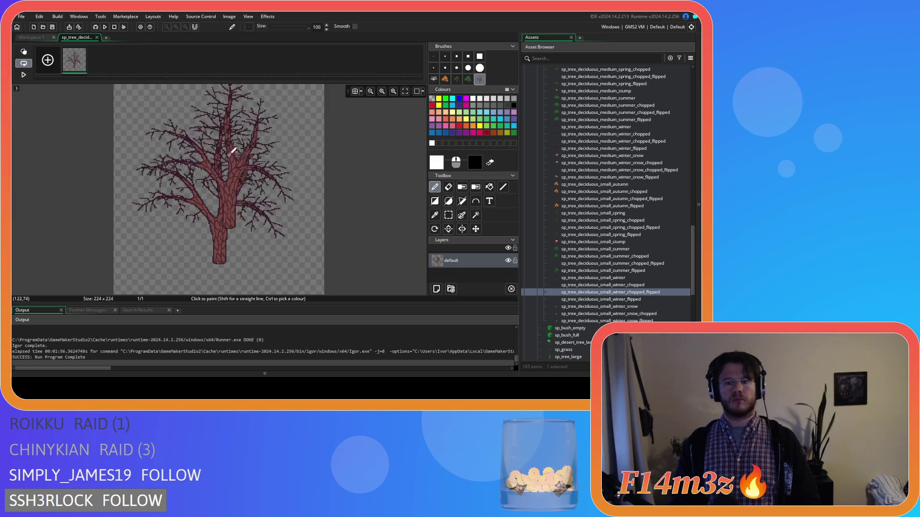
click(436, 289)
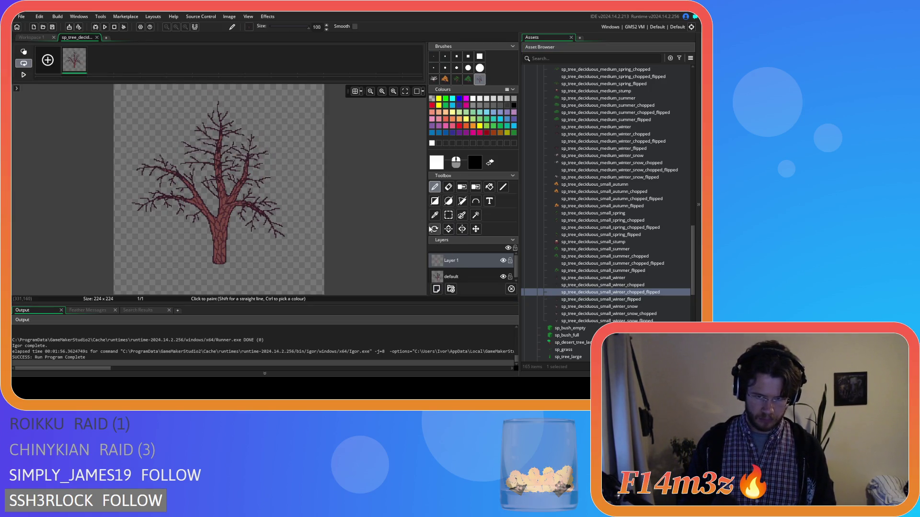
click(223, 187)
click(467, 277)
key(Delete)
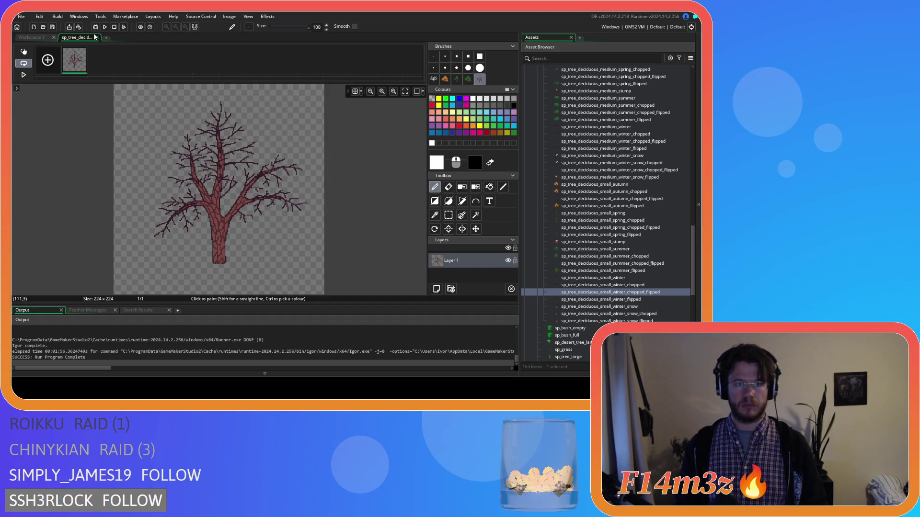
click(97, 38)
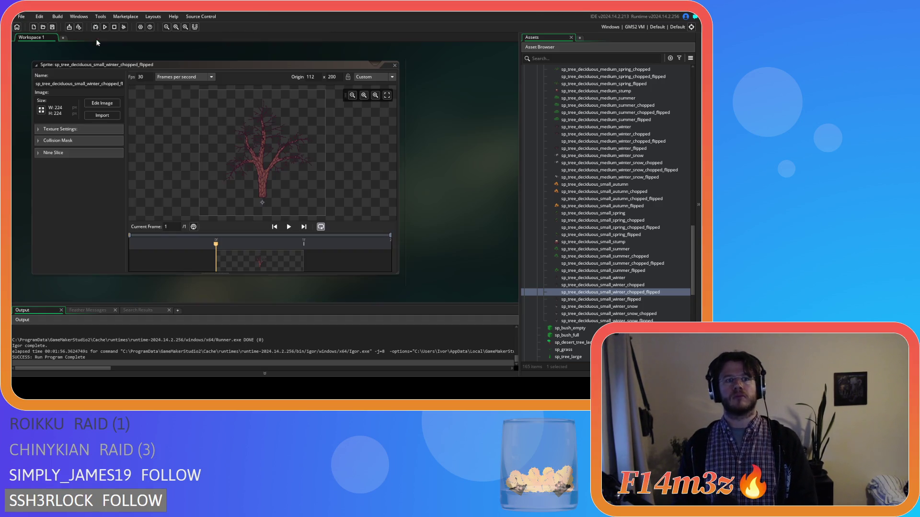
click(394, 66)
click(653, 314)
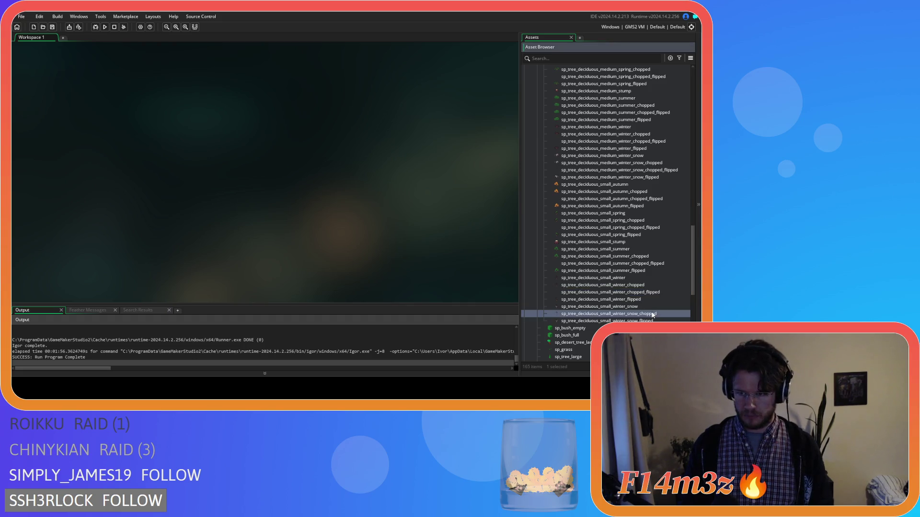
Duplicate small_winter_snow_chopped as ..._flipped, paste the mirrored snowy tree on a new layer, delete the default layer
key(ctrl+d)
text(sp_tree_deciduous_small_winter_snow_chopped_flipped)
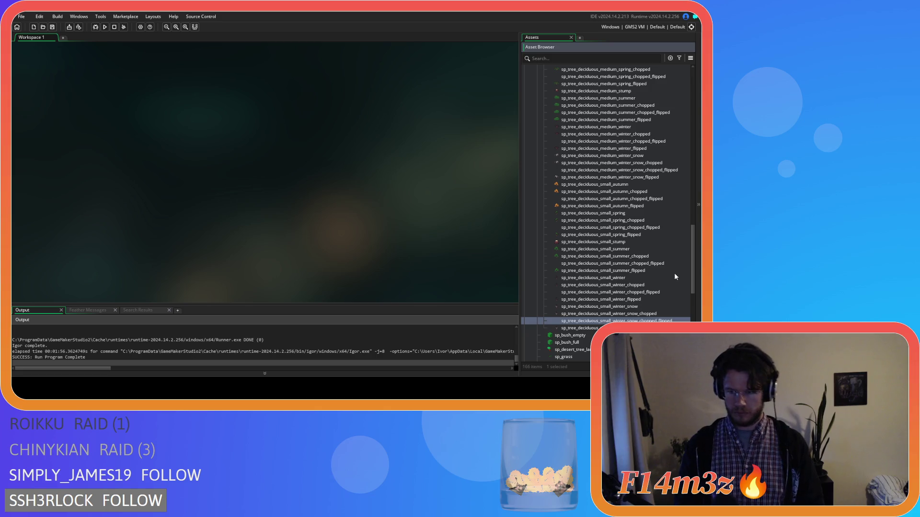
key(Return)
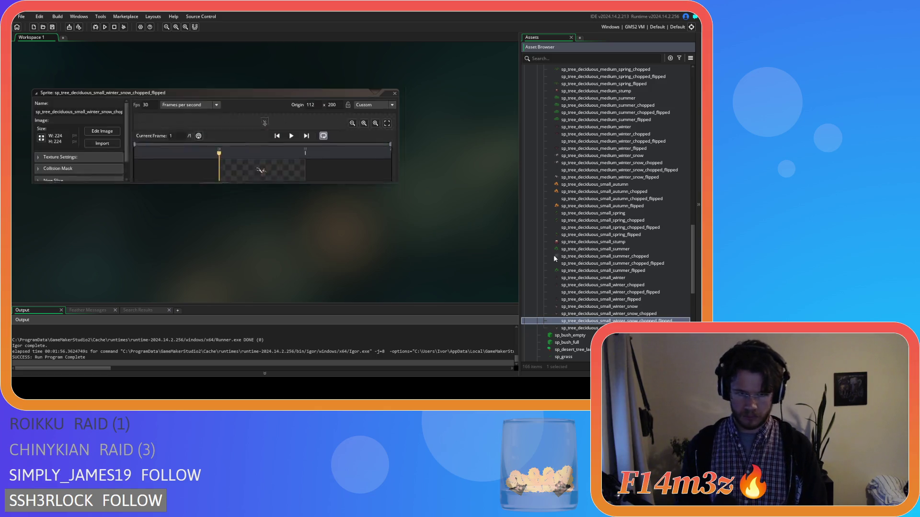
click(102, 104)
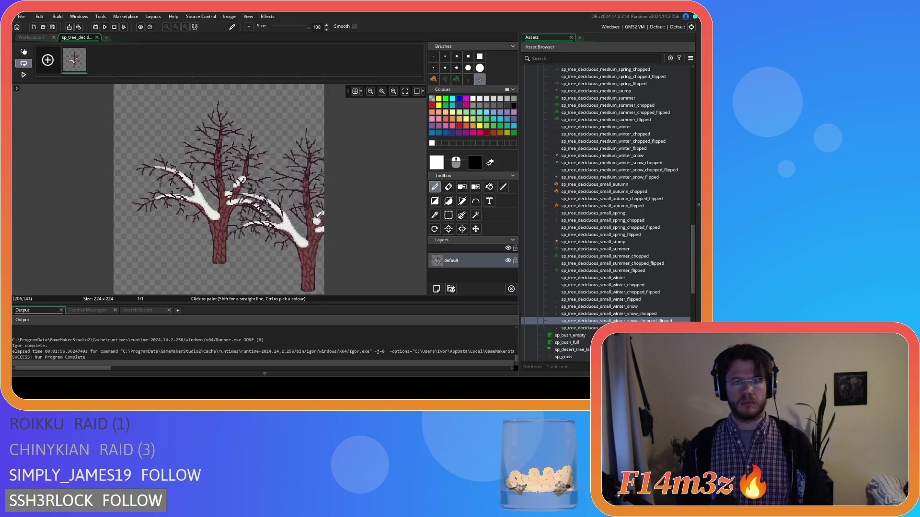
click(436, 289)
key(ctrl+v)
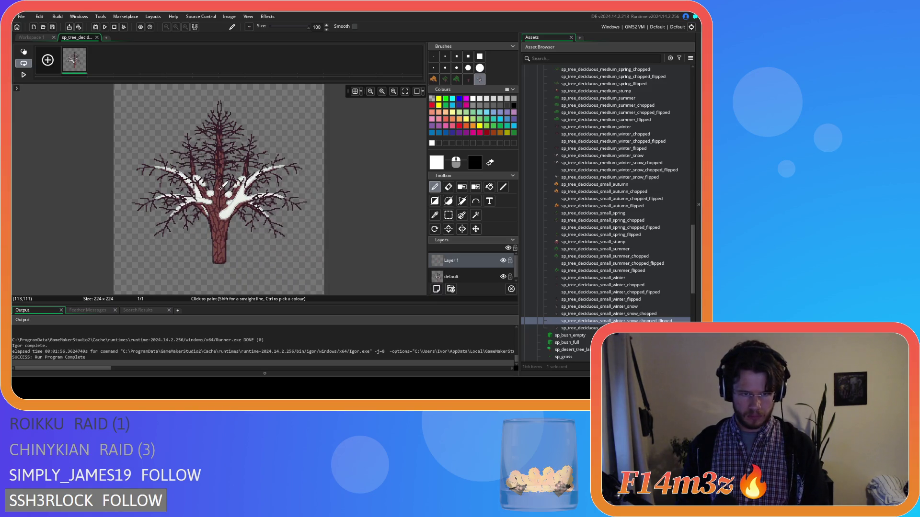
click(224, 187)
click(467, 277)
key(Delete)
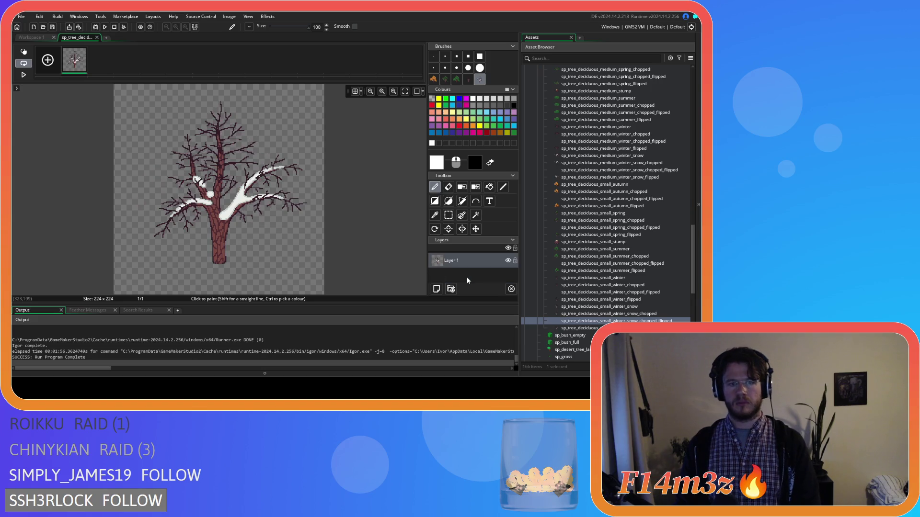
click(97, 37)
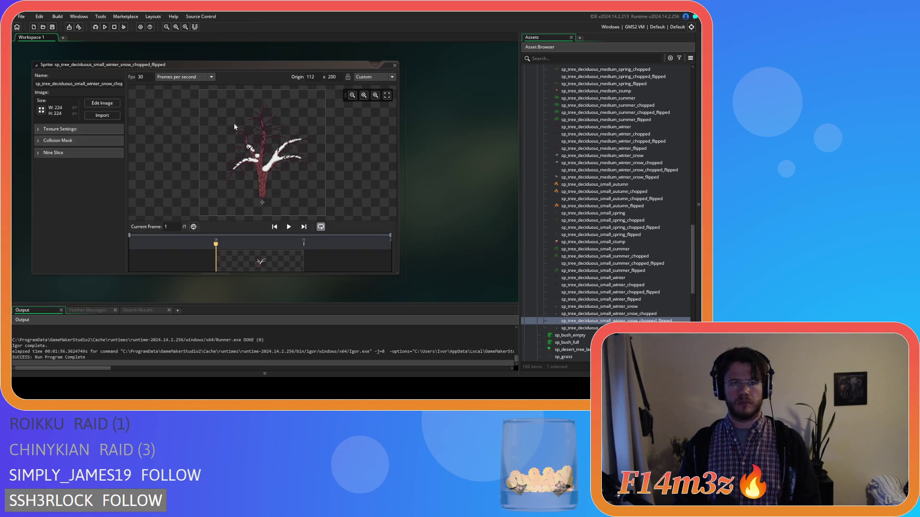
mouse_move(461, 153)
click(509, 170)
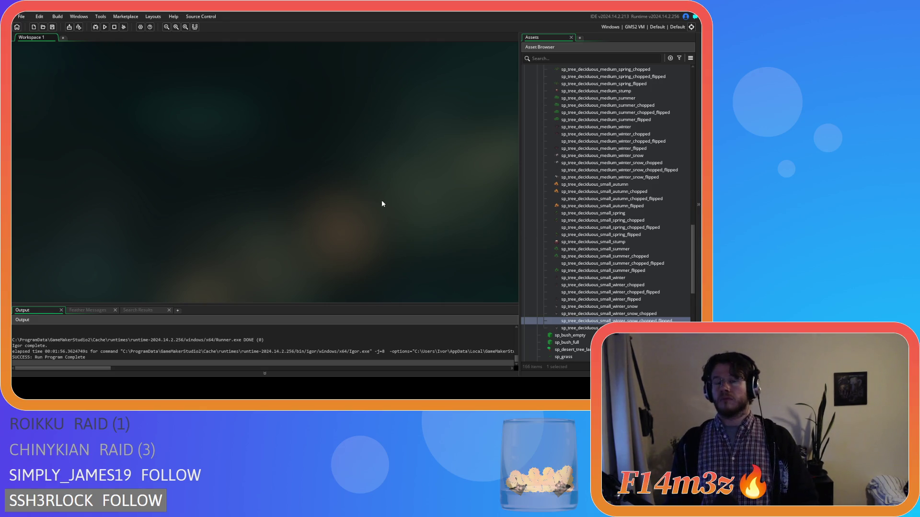
Collapse the Sprites folders in the Asset Browser and expand Objects > Plants
scroll(550, 161, up, 15)
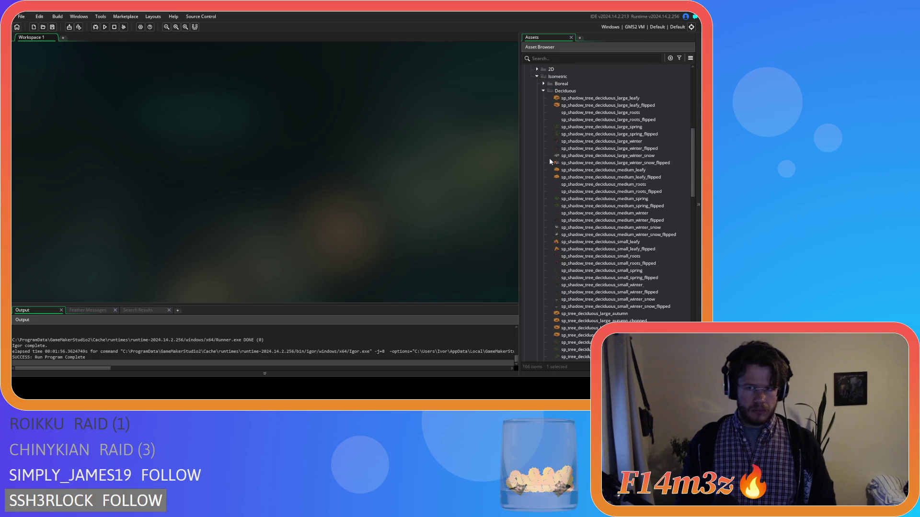
scroll(549, 157, up, 5)
click(543, 163)
click(537, 148)
scroll(534, 167, up, 5)
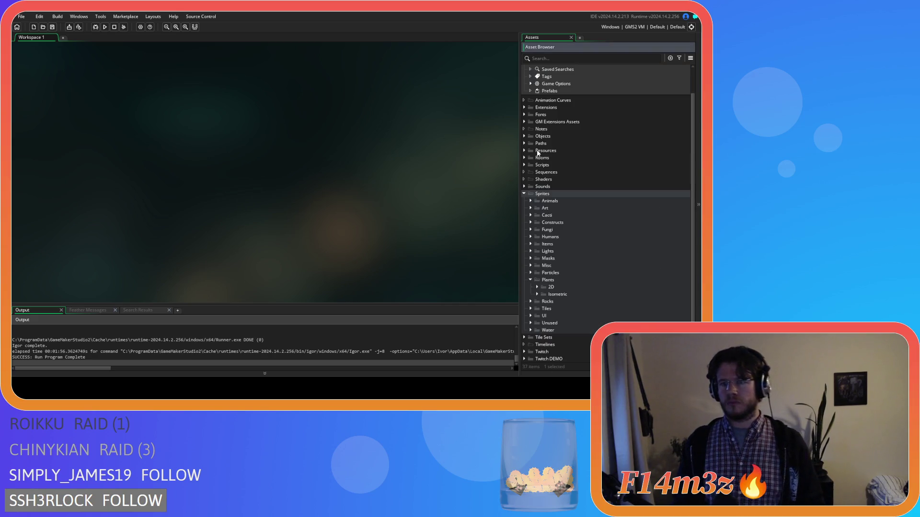
click(530, 279)
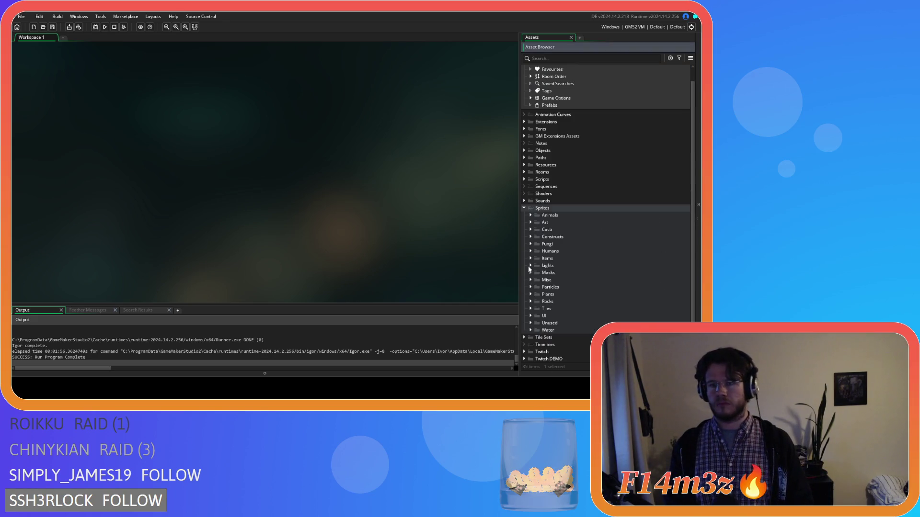
click(524, 209)
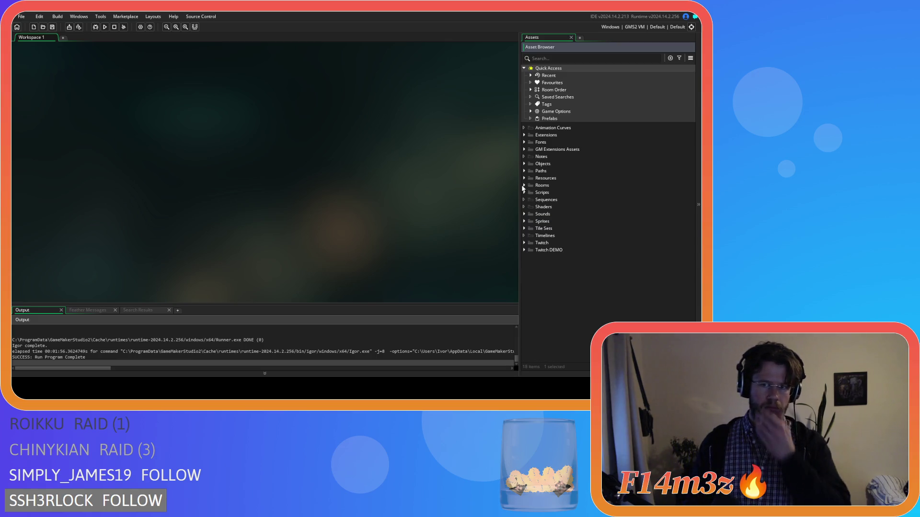
click(524, 164)
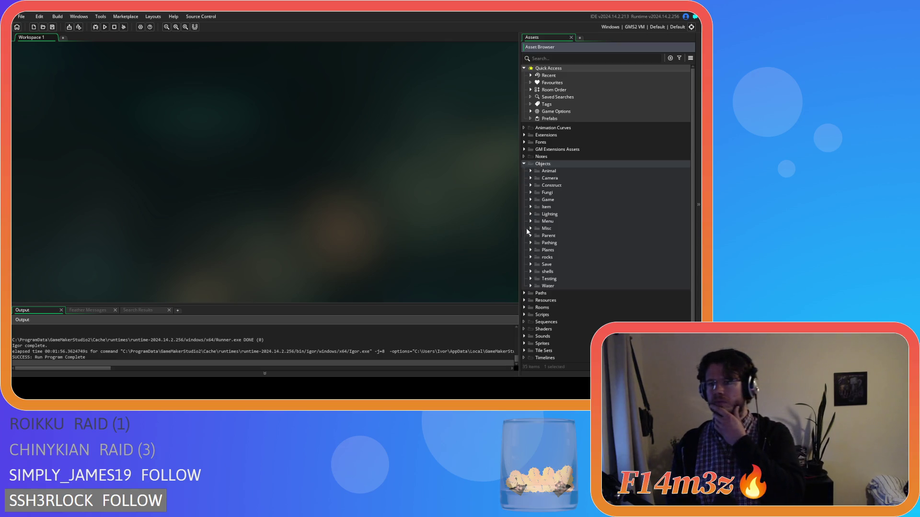
click(530, 250)
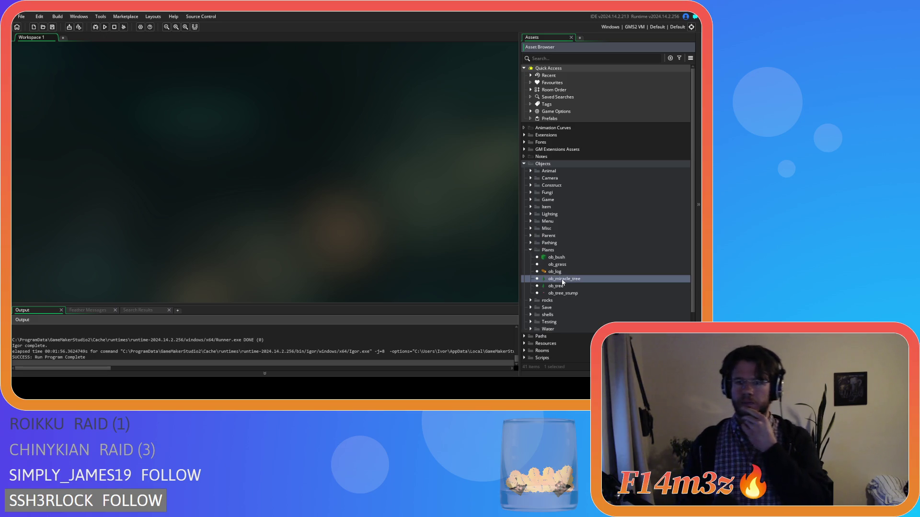
Check ob_miracle_tree's flipped = irandom(1) on line 15, then open ob_tree
double_click(562, 279)
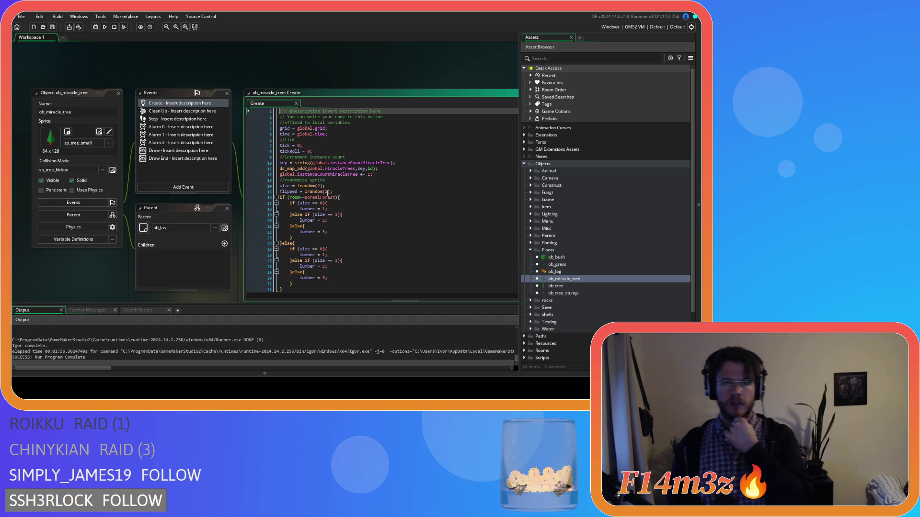
click(331, 192)
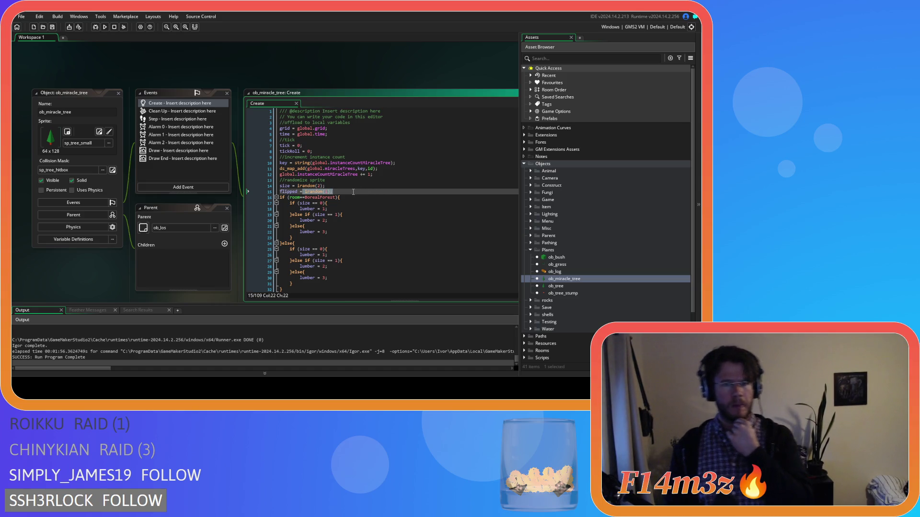
drag(335, 186, 276, 186)
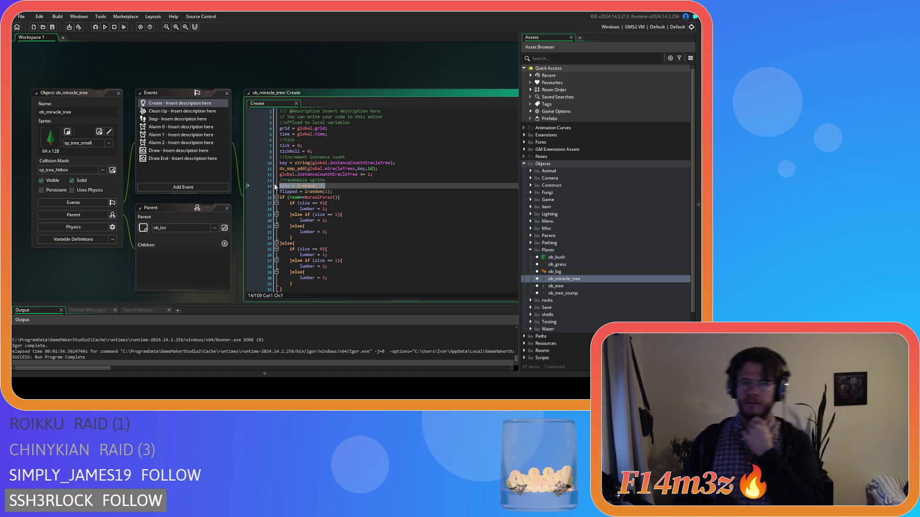
click(343, 194)
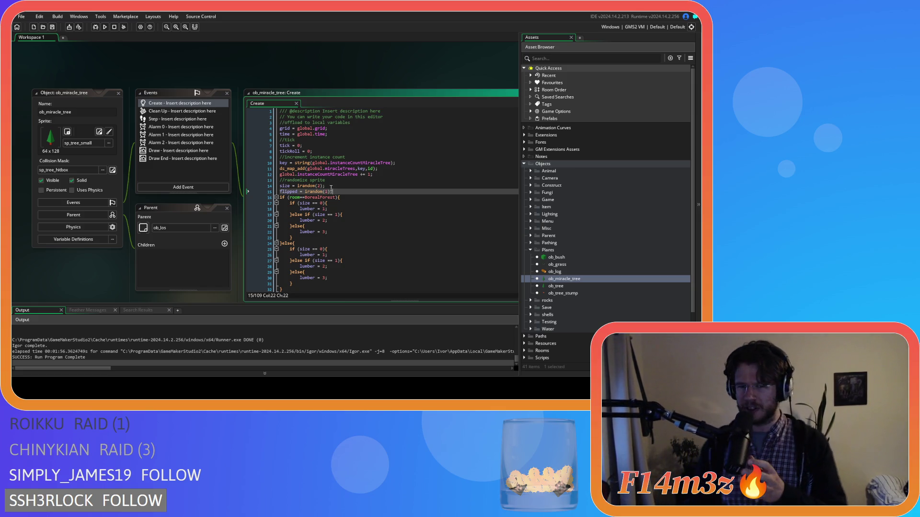
drag(284, 192, 331, 192)
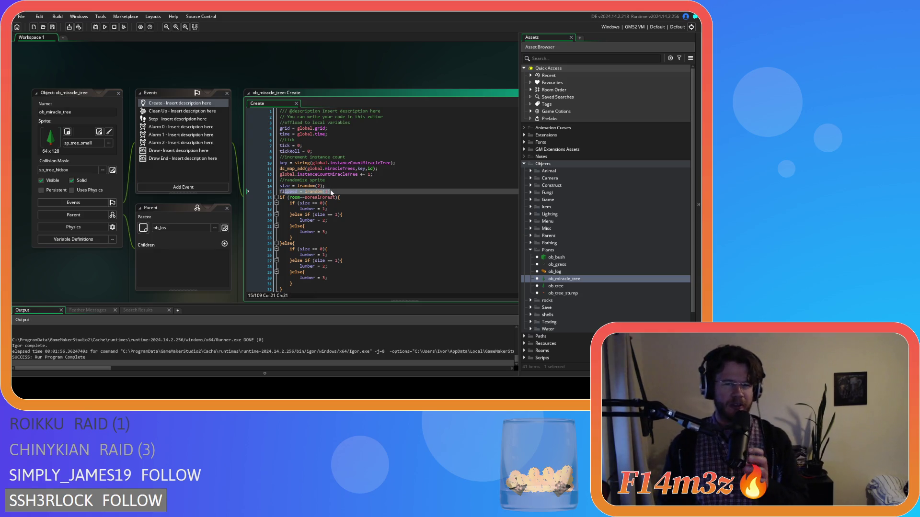
click(332, 191)
double_click(556, 286)
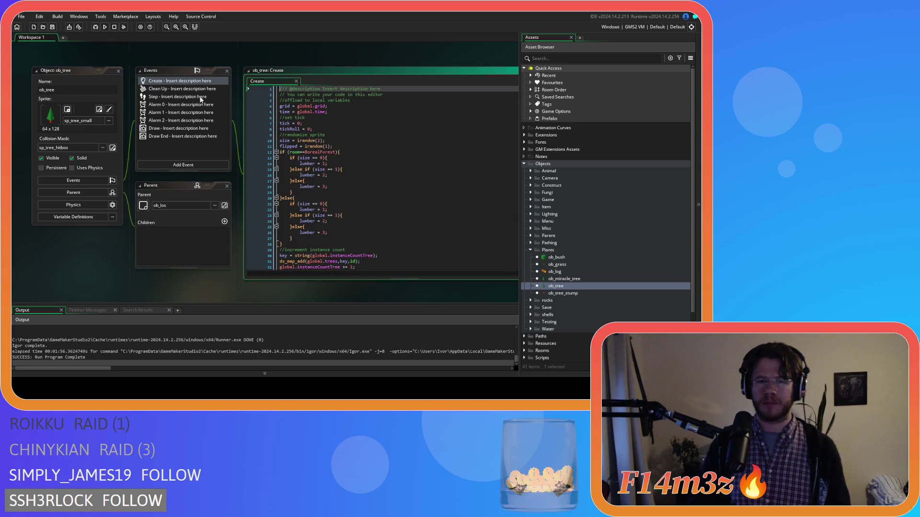
Replace irandom(1) on ob_tree's flipped line so flipped is set to 0
click(349, 146)
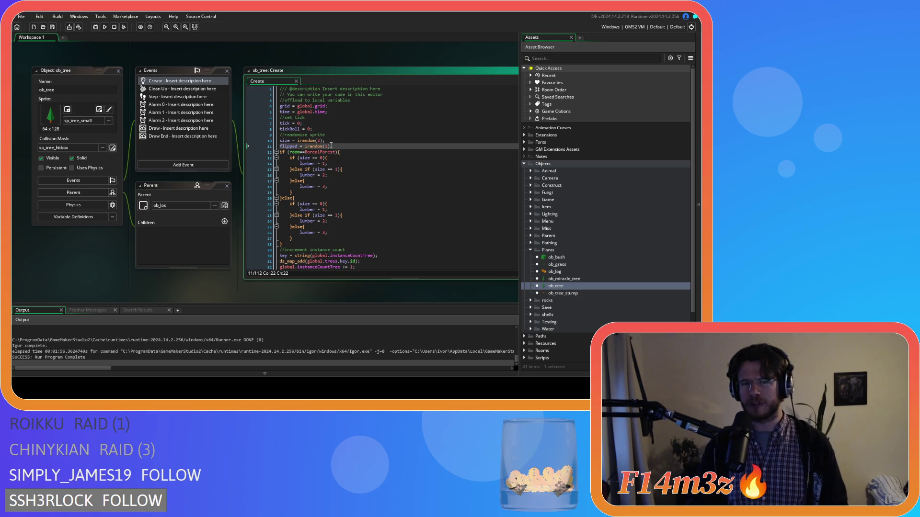
click(306, 146)
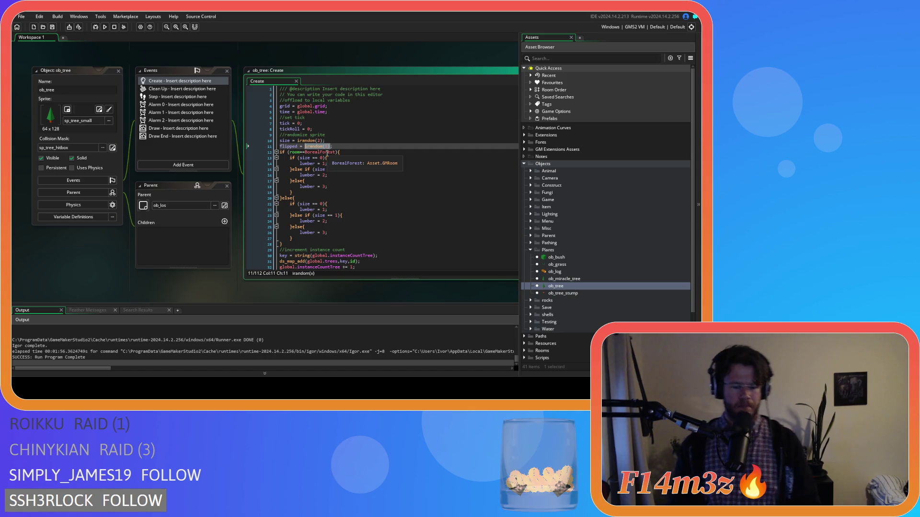
text(0)
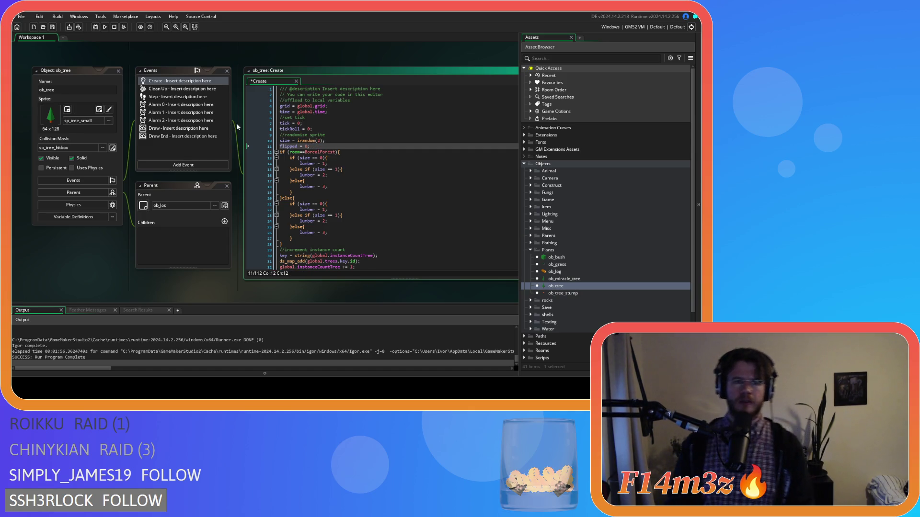
scroll(237, 122, up, 2)
scroll(237, 122, down, 1)
key(BackSpace)
text(false)
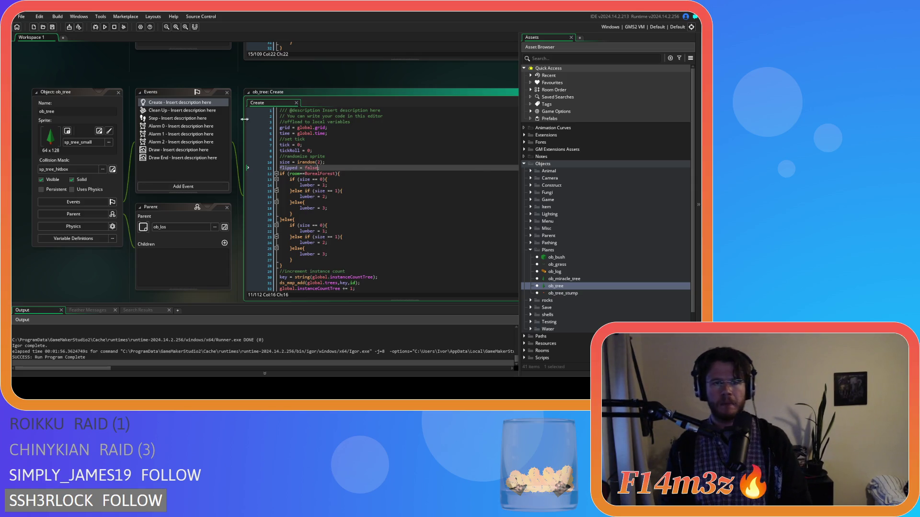
scroll(237, 123, up, 5)
Set flipped to 0 on line 15 of ob_miracle_tree's Create code, save, and close the editors
click(331, 144)
click(304, 144)
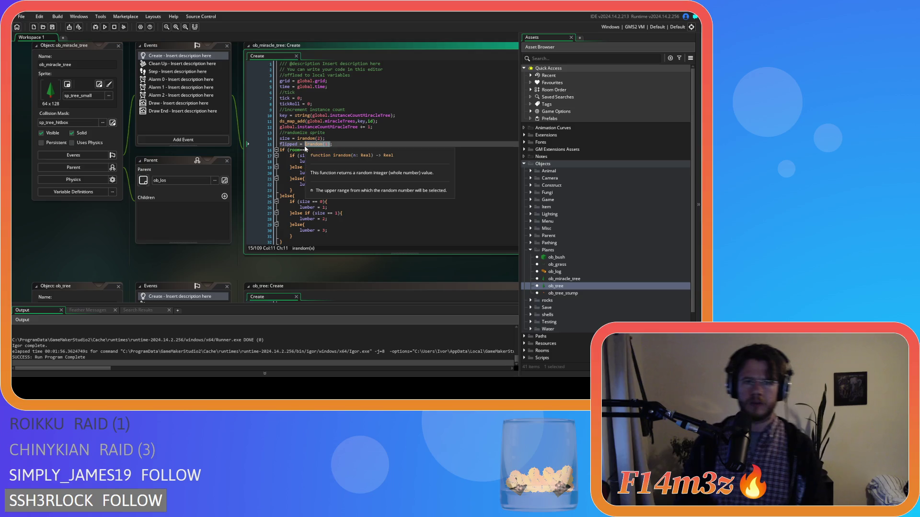
text(false)
key(BackSpace)
key(BackSpace)
key(BackSpace)
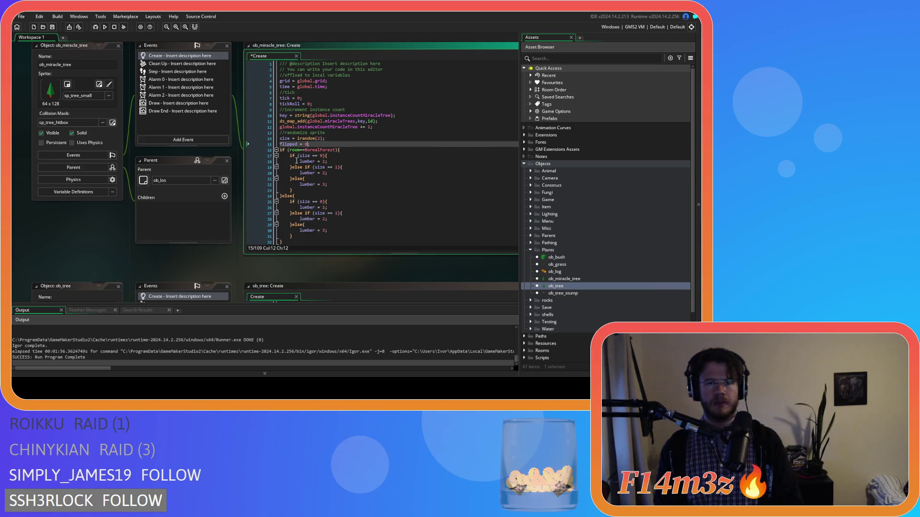
scroll(124, 228, down, 4)
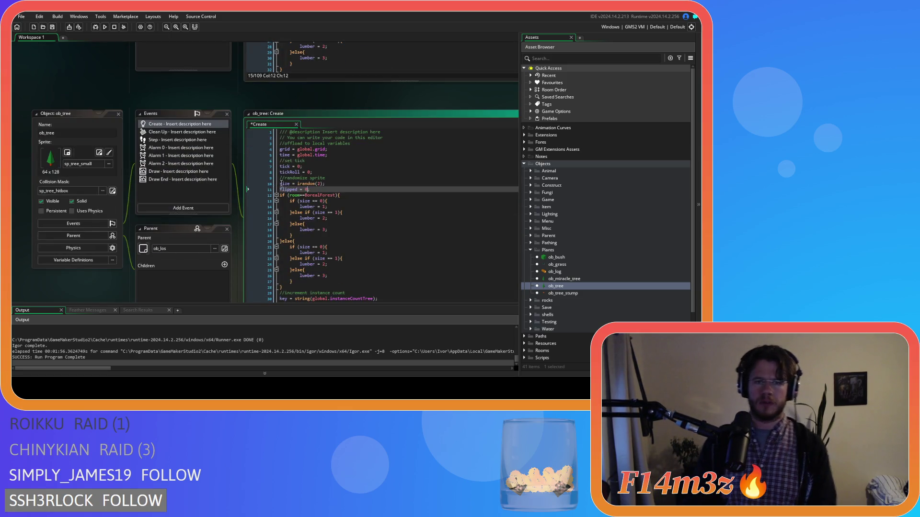
key(ctrl+s)
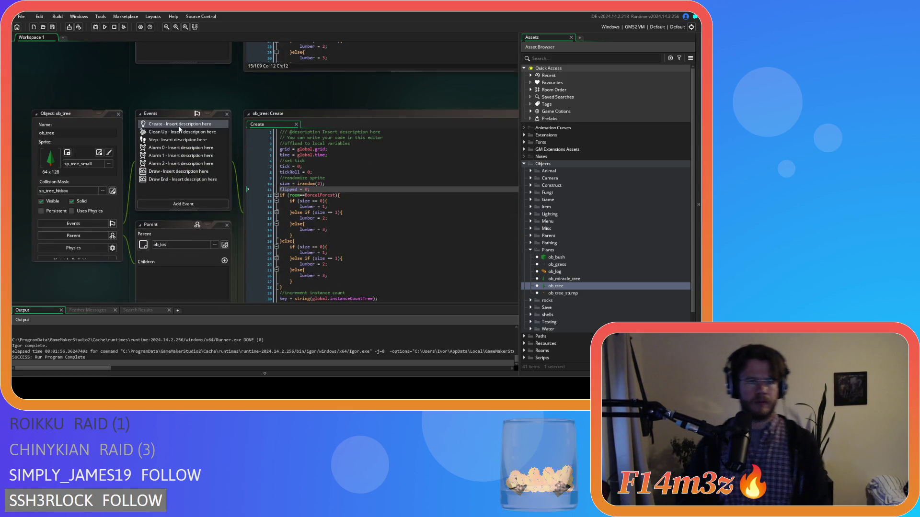
key(ctrl+shift+w)
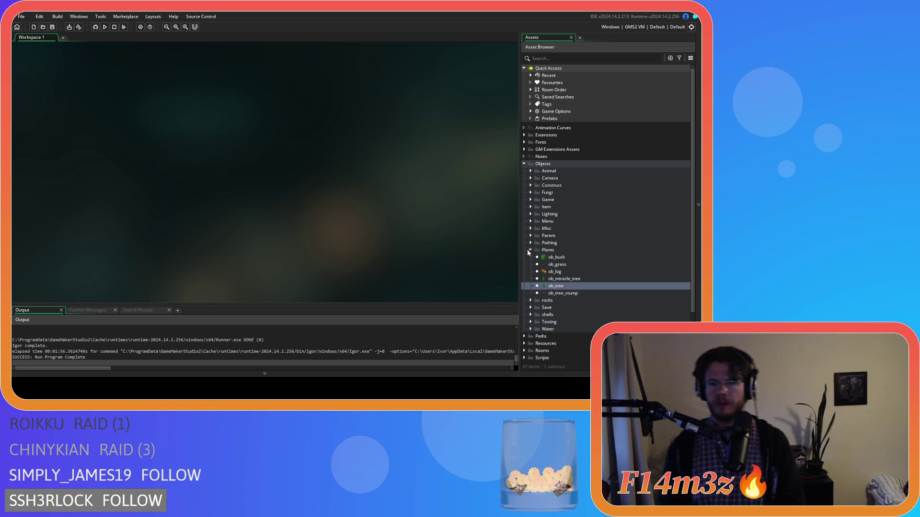
Collapse Objects > Plants and expand Scripts > Game to browse the sc_ script list
click(529, 251)
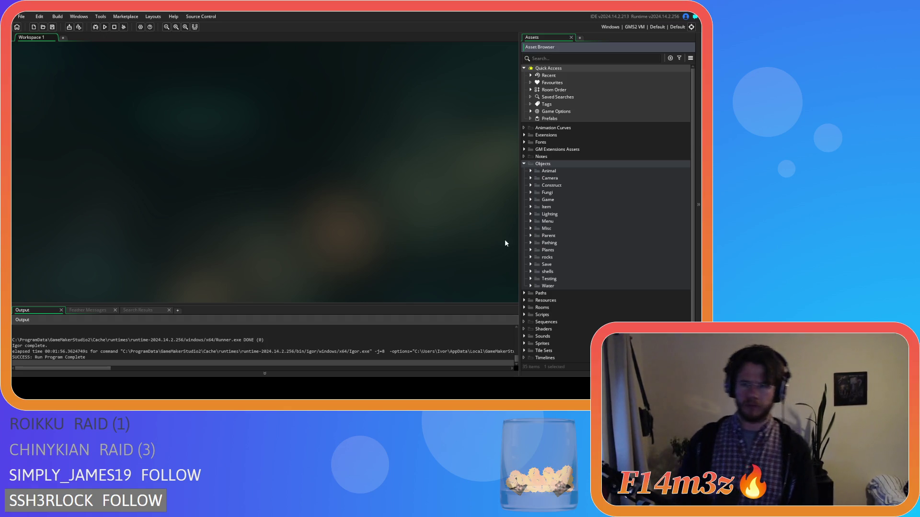
scroll(539, 225, down, 1)
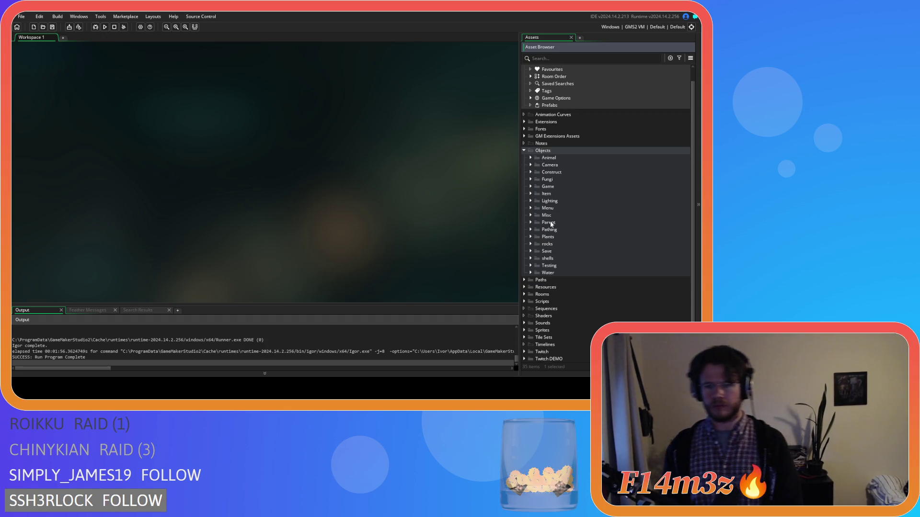
click(525, 301)
scroll(523, 300, down, 5)
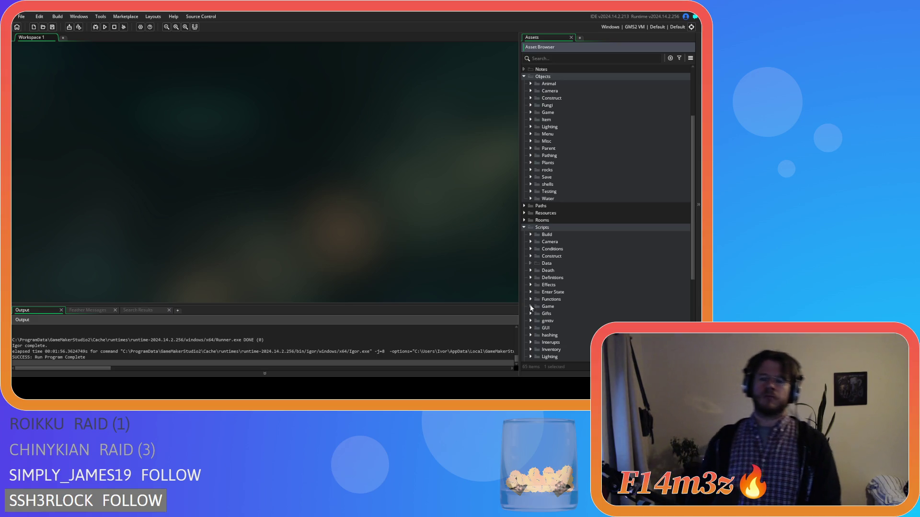
click(530, 307)
scroll(530, 309, down, 4)
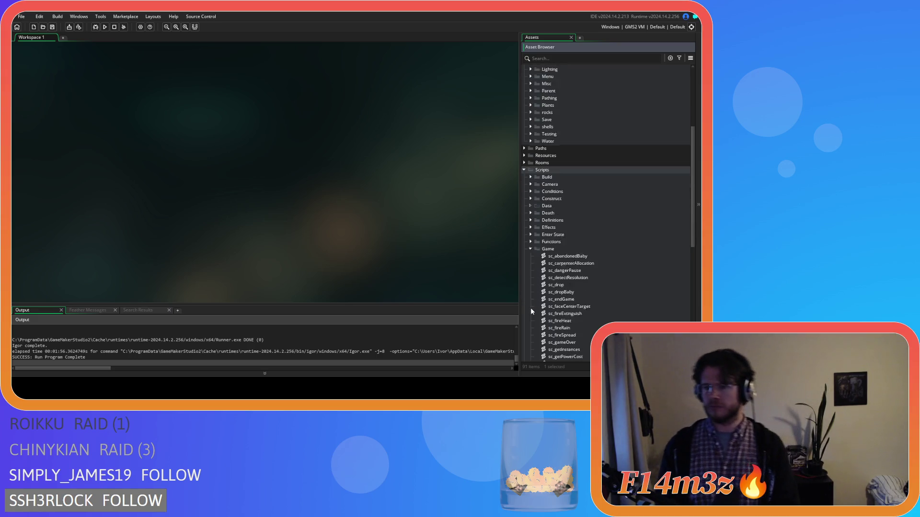
scroll(530, 310, down, 5)
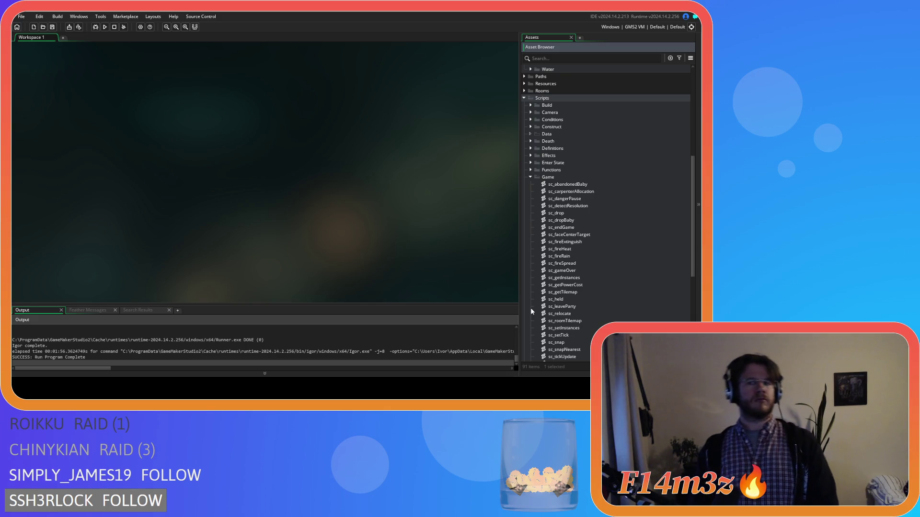
scroll(531, 309, down, 1)
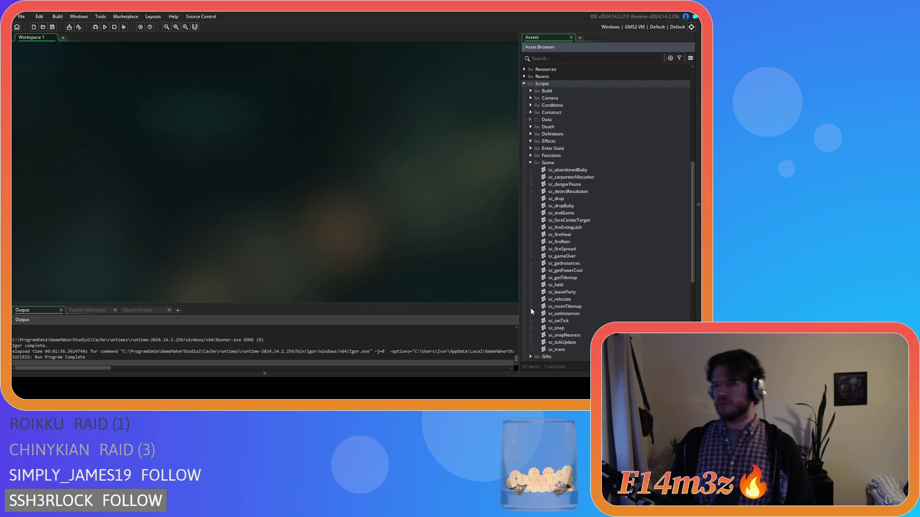
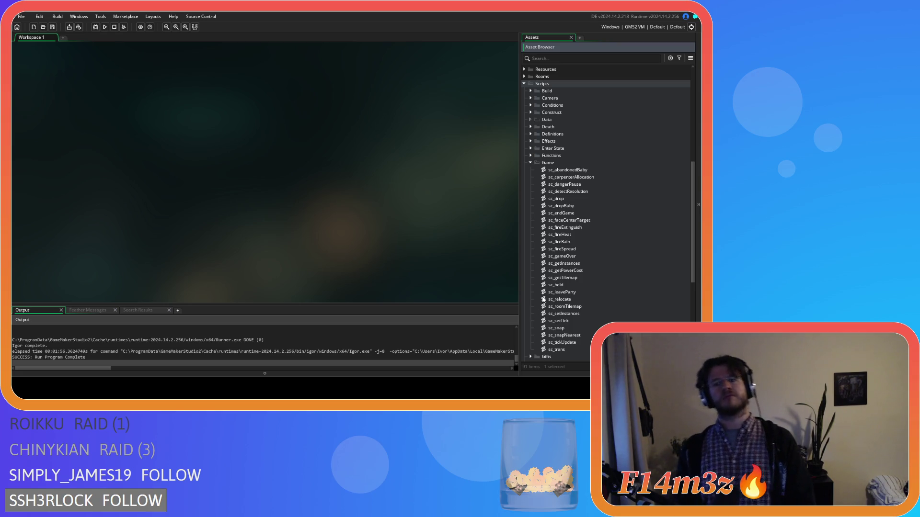
Collapse the Game folder and open sc_setTreeSprite from the Functions folder
click(530, 163)
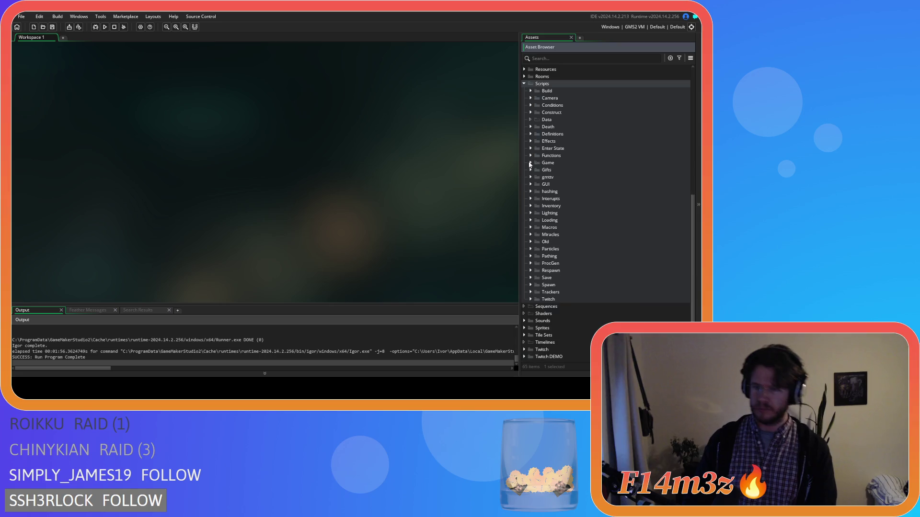
click(530, 156)
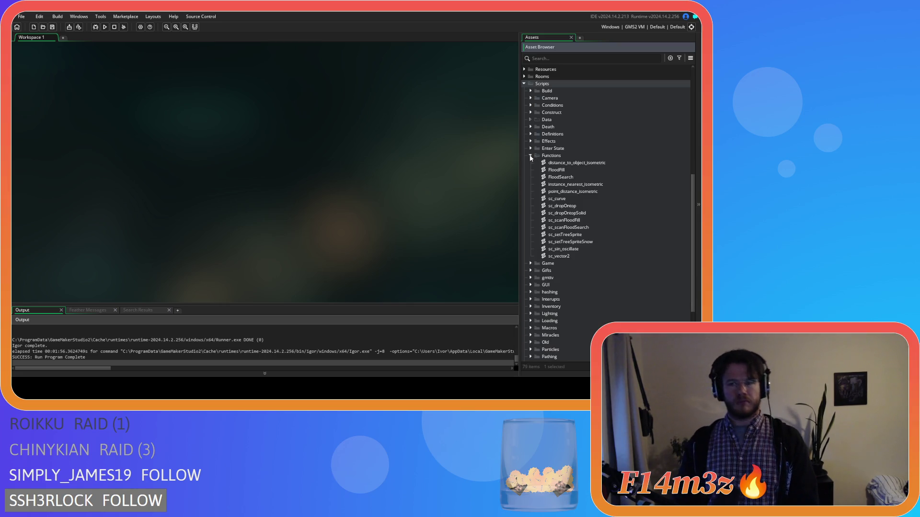
double_click(565, 235)
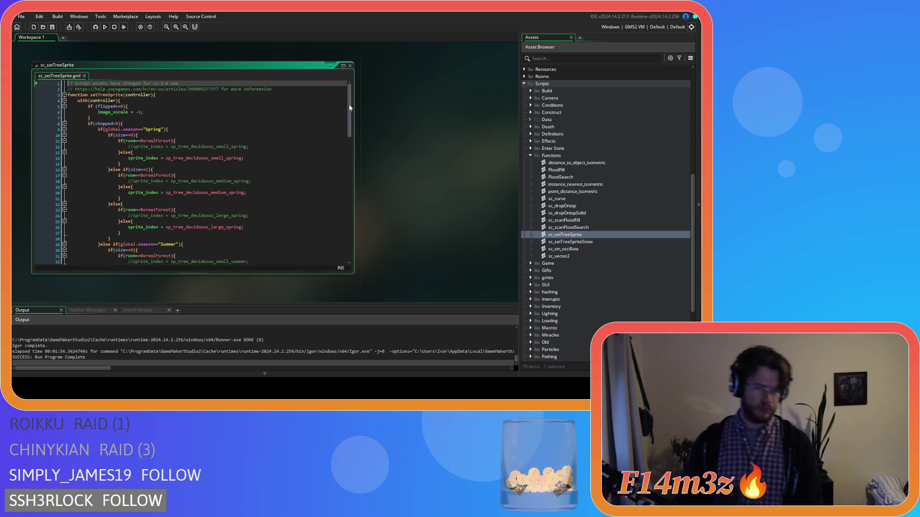
Review the flipped check block on lines 5–7 of sc_setTreeSprite
scroll(348, 103, down, 2)
scroll(345, 96, up, 2)
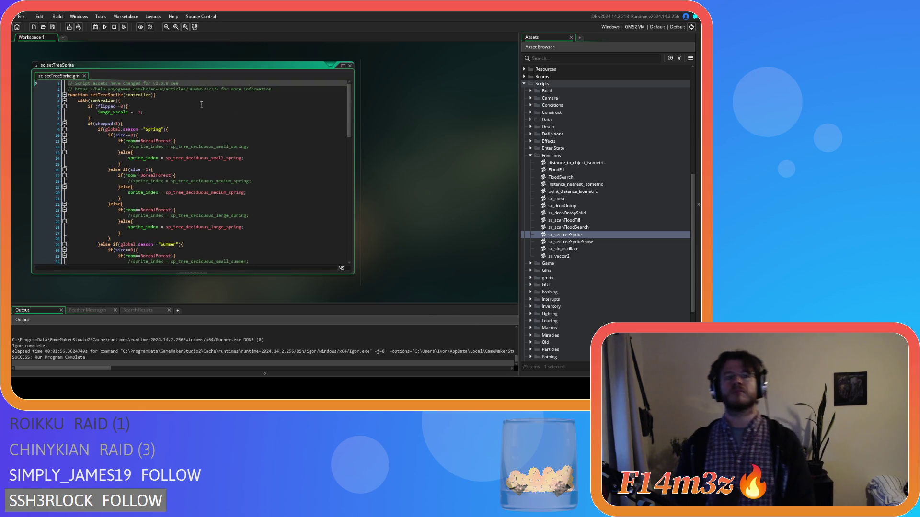
mouse_move(87, 106)
mouse_down()
mouse_move(96, 123)
mouse_move(80, 108)
mouse_up()
click(130, 119)
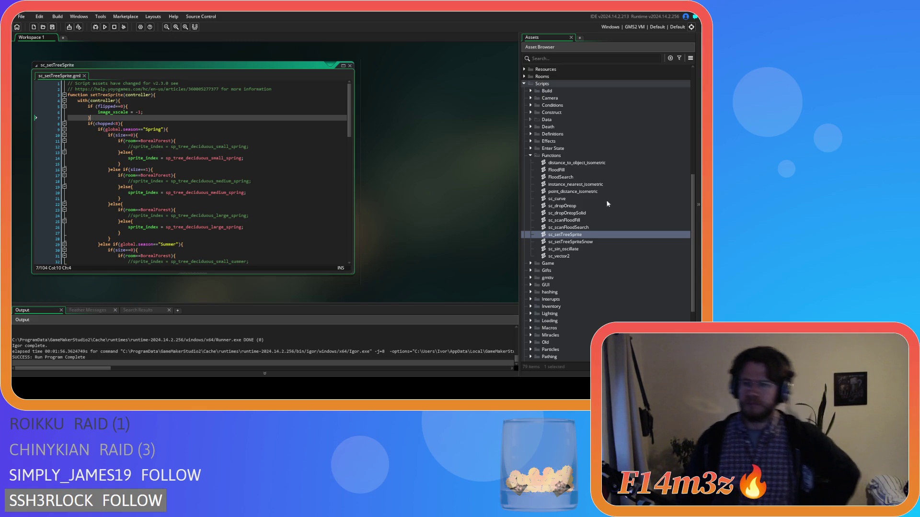
Open the sc_spawnPlants script from the Spawn folder
scroll(607, 204, down, 5)
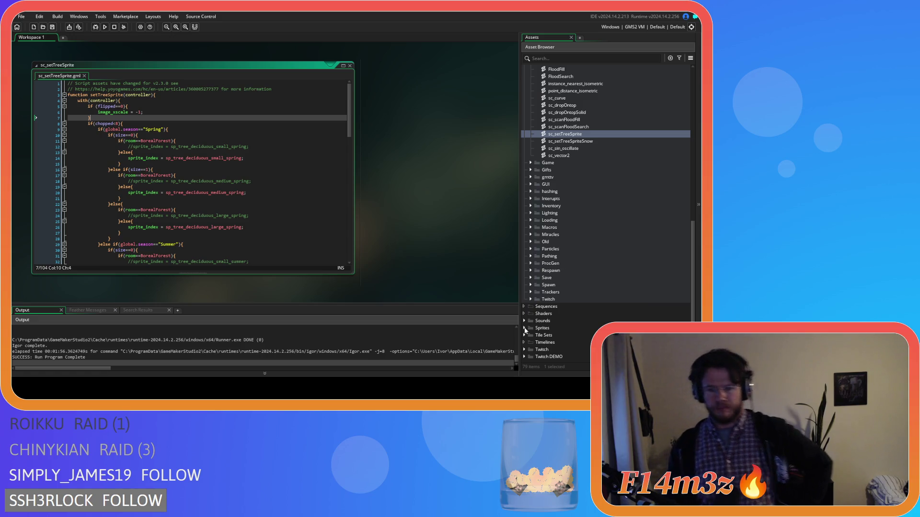
click(530, 285)
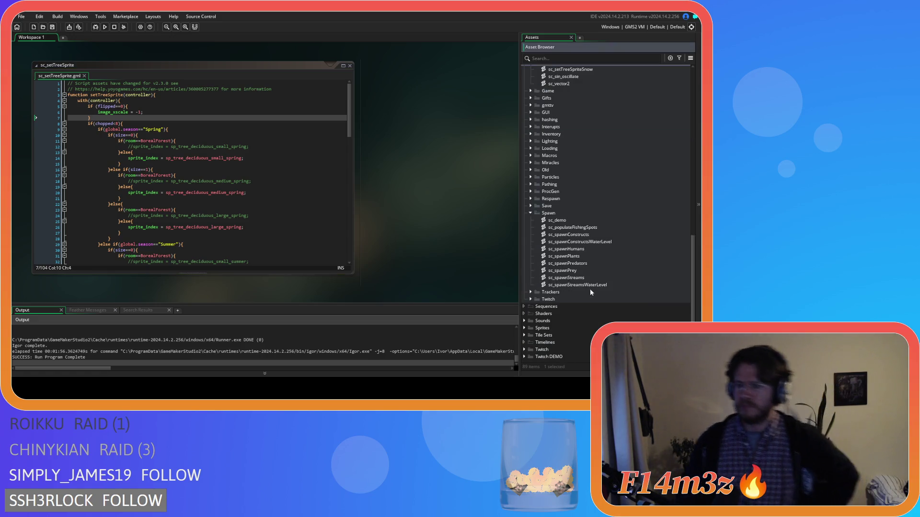
double_click(597, 256)
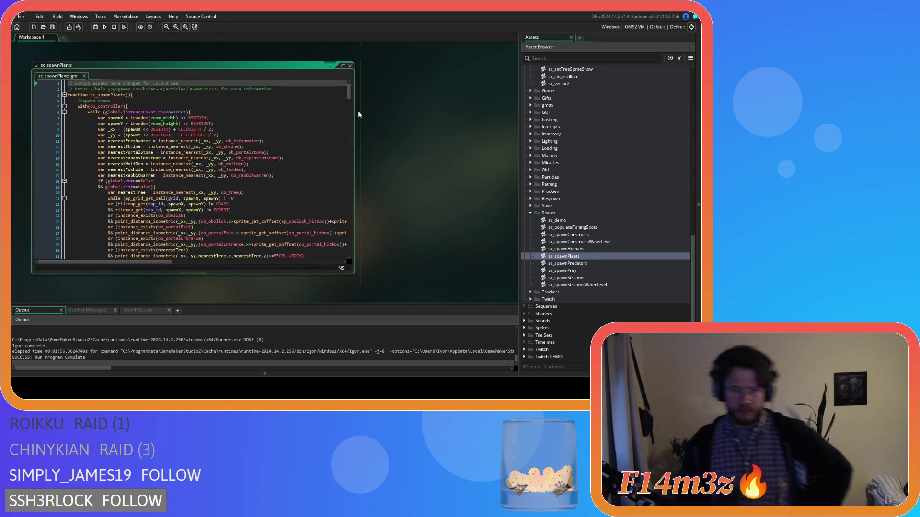
Scroll through sc_spawnPlants to the setTreeSprite call on line 110
scroll(352, 98, down, 3)
scroll(353, 92, up, 3)
click(324, 123)
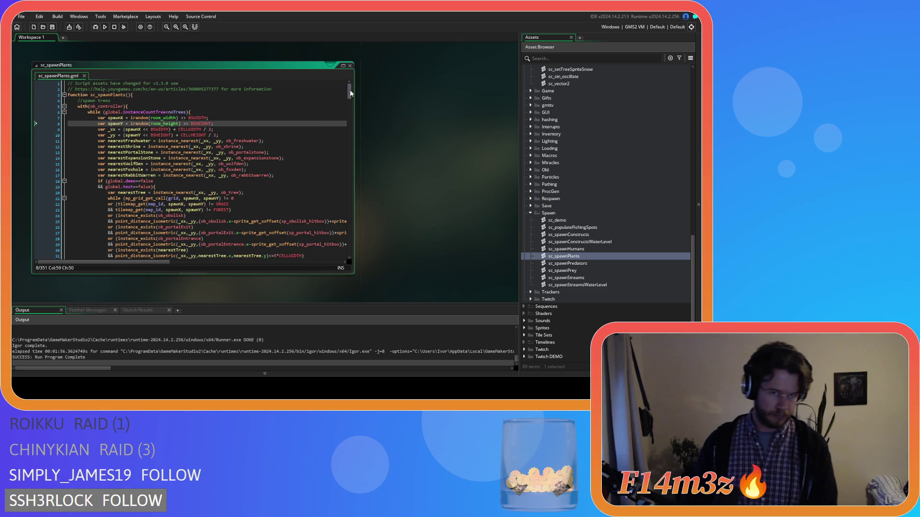
scroll(352, 95, down, 1)
scroll(353, 94, down, 6)
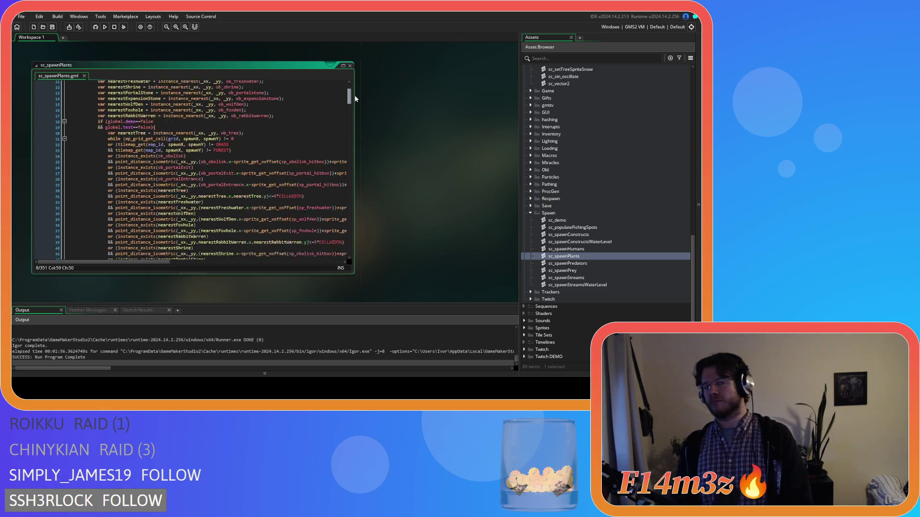
scroll(357, 104, down, 6)
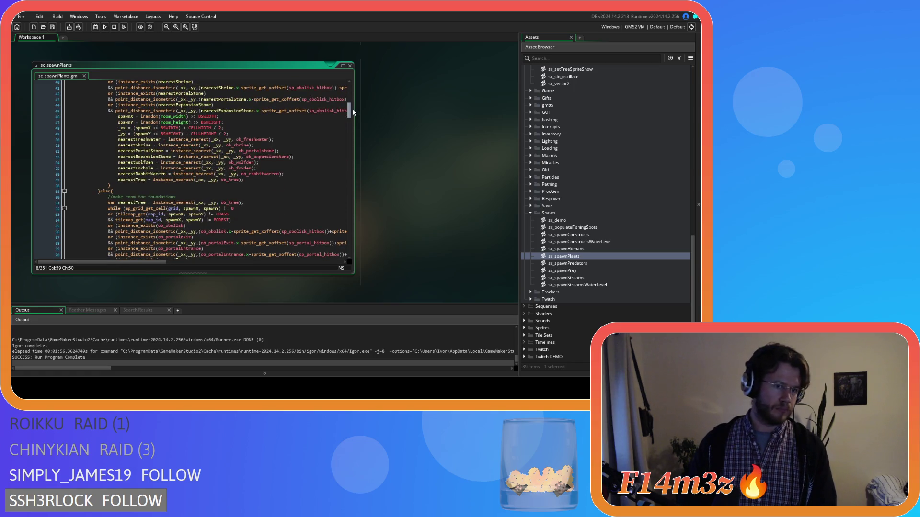
mouse_move(269, 140)
scroll(267, 138, down, 5)
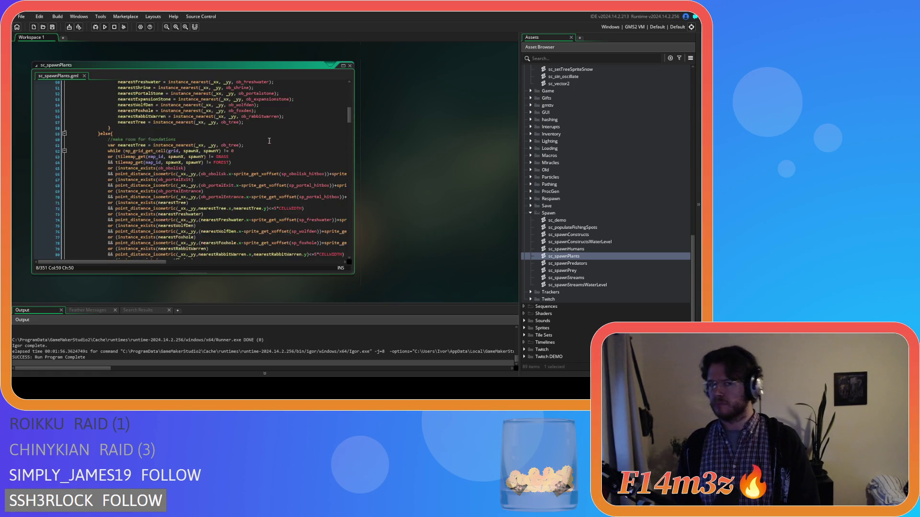
scroll(266, 138, down, 8)
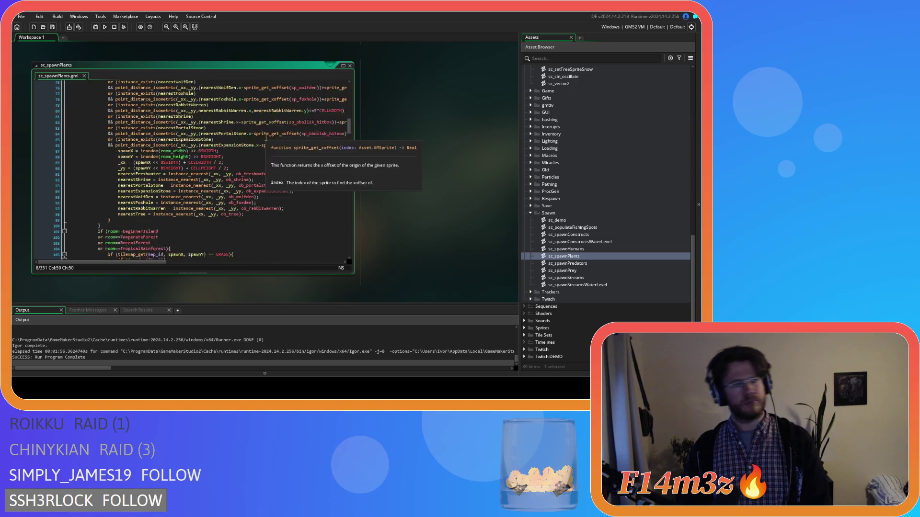
scroll(266, 137, down, 4)
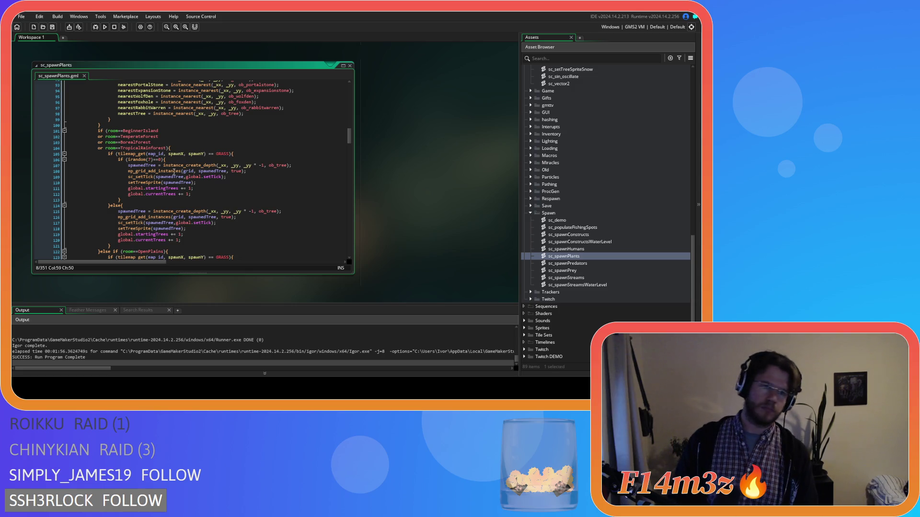
click(135, 183)
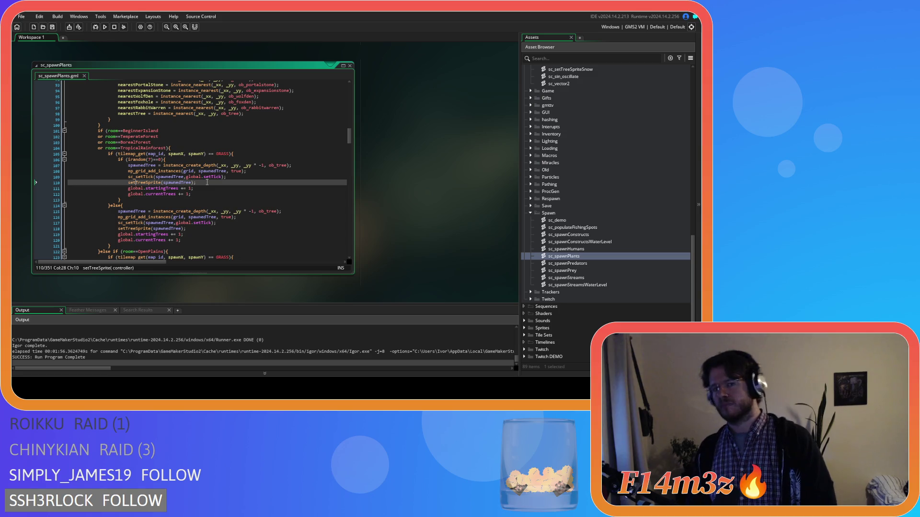
mouse_move(220, 173)
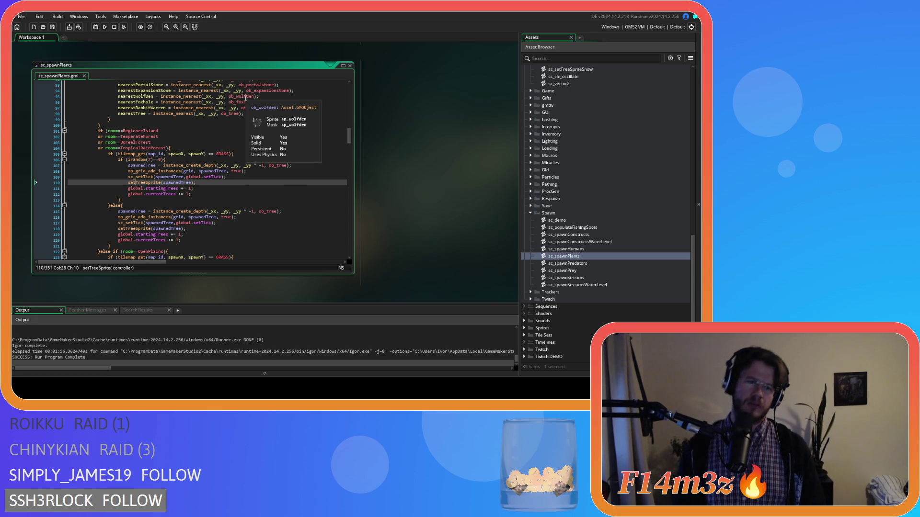
Close sc_spawnPlants and expand the Plants objects folder to list the trees
click(349, 66)
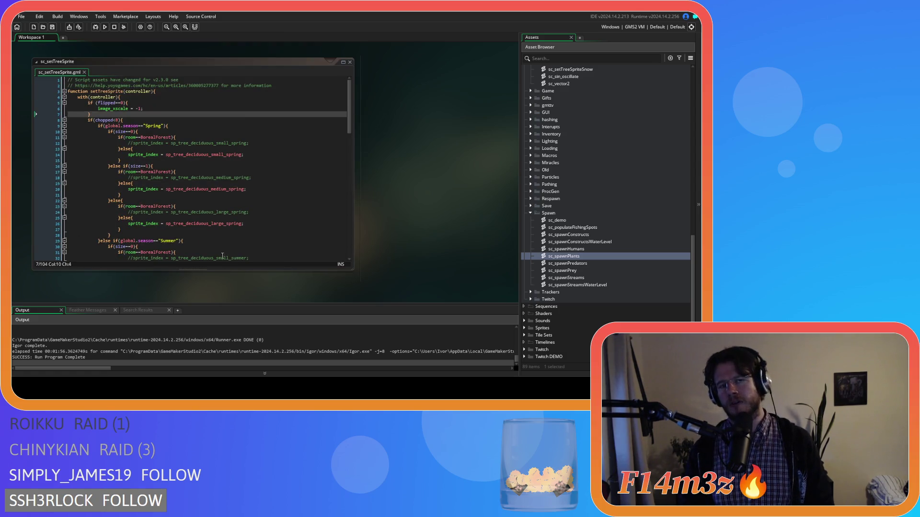
scroll(420, 195, up, 3)
scroll(624, 188, up, 6)
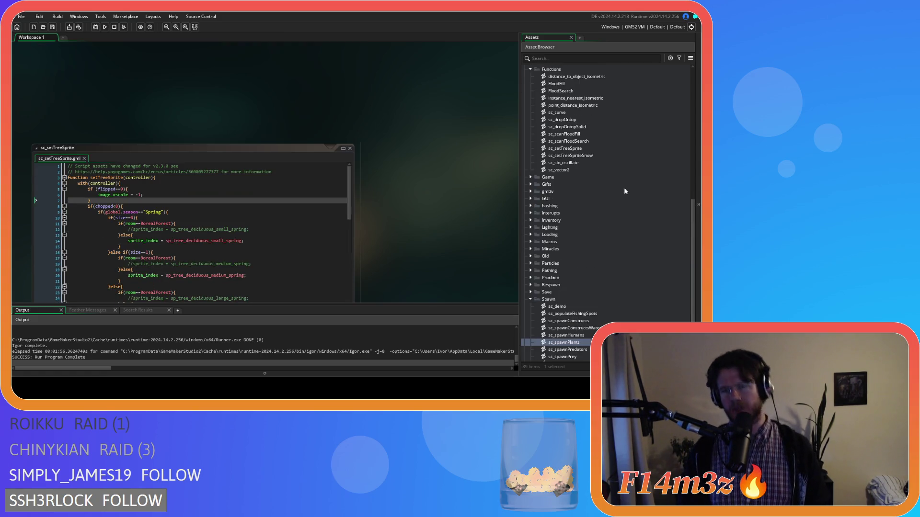
scroll(596, 180, up, 6)
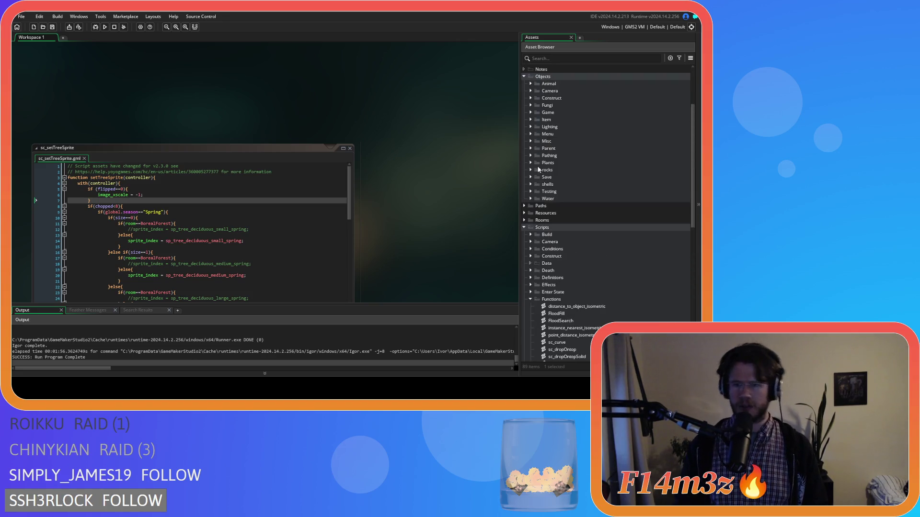
click(532, 163)
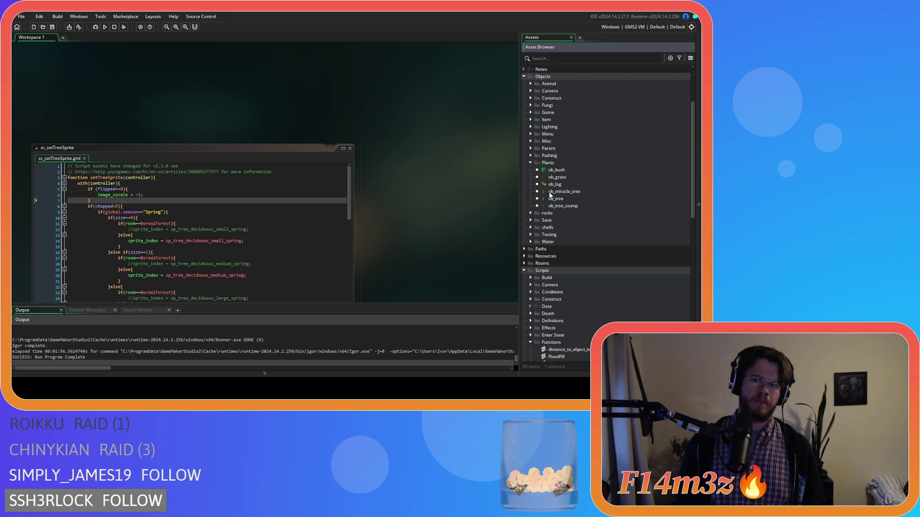
Set flipped to irandom(1) in ob_miracle_tree's Create code, save, and close it
double_click(551, 191)
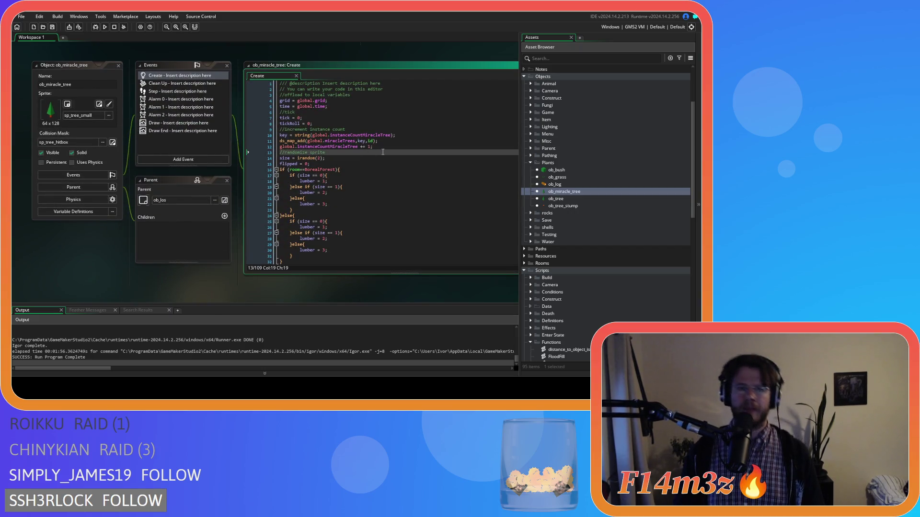
click(305, 163)
key(Delete)
text(irandom(1)
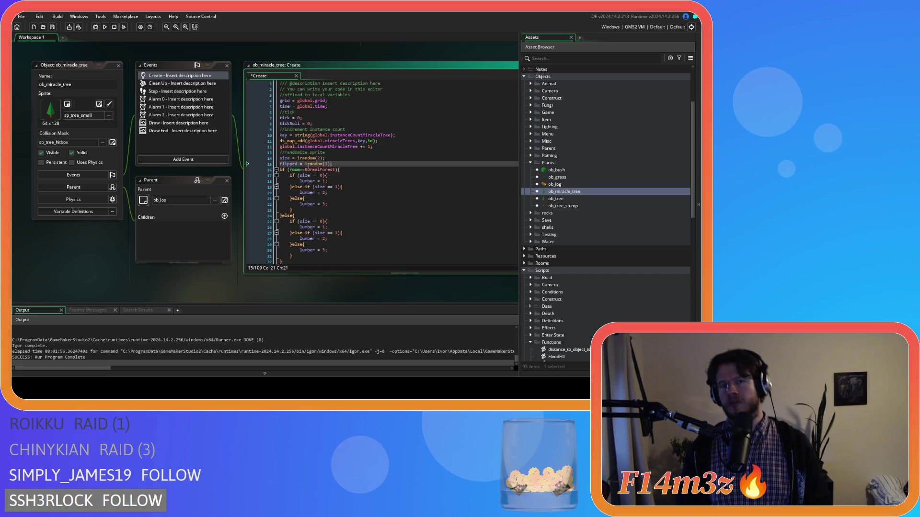
key(ctrl+s)
click(339, 164)
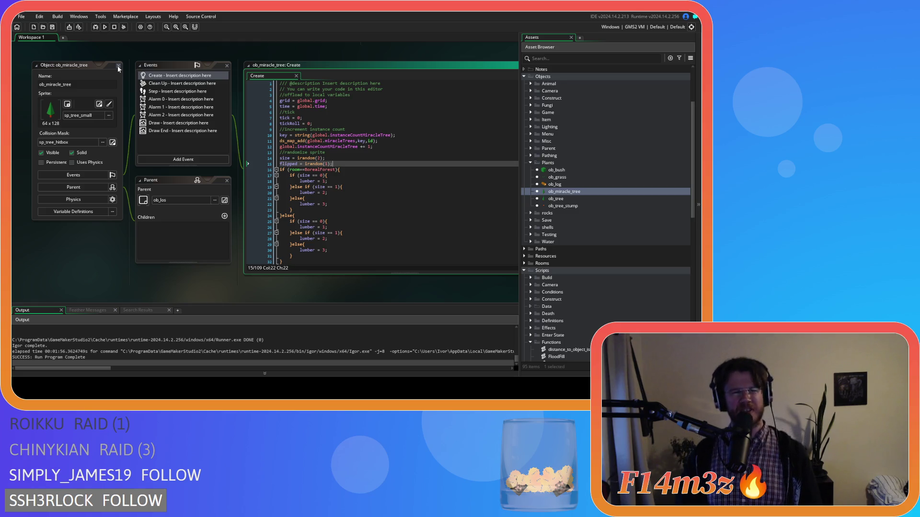
click(117, 65)
Change ob_tree's flipped value to irandom(1), then collapse and close ob_tree's windows
double_click(561, 199)
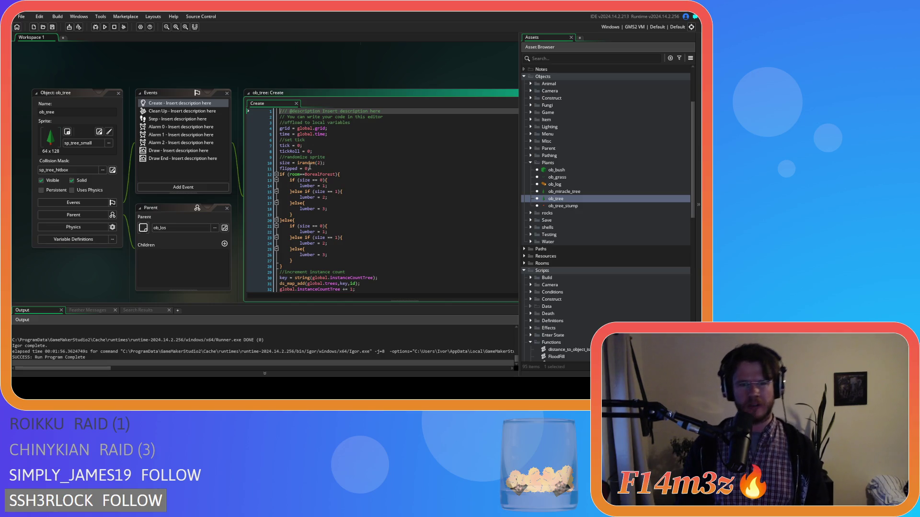
double_click(308, 169)
text(irandom(2))
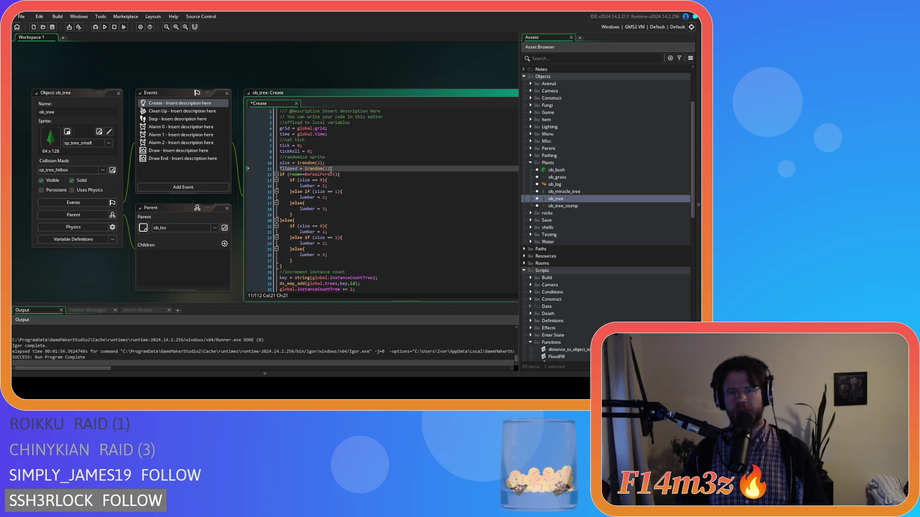
key(Left)
key(BackSpace)
text(1)
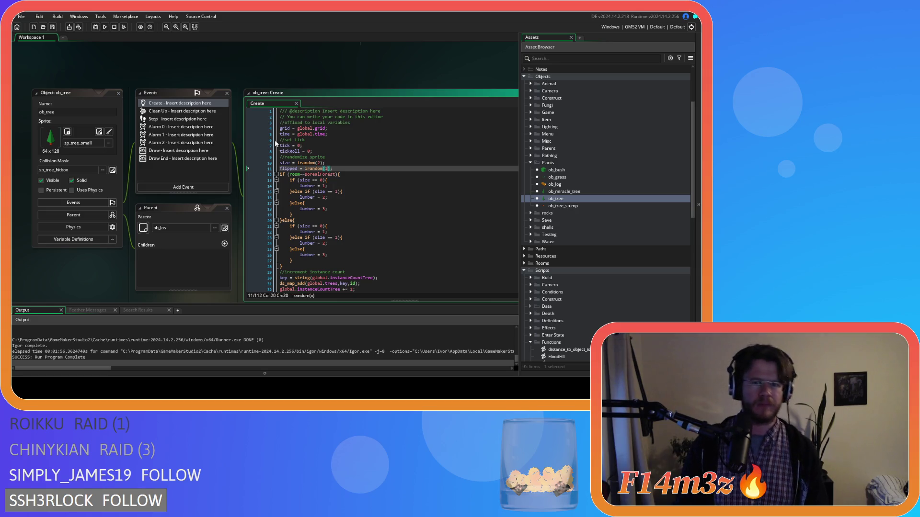
double_click(117, 93)
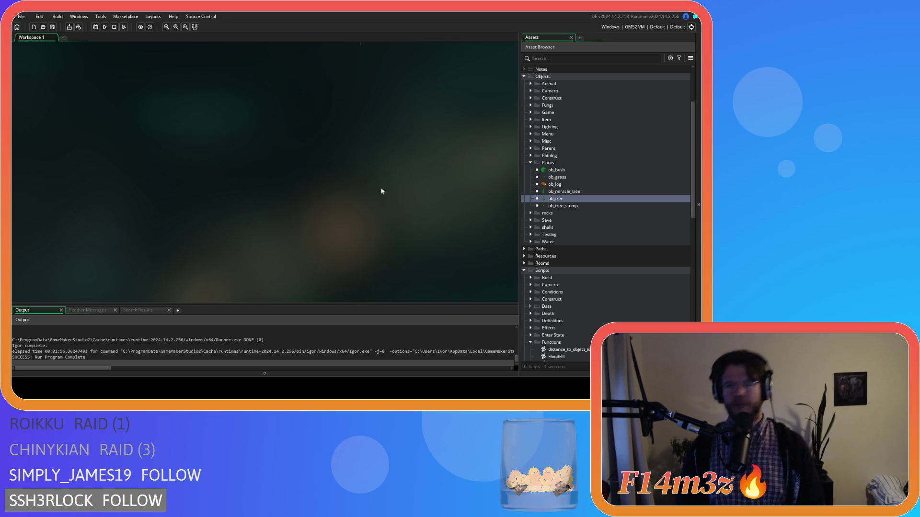
click(530, 163)
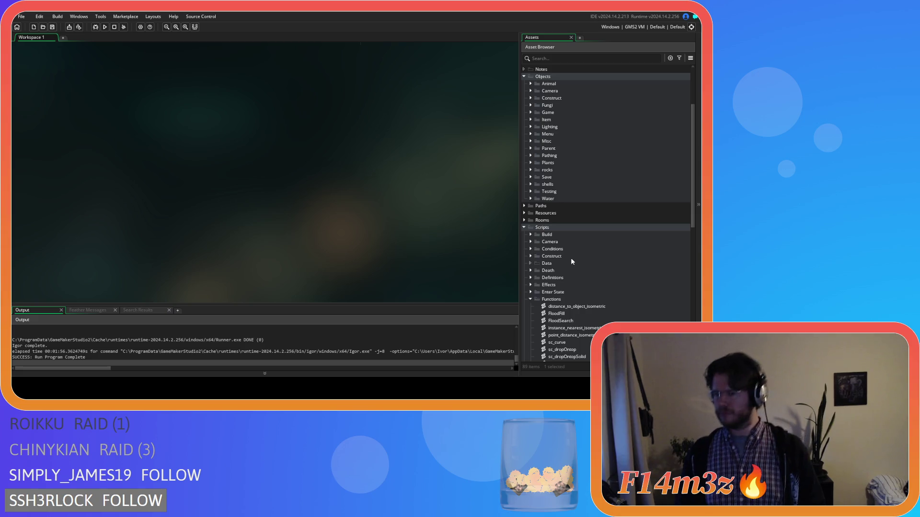
Open sc_setTreeSprite and sc_setTreeSpriteSnow from the Functions folder
scroll(569, 256, down, 6)
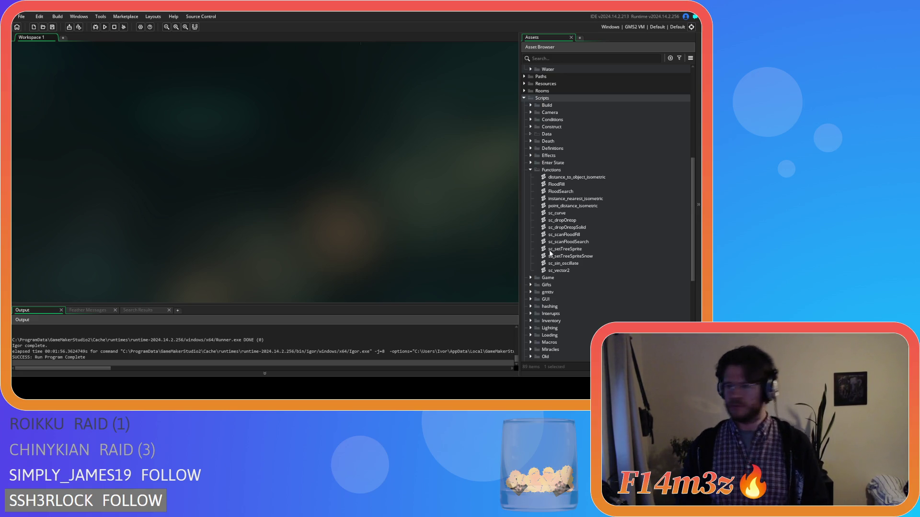
double_click(556, 249)
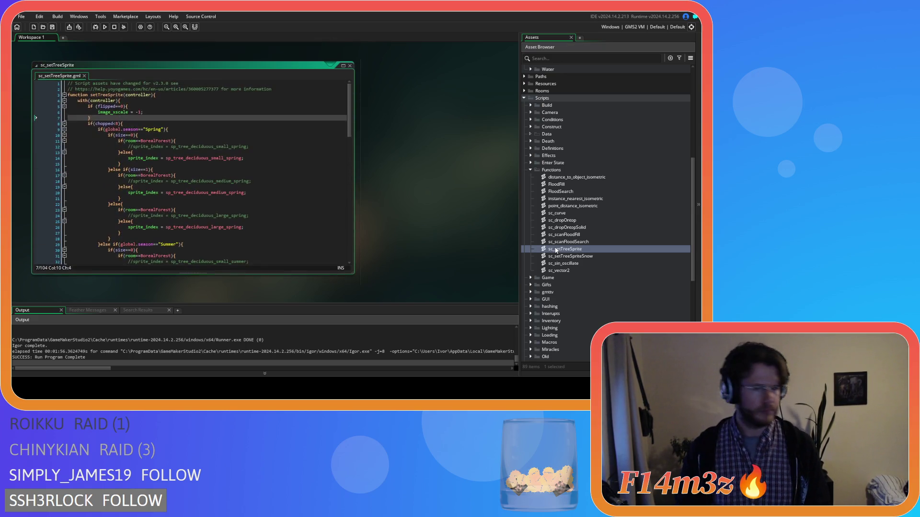
double_click(567, 257)
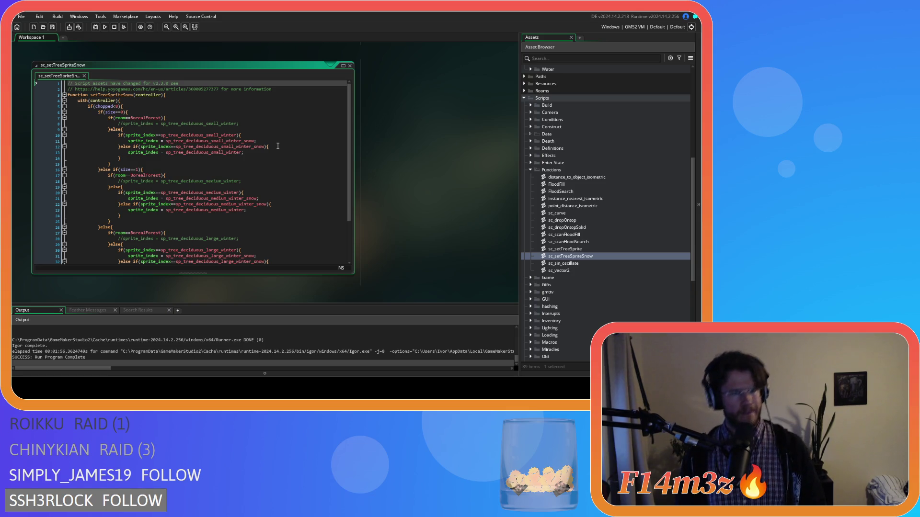
Look over sc_setTreeSpriteSnow's chopped check, then close it and reopen sc_setTreeSprite
mouse_move(349, 140)
mouse_down()
mouse_move(350, 163)
mouse_move(353, 137)
mouse_up()
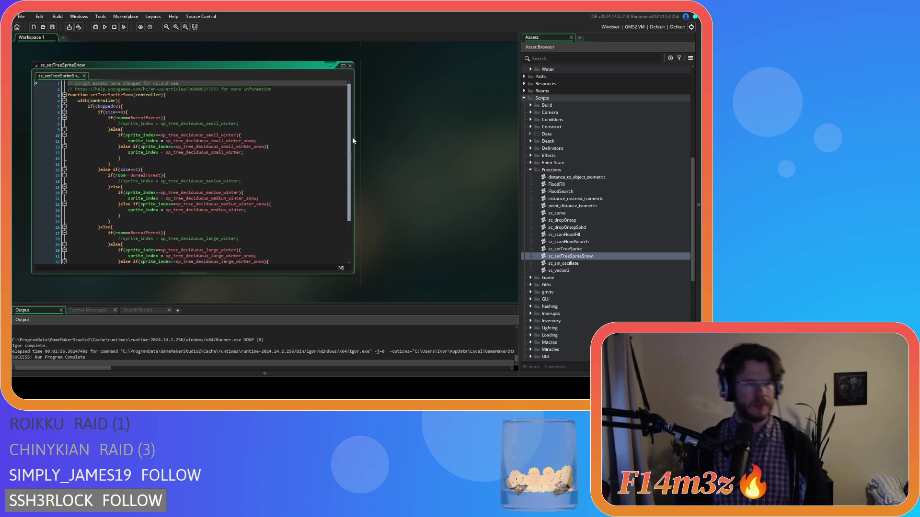
scroll(344, 175, down, 2)
scroll(344, 176, up, 2)
click(144, 107)
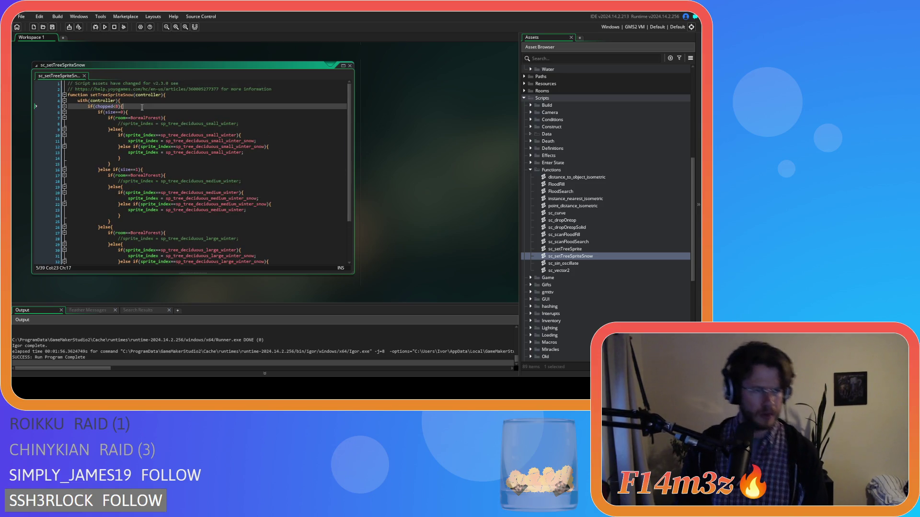
scroll(156, 112, down, 3)
scroll(155, 113, up, 3)
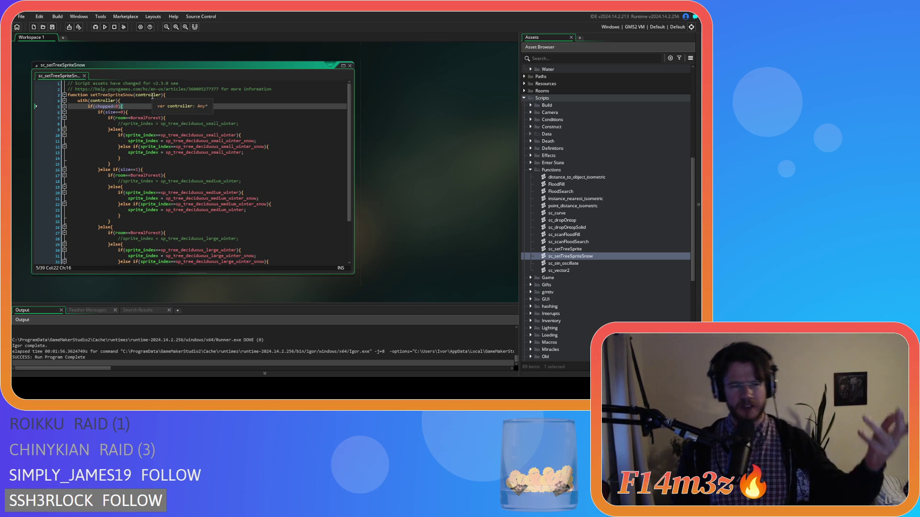
click(350, 65)
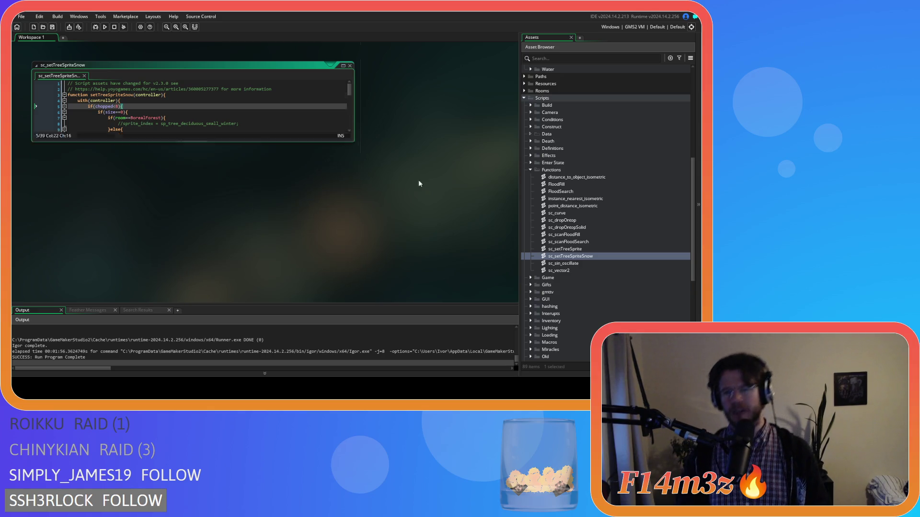
double_click(570, 249)
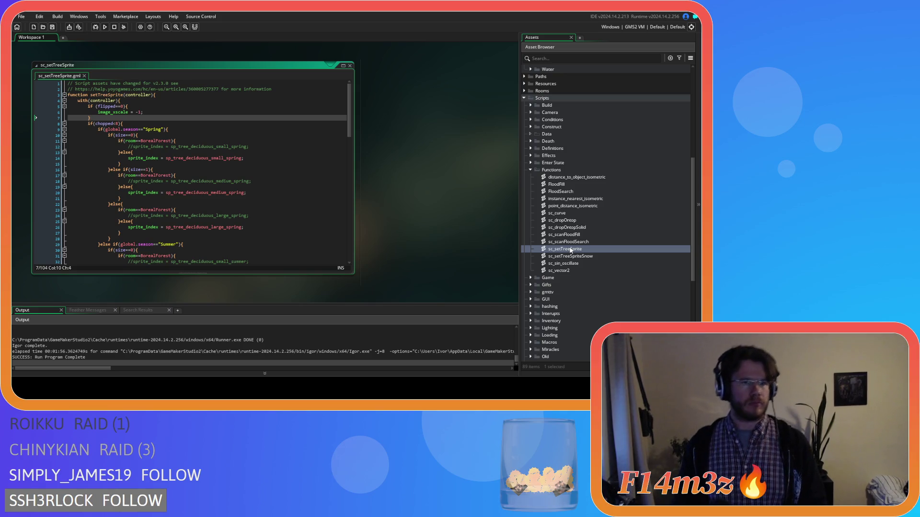
Delete the if (flipped==0) image_xscale flip block near the top
click(152, 114)
click(100, 119)
mouse_move(127, 106)
mouse_down()
mouse_move(87, 106)
mouse_move(121, 100)
mouse_up()
key(ctrl+c)
key(BackSpace)
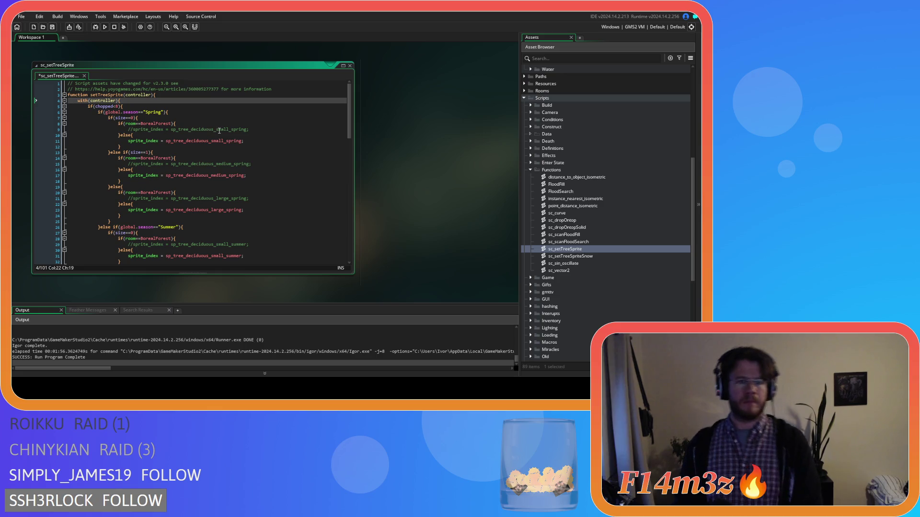
Insert if (flipped==0){ under the small spring else and indent its sprite assignment
click(205, 136)
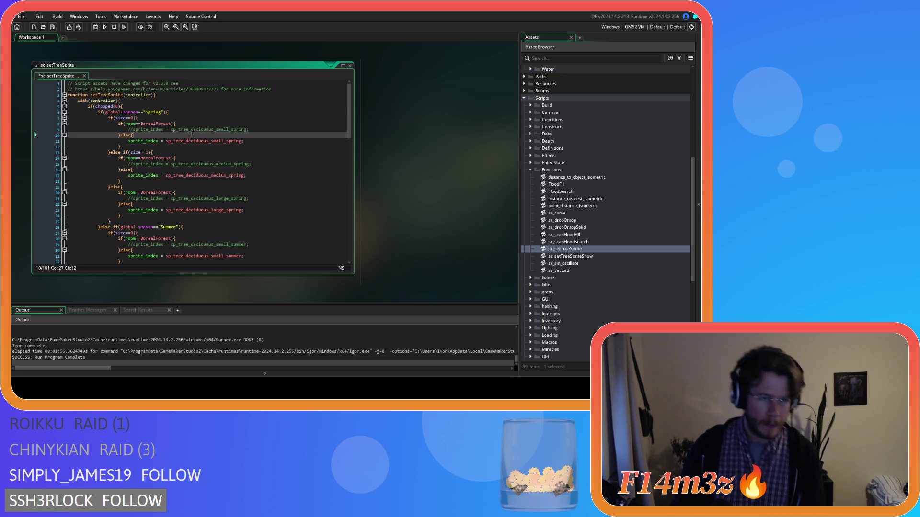
key(Return)
key(ctrl+v)
text({)
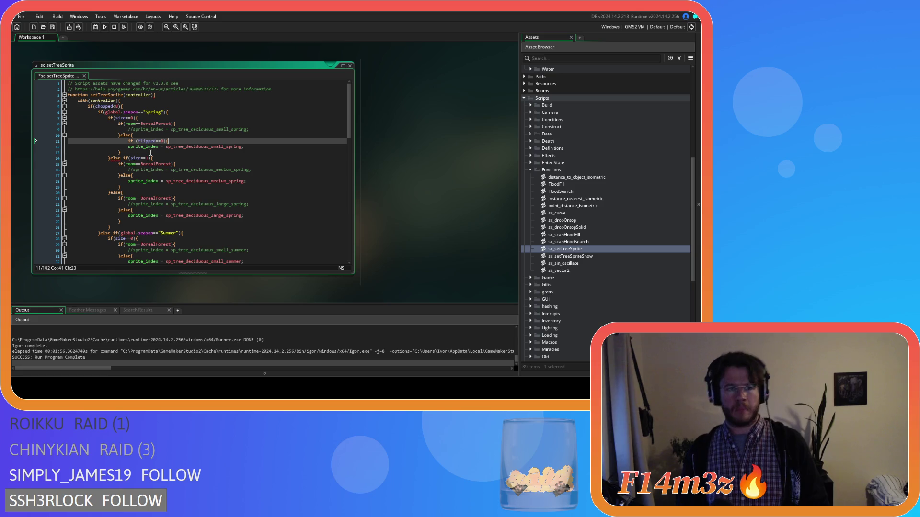
click(128, 147)
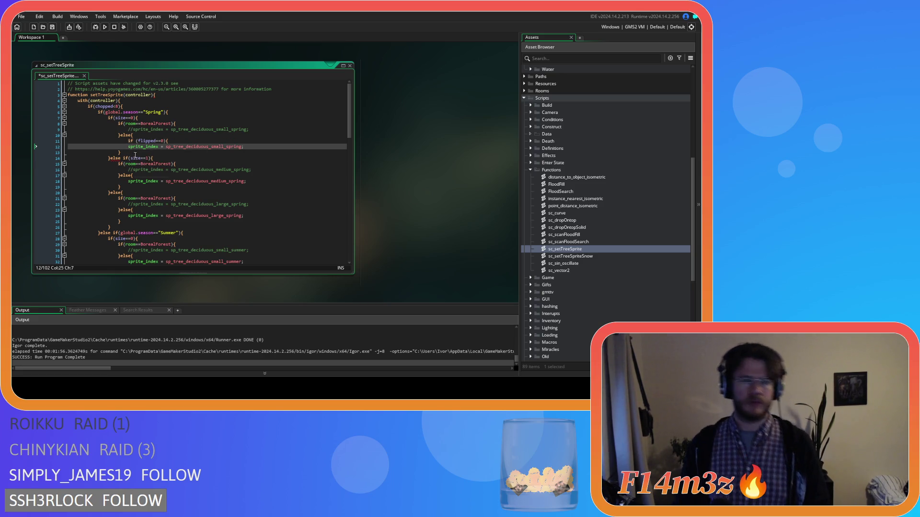
key(Tab)
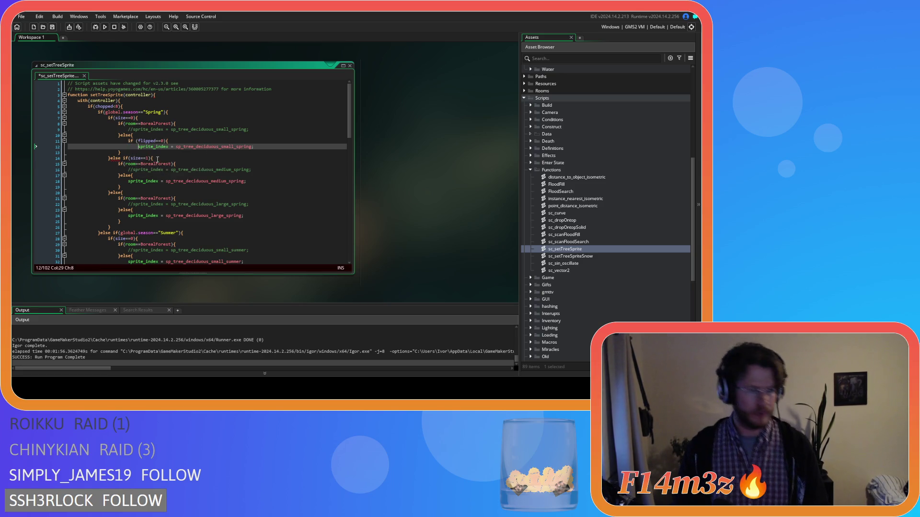
Close the small spring flipped check and add an empty else{ } block
click(257, 146)
key(Return)
text(})
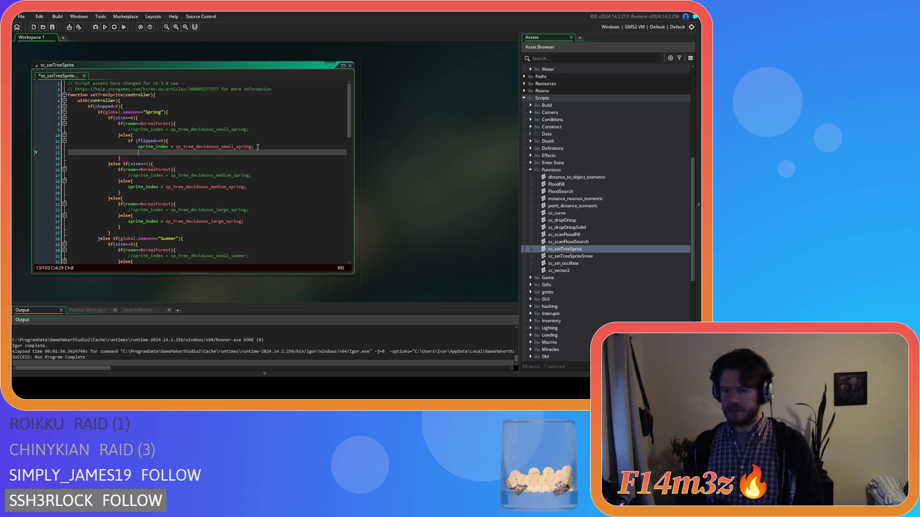
key(Return)
key(BackSpace)
key(BackSpace)
key(BackSpace)
key(BackSpace)
text(e)
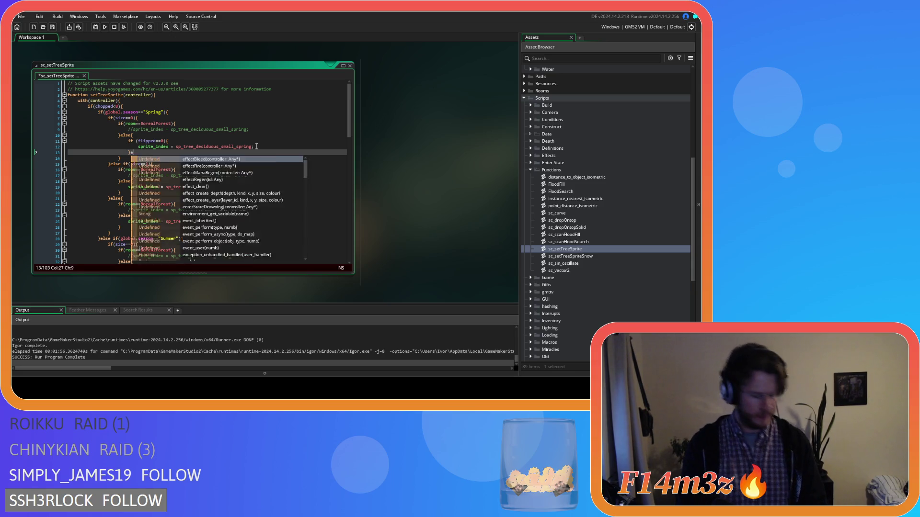
text(lse{)
key(Return)
key(Return)
text(})
Put sprite_index = sp_tree_deciduous_small_spring_flipped inside the new else block
click(256, 147)
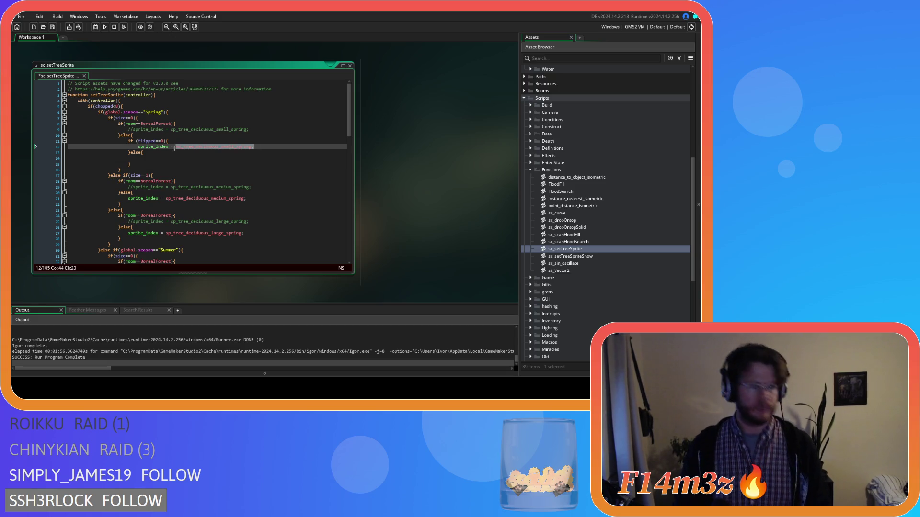
click(148, 160)
text(sprite_index = sp_tree_deciduous_small_spring;)
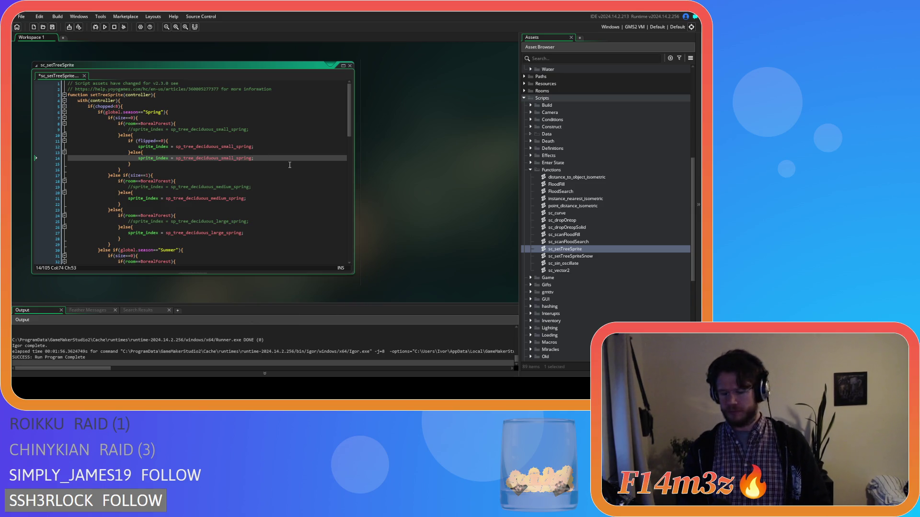
text(_flipped)
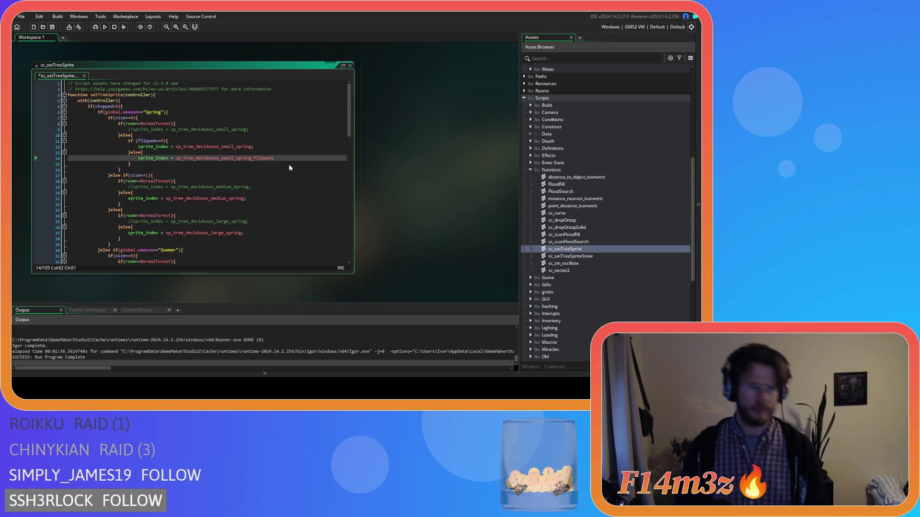
drag(169, 142, 129, 143)
key(ctrl+c)
scroll(169, 178, down, 1)
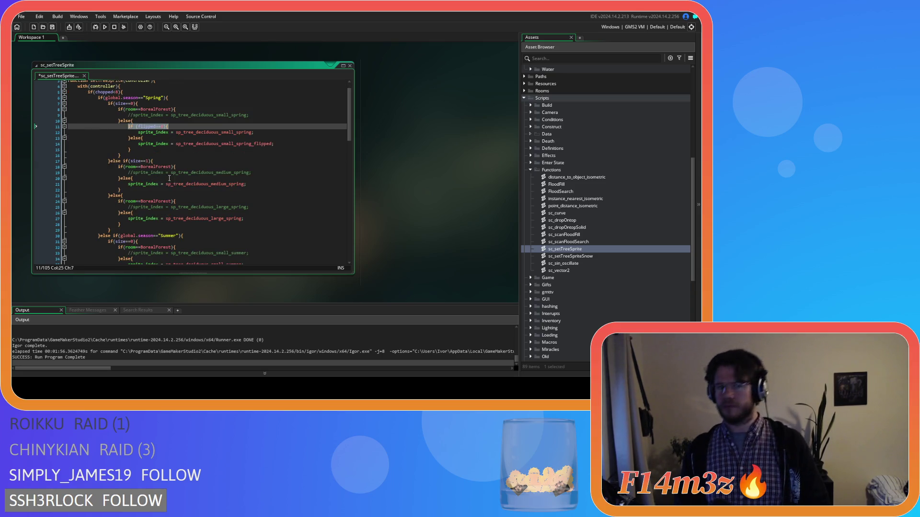
Wrap the medium spring sprite assignment in if (flipped==0){ and add an else block
click(168, 178)
key(Return)
key(ctrl+v)
click(122, 192)
key(Tab)
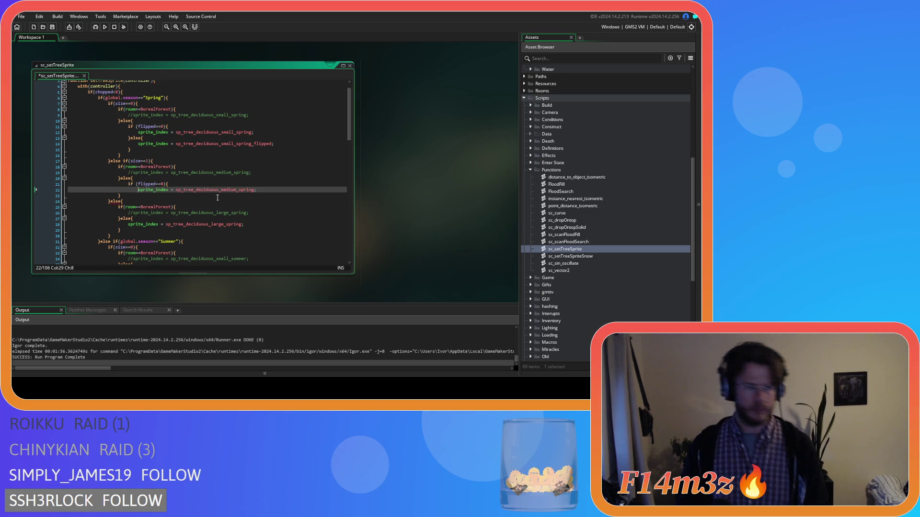
key(Return)
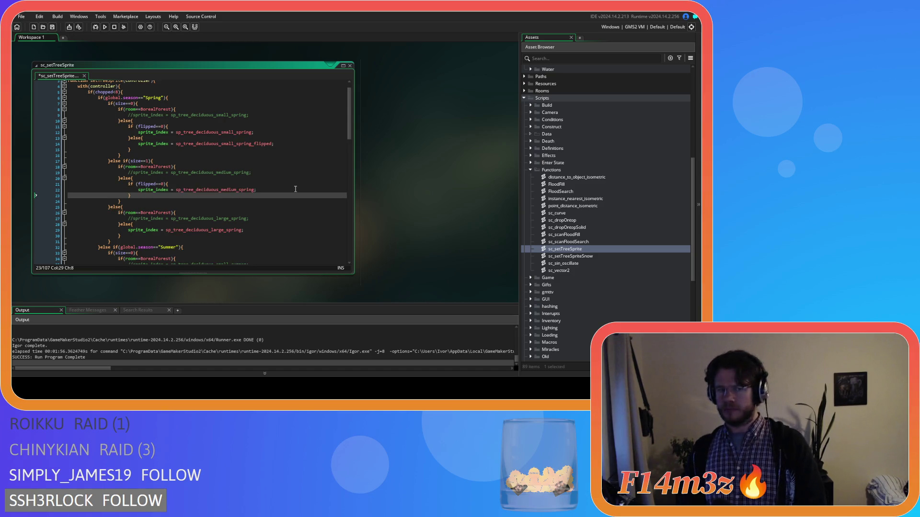
text(else{)
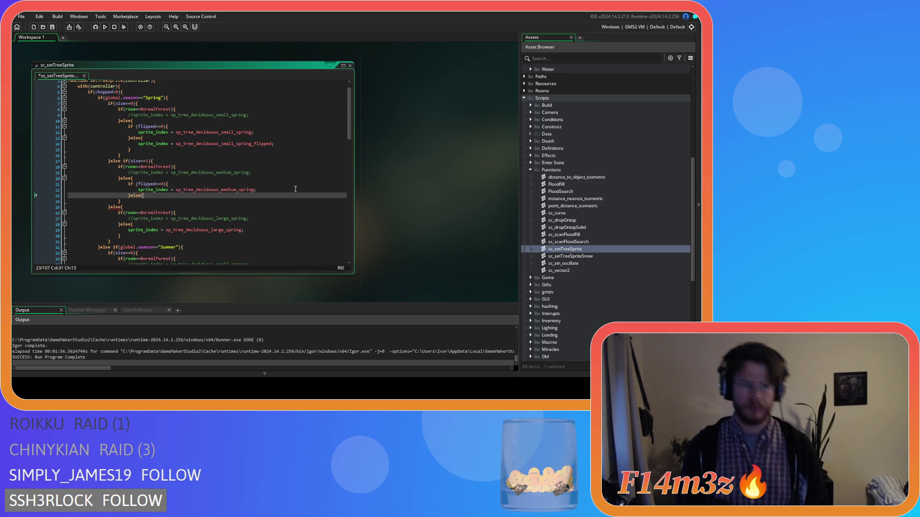
key(Return)
key(Return)
Add if (flipped==0){ above the large spring sprite assignment
scroll(295, 189, down, 4)
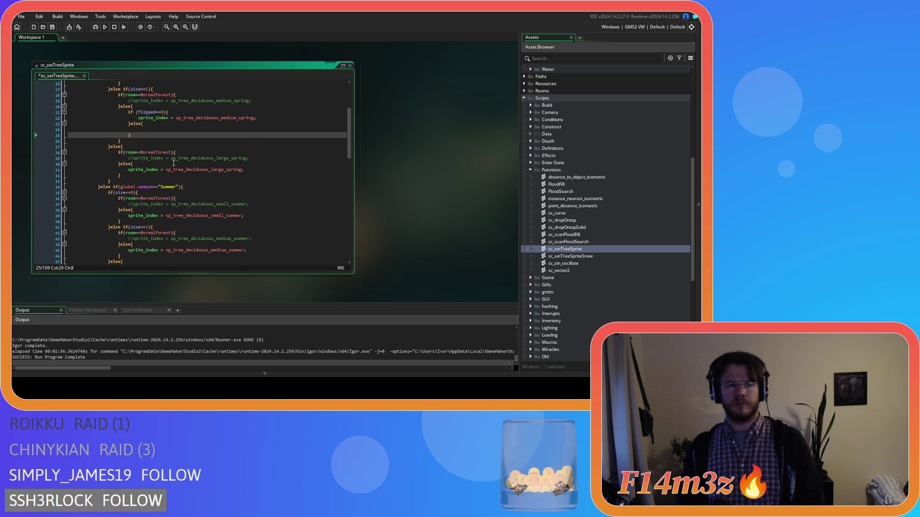
click(135, 163)
key(Return)
text(if (flipped==0){)
click(128, 176)
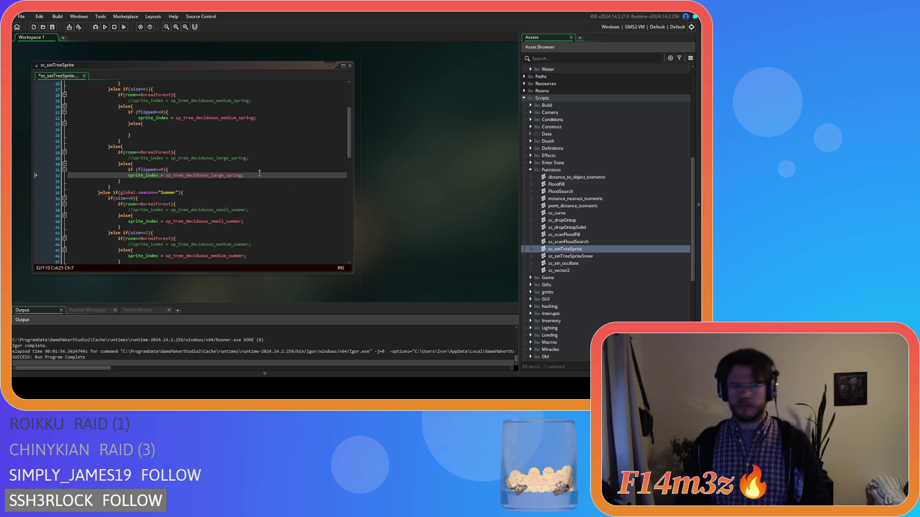
click(264, 176)
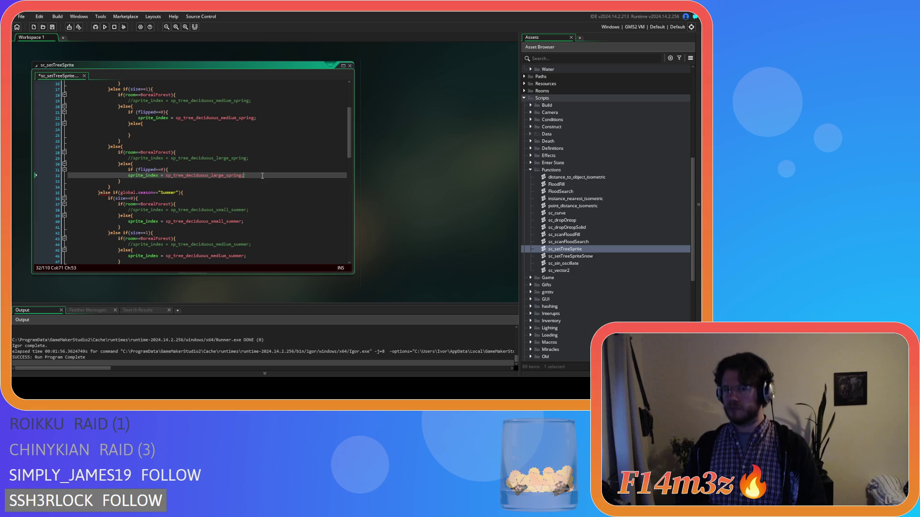
Indent the large spring sprite line and follow it with an empty else{ } block
click(130, 175)
key(Tab)
click(259, 176)
key(Return)
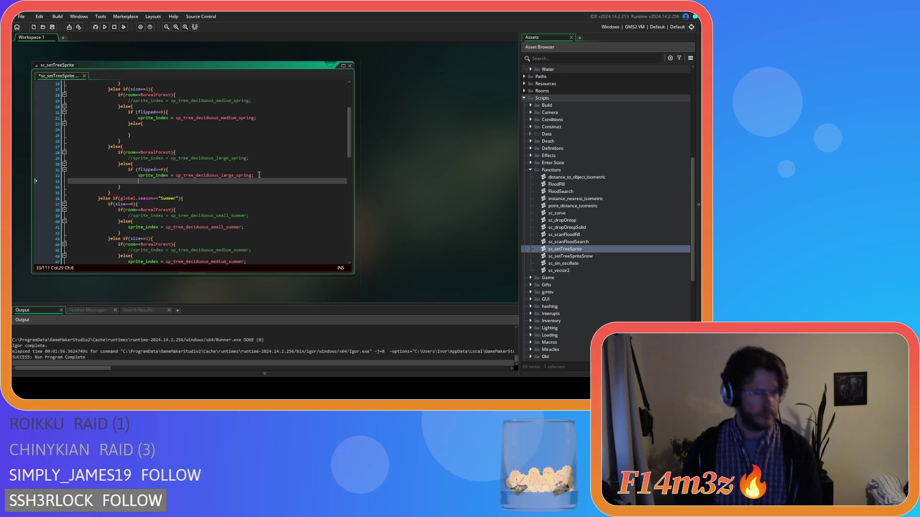
text(else{)
key(Return)
key(Down)
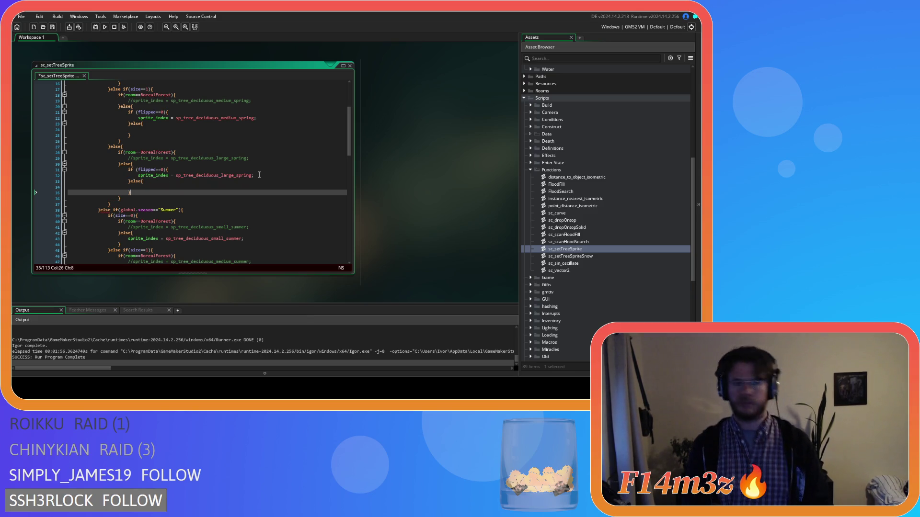
scroll(259, 175, down, 3)
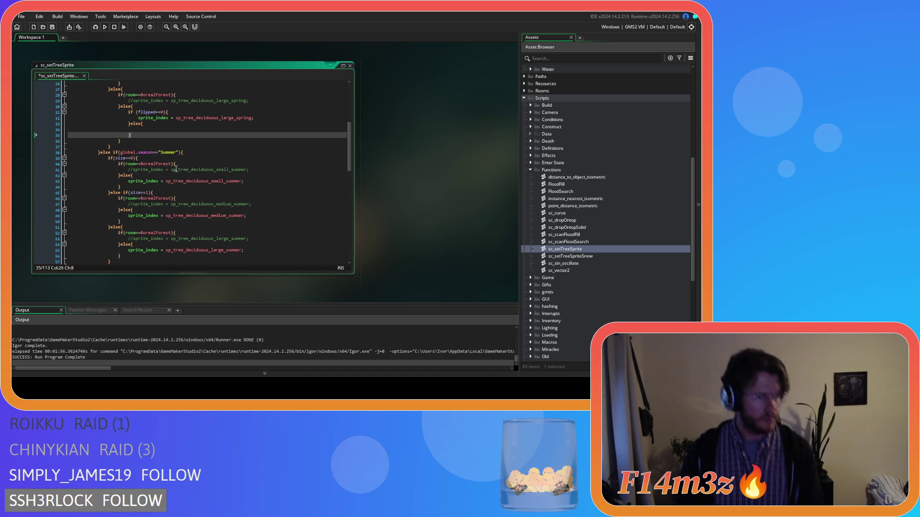
Wrap the small summer sprite assignment in if (flipped==0){ with a new else{ block
click(191, 175)
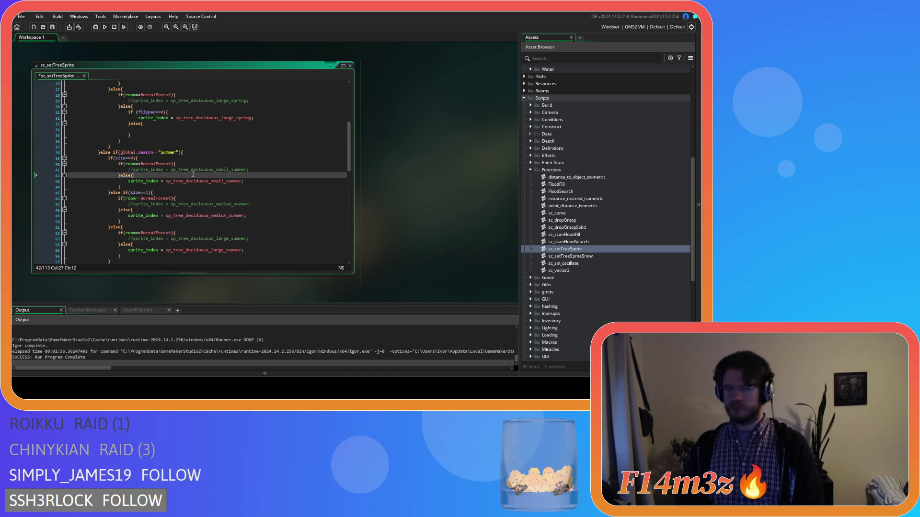
key(Return)
text(if (flipped==0){)
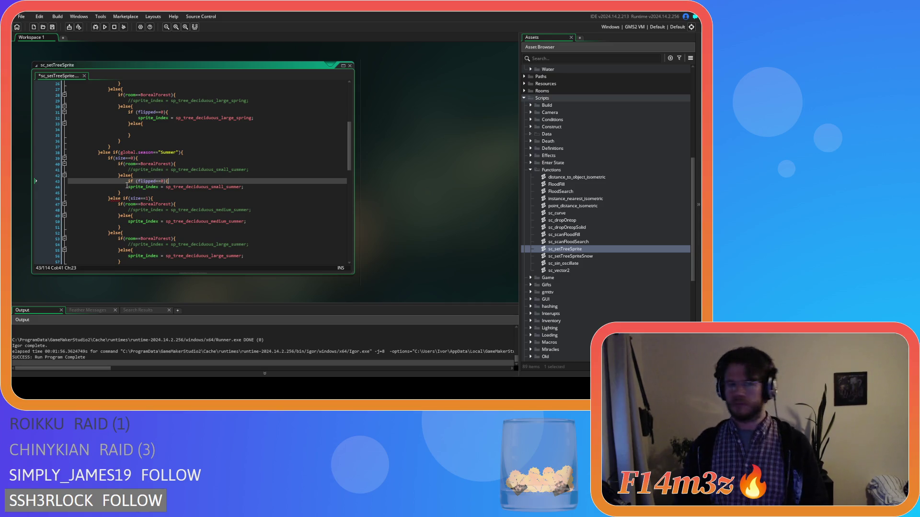
click(127, 186)
key(Tab)
click(264, 189)
key(Return)
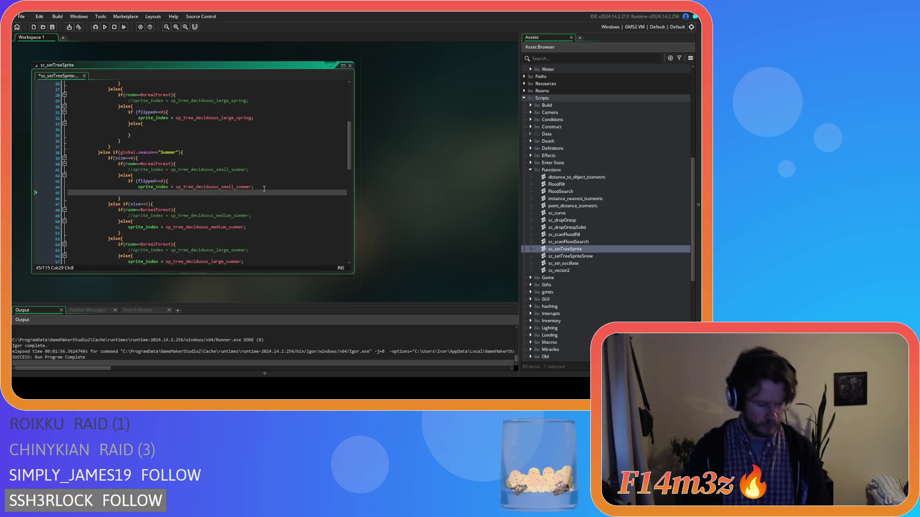
text(else{)
key(Return)
key(Return)
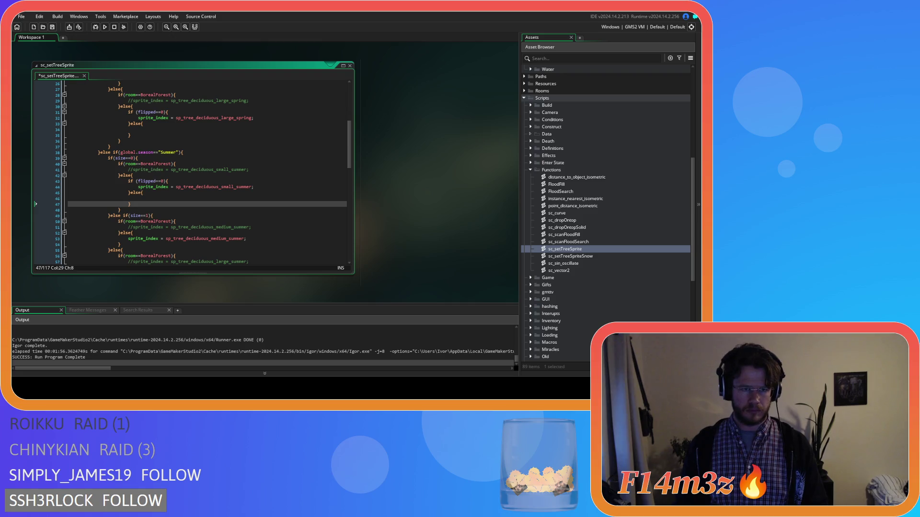
Wrap the medium summer sprite assignment in a flipped==0 check with an else branch
scroll(191, 173, down, 3)
click(133, 176)
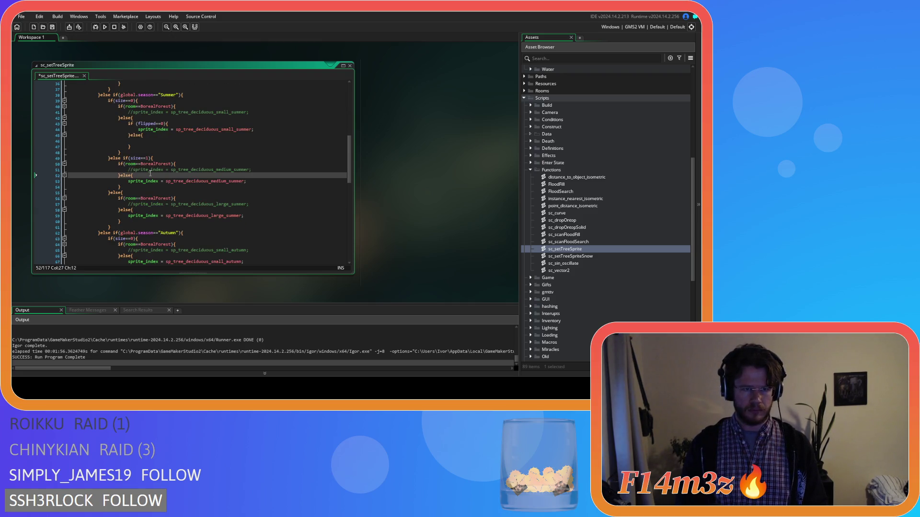
key(Return)
key(ctrl+v)
click(111, 188)
key(Tab)
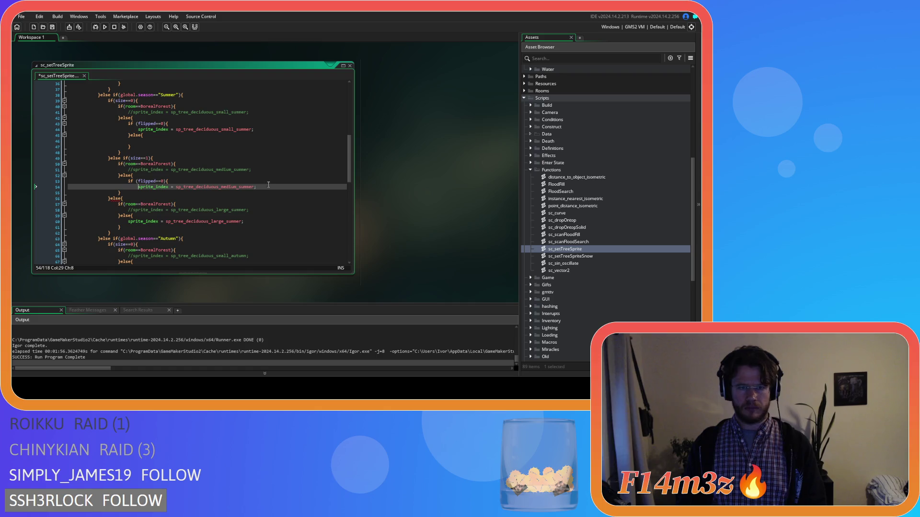
click(265, 188)
key(Return)
text(}else{)
key(Return)
Wrap the large summer sprite assignment in if (flipped==0){ with an empty else
key(Return)
text(})
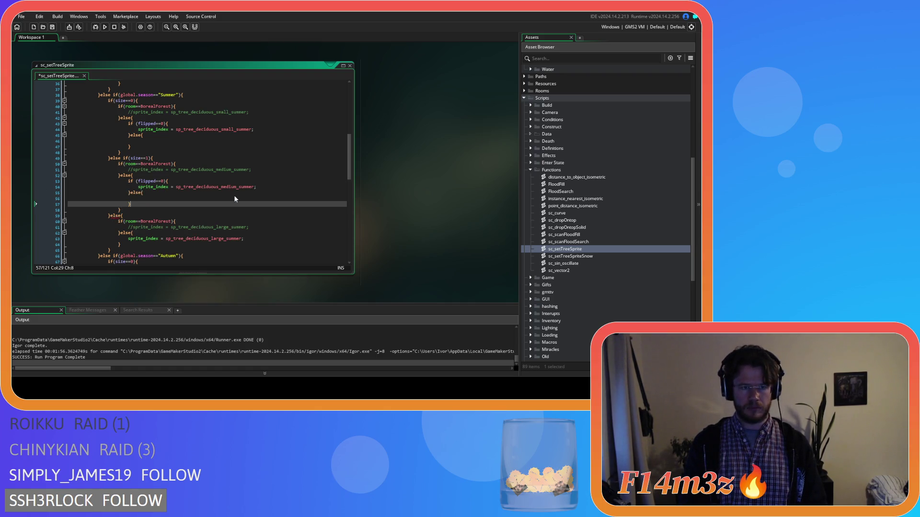
scroll(150, 203, down, 2)
click(150, 203)
key(Return)
text(if (flipped==0){)
key(Down)
key(Home)
key(Tab)
key(Return)
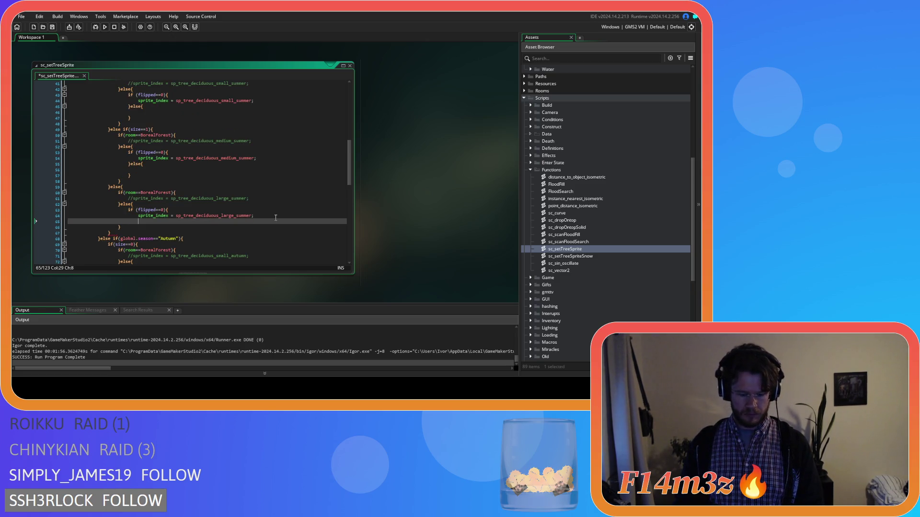
text(else)
key(Return)
key(Return)
text(})
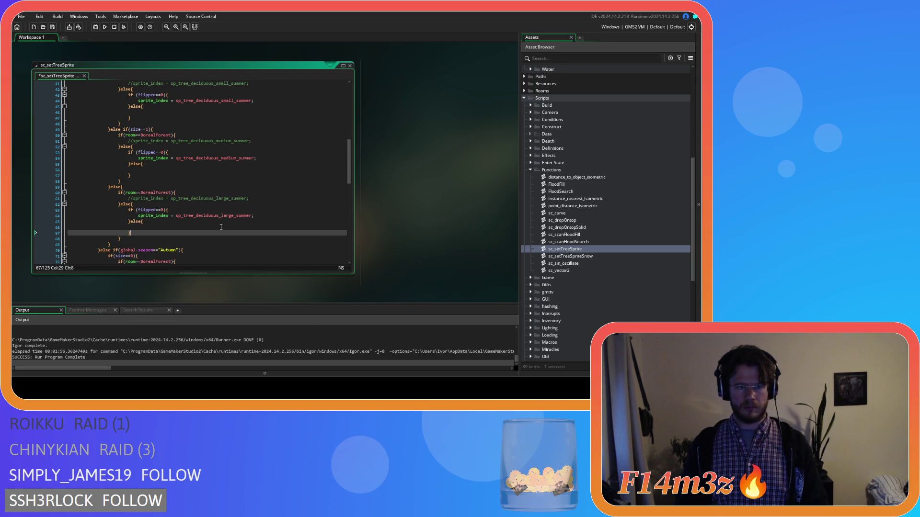
Wrap the small autumn sprite assignment in a flipped==0 check and start its else block
scroll(221, 227, down, 5)
click(161, 186)
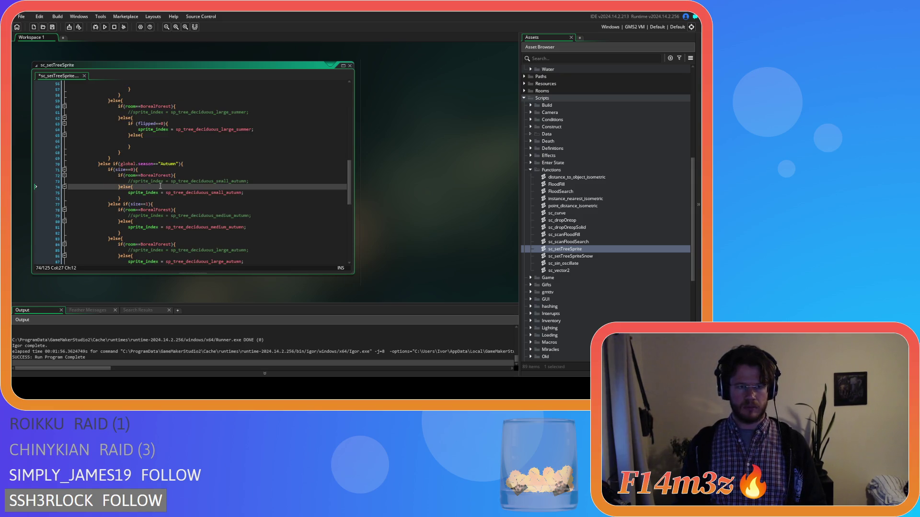
key(Return)
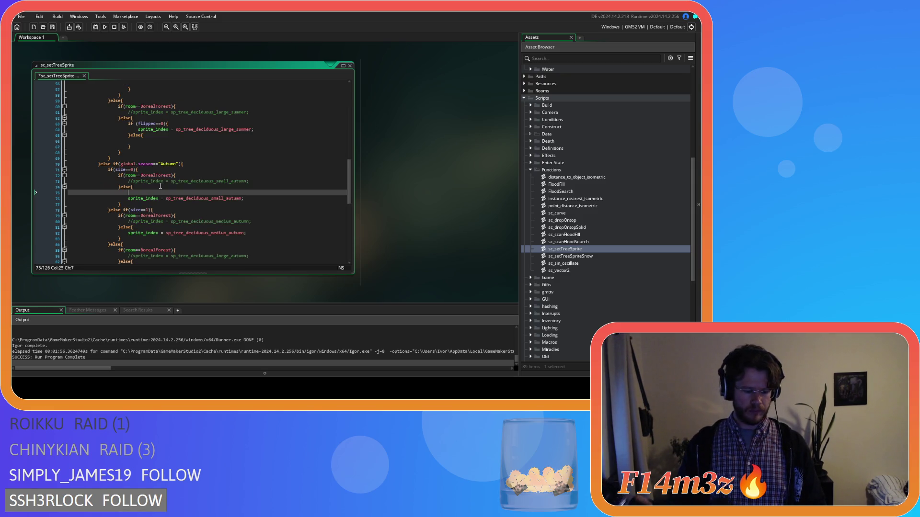
key(ctrl+v)
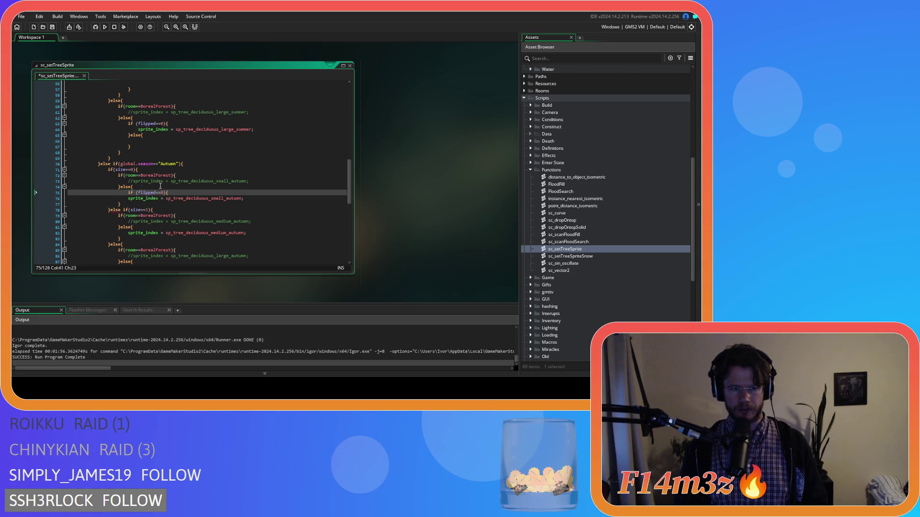
click(127, 198)
key(Tab)
click(266, 200)
key(Return)
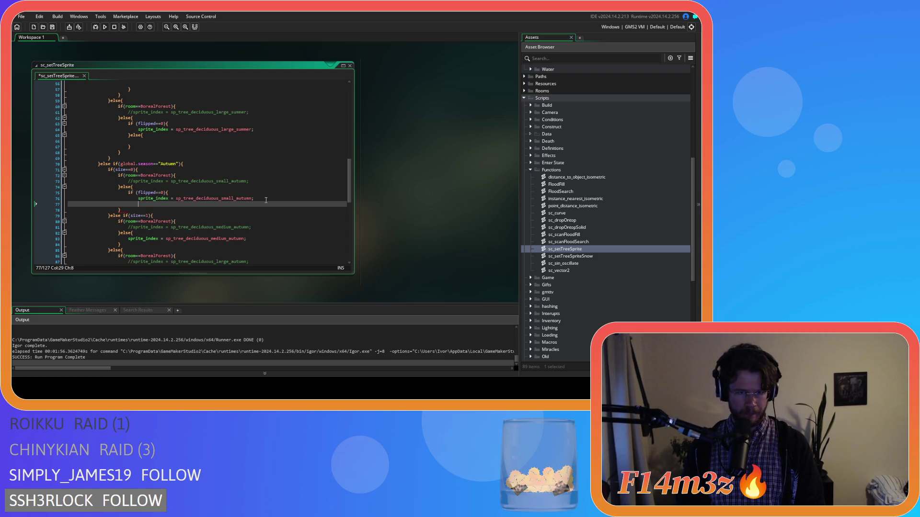
text(els)
key(Return)
key(Return)
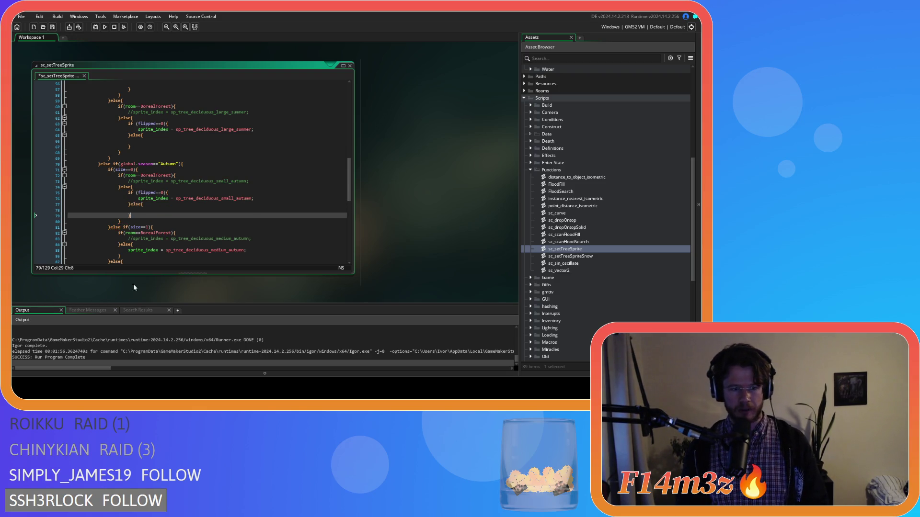